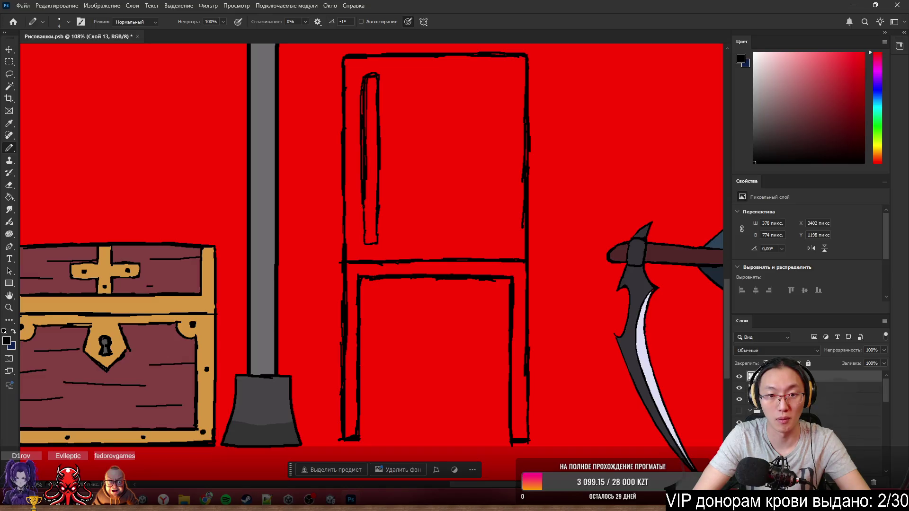
- Draw the first chair-back slat's left outline in pencil, erasing and redrawing rough parts
{"action": "key", "text": "e"}
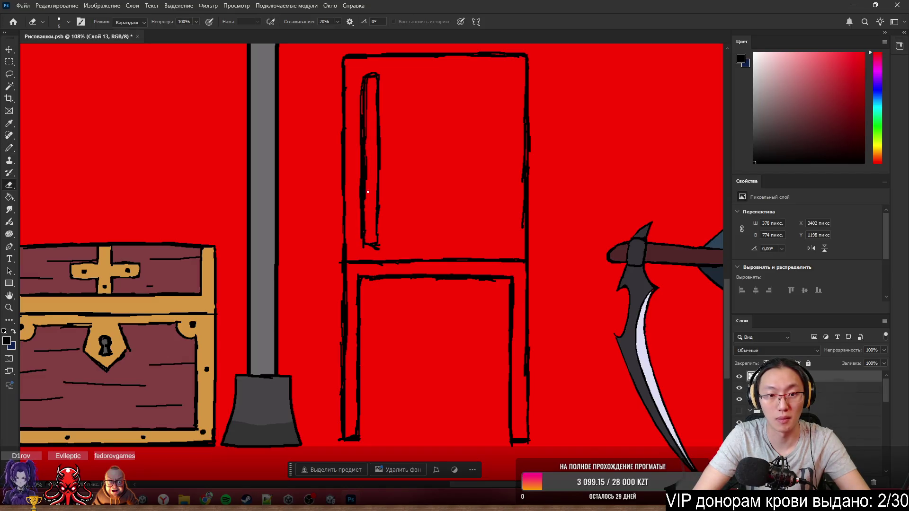
{"action": "left_click_drag", "start_coordinate": [362, 194], "coordinate": [366, 213]}
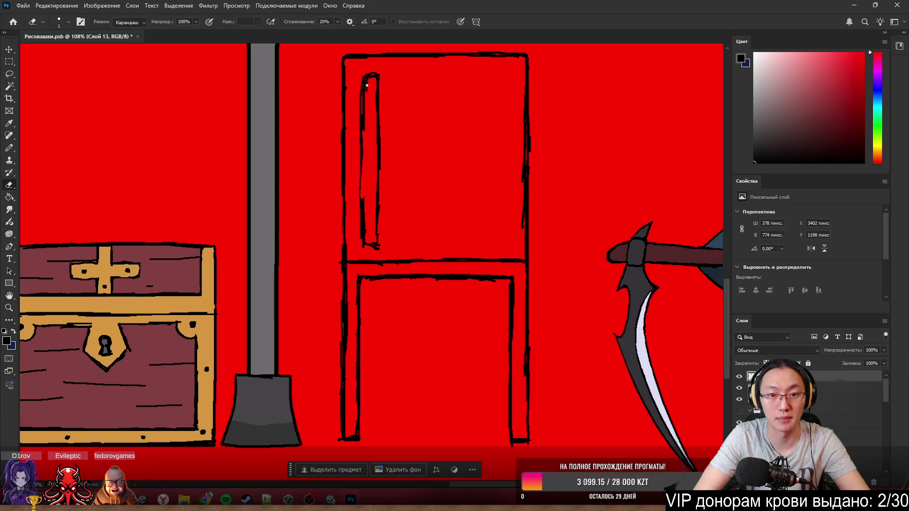
{"action": "key", "text": "b"}
{"action": "left_click_drag", "start_coordinate": [361, 142], "coordinate": [360, 201]}
{"action": "left_click_drag", "start_coordinate": [363, 91], "coordinate": [362, 114]}
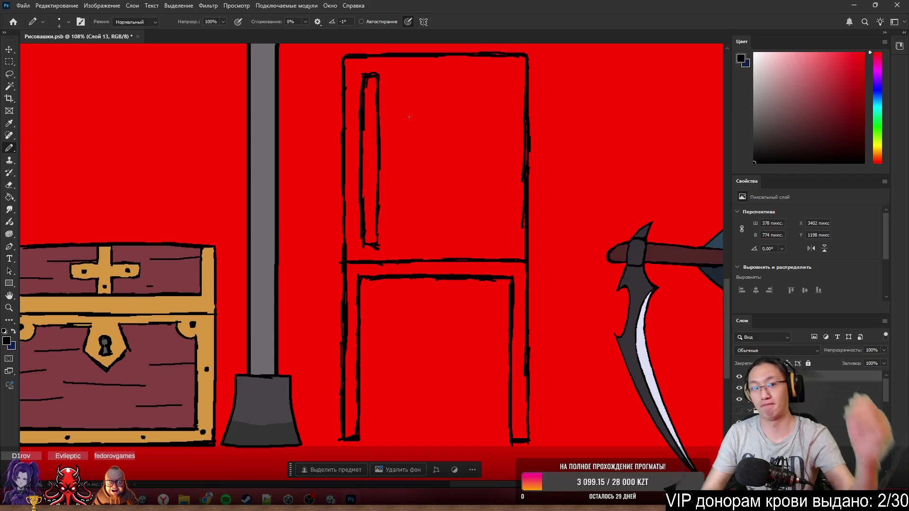
{"action": "key", "text": "e"}
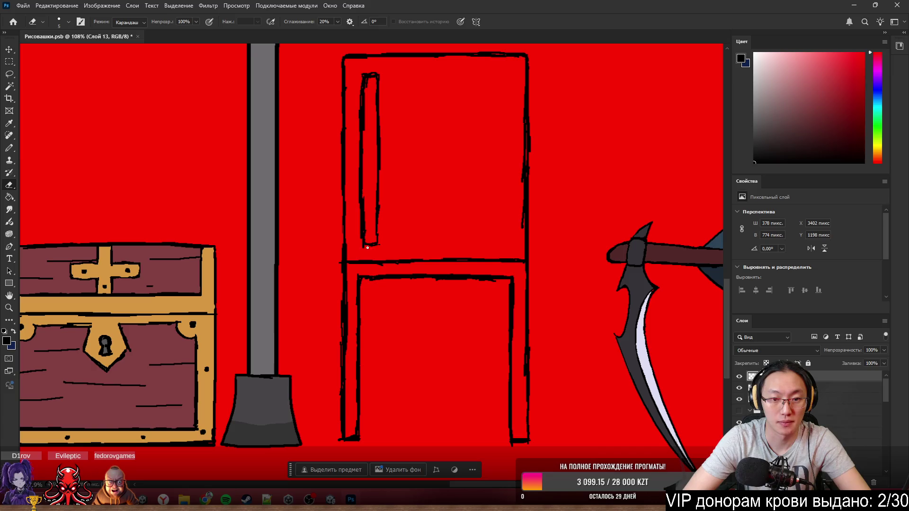
{"action": "key", "text": "b"}
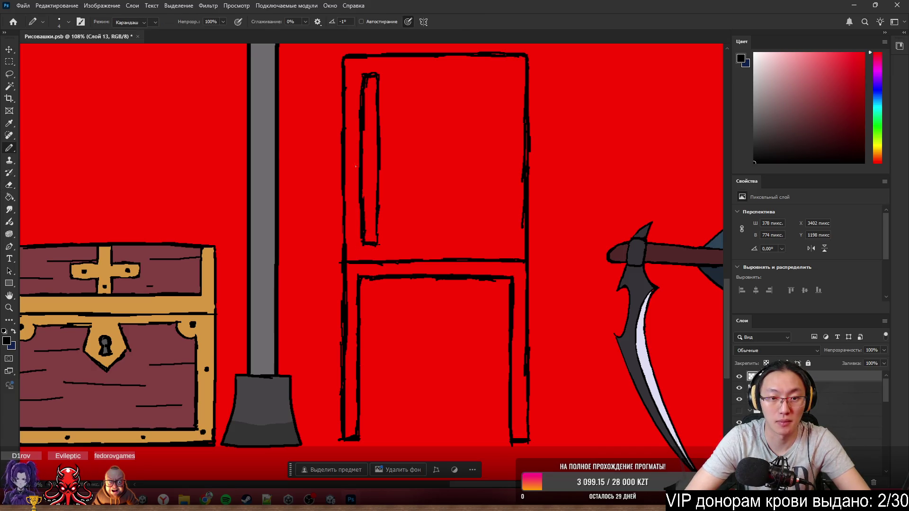
{"action": "key", "text": "e"}
{"action": "left_click_drag", "start_coordinate": [360, 233], "coordinate": [358, 180]}
{"action": "key", "text": "b"}
{"action": "left_click_drag", "start_coordinate": [360, 243], "coordinate": [359, 178]}
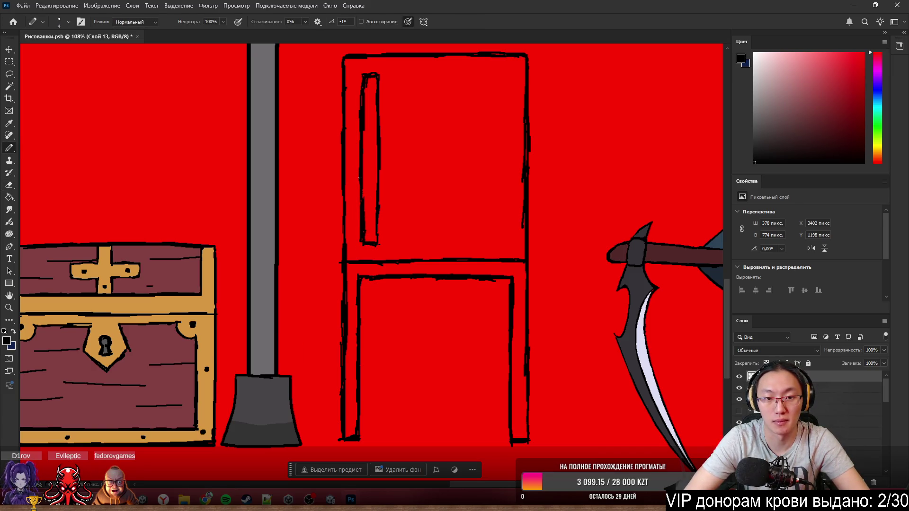
- Draw the second slat's left and right edges, redoing the left edge after an undo
{"action": "left_click_drag", "start_coordinate": [386, 74], "coordinate": [387, 215]}
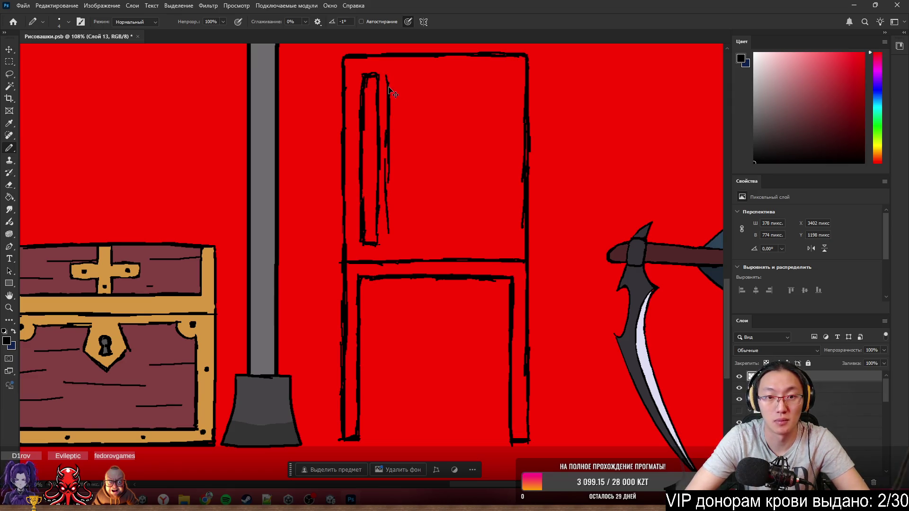
{"action": "key", "text": "ctrl+z"}
{"action": "key", "text": "ctrl+z"}
{"action": "key", "text": "ctrl+z"}
{"action": "key", "text": "ctrl+z"}
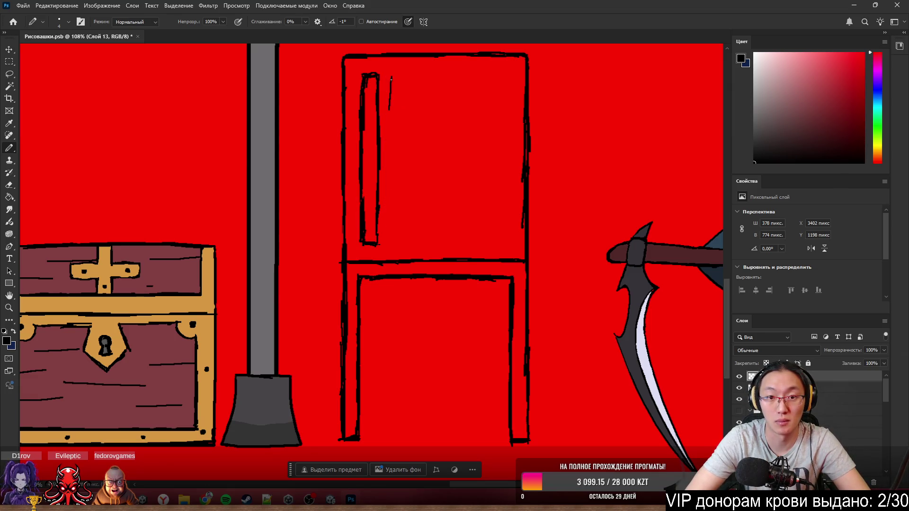
{"action": "mouse_move", "coordinate": [392, 75]}
{"action": "left_mouse_down"}
{"action": "mouse_move", "coordinate": [391, 231]}
{"action": "mouse_move", "coordinate": [406, 195]}
{"action": "mouse_move", "coordinate": [407, 100]}
{"action": "mouse_move", "coordinate": [406, 115]}
{"action": "left_mouse_up"}
{"action": "key", "text": "e"}
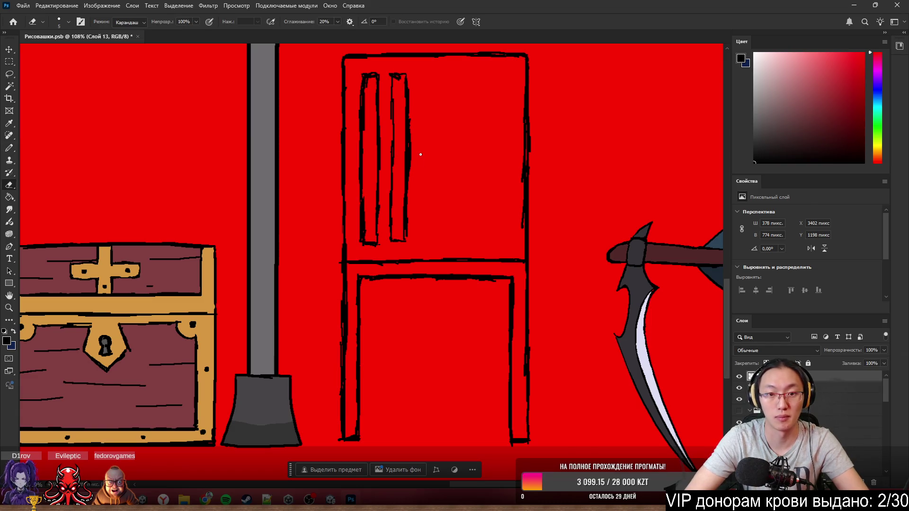
{"action": "mouse_move", "coordinate": [410, 187]}
{"action": "left_mouse_down"}
{"action": "mouse_move", "coordinate": [410, 128]}
{"action": "mouse_move", "coordinate": [410, 149]}
{"action": "left_mouse_up"}
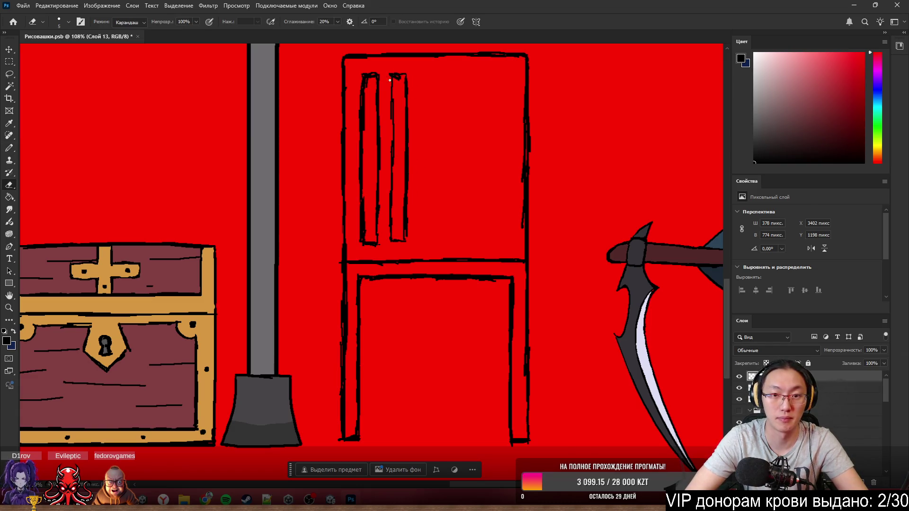
{"action": "key", "text": "b"}
{"action": "left_click_drag", "start_coordinate": [391, 76], "coordinate": [390, 194]}
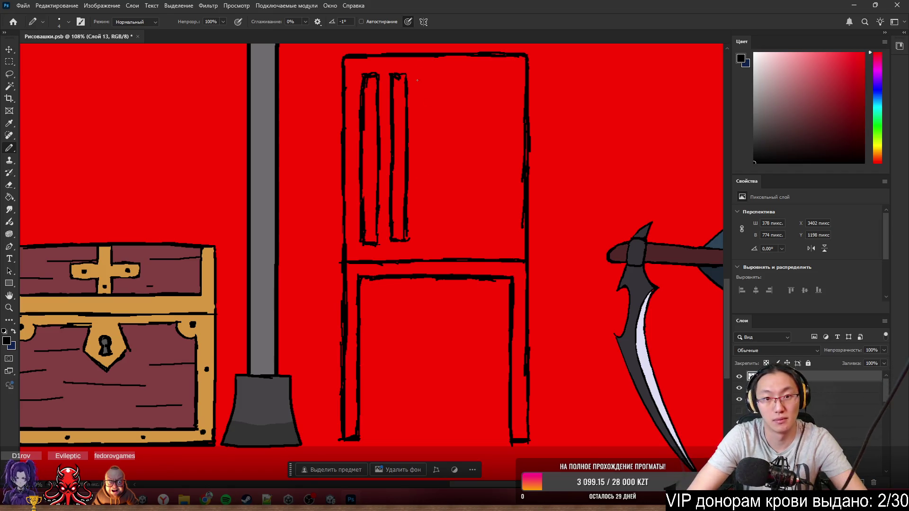
{"action": "mouse_move", "coordinate": [416, 74]}
{"action": "left_mouse_down"}
{"action": "mouse_move", "coordinate": [415, 232]}
{"action": "mouse_move", "coordinate": [433, 195]}
{"action": "mouse_move", "coordinate": [430, 81]}
{"action": "mouse_move", "coordinate": [417, 163]}
{"action": "left_mouse_up"}
- Draw the third slat's left edge and outline the fourth slat, trimming its rough edges
{"action": "left_click_drag", "start_coordinate": [417, 194], "coordinate": [417, 145]}
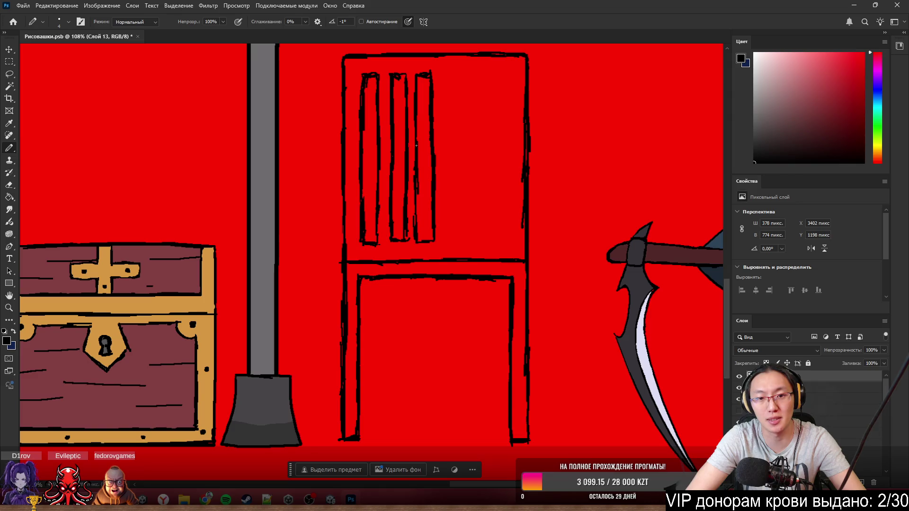
{"action": "key", "text": "e"}
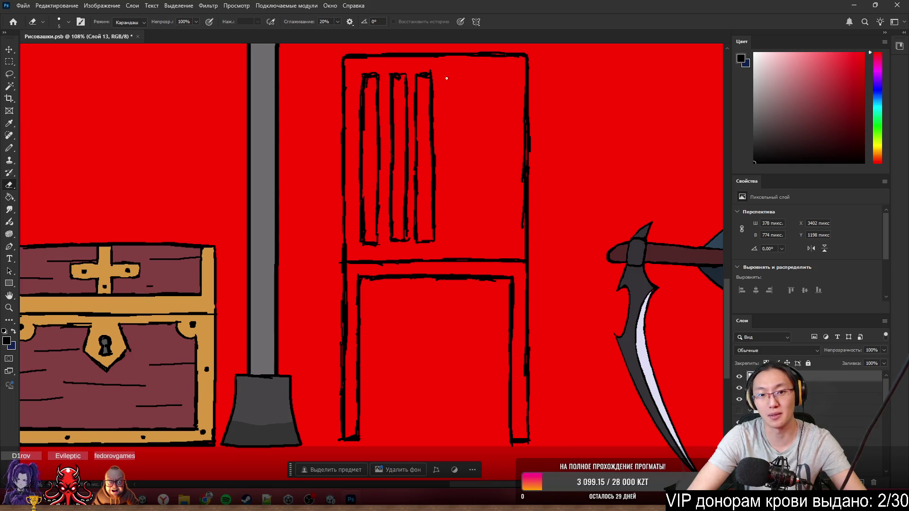
{"action": "key", "text": "b"}
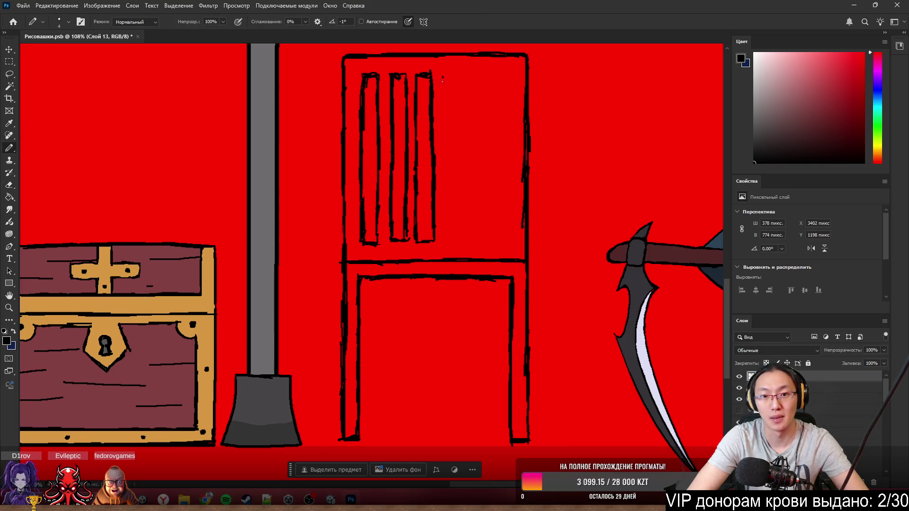
{"action": "left_click_drag", "start_coordinate": [443, 78], "coordinate": [440, 199]}
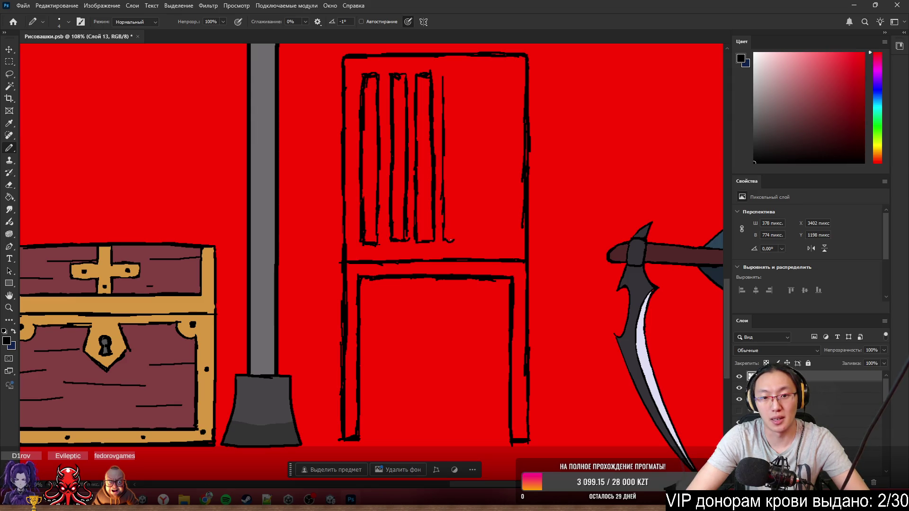
{"action": "left_click_drag", "start_coordinate": [461, 233], "coordinate": [461, 107]}
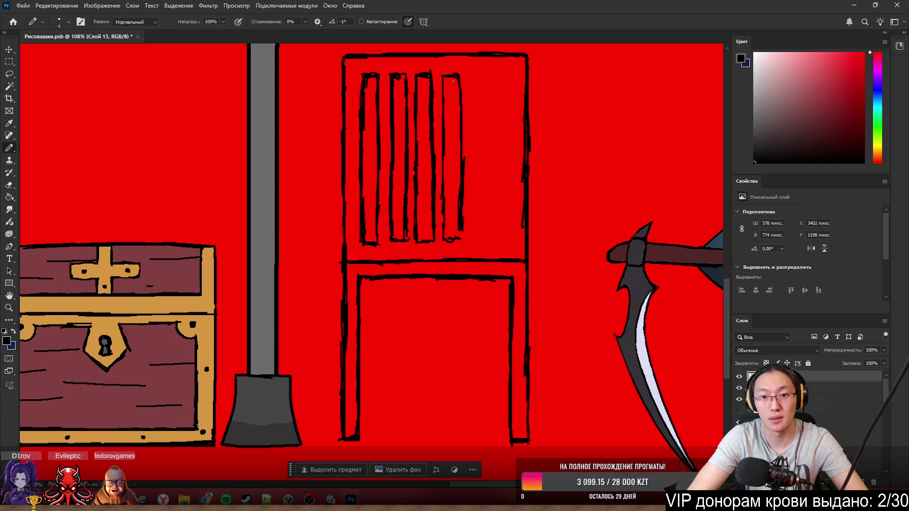
{"action": "key", "text": "e"}
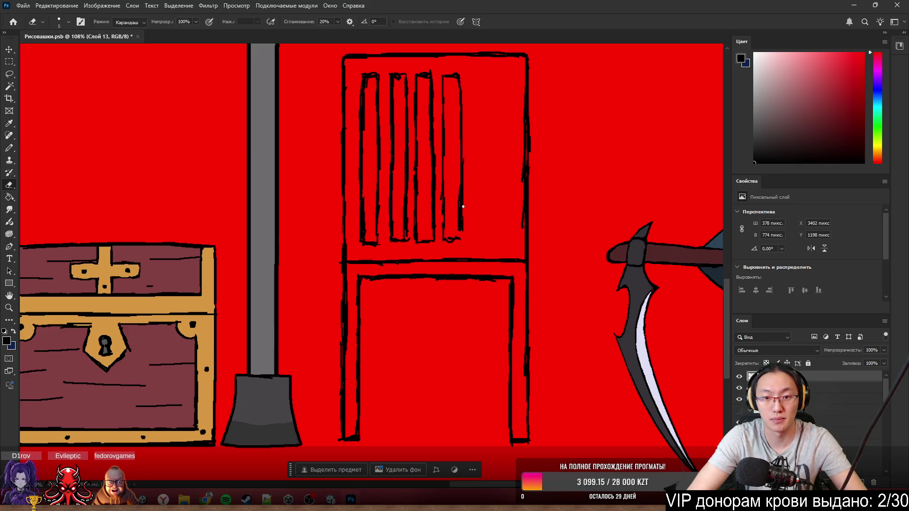
{"action": "mouse_move", "coordinate": [463, 207]}
{"action": "left_mouse_down"}
{"action": "mouse_move", "coordinate": [454, 209]}
{"action": "mouse_move", "coordinate": [462, 228]}
{"action": "left_mouse_up"}
{"action": "key", "text": "b"}
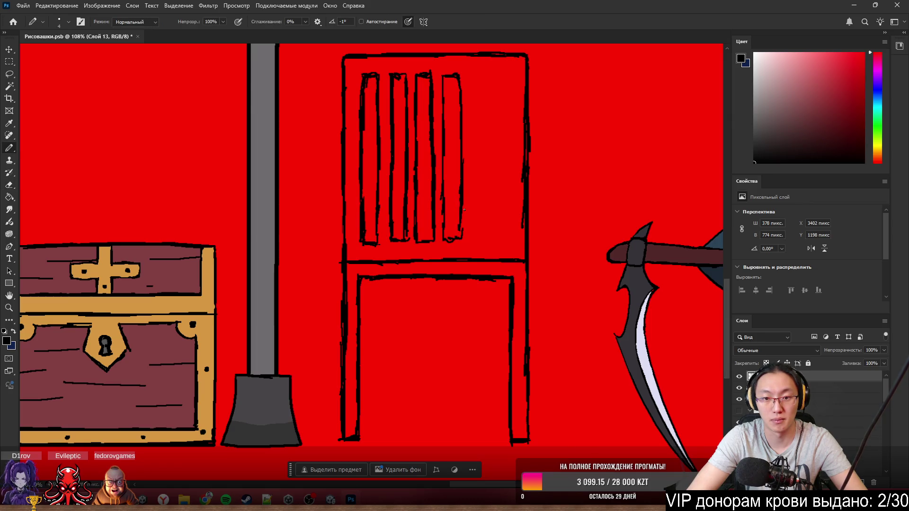
{"action": "mouse_move", "coordinate": [443, 147]}
{"action": "left_mouse_down"}
{"action": "mouse_move", "coordinate": [446, 236]}
{"action": "mouse_move", "coordinate": [450, 205]}
{"action": "left_mouse_up"}
{"action": "key", "text": "e"}
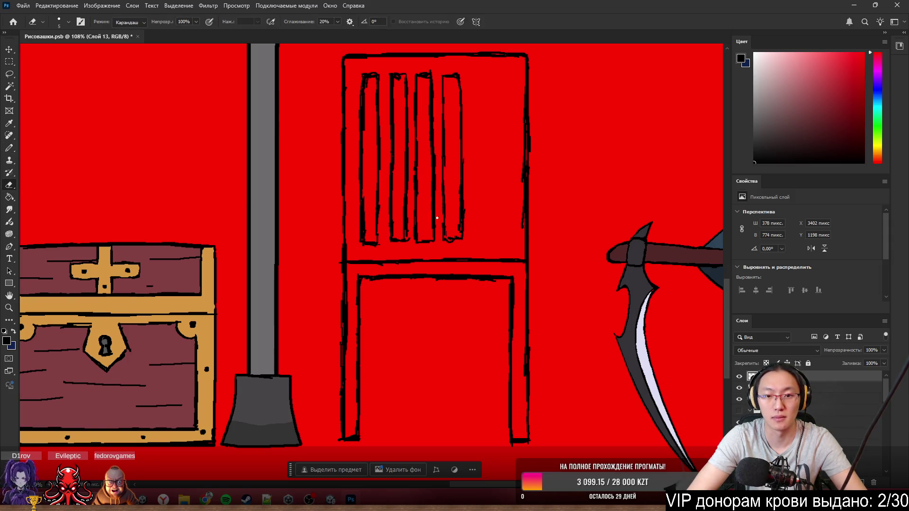
{"action": "left_click_drag", "start_coordinate": [458, 187], "coordinate": [459, 224]}
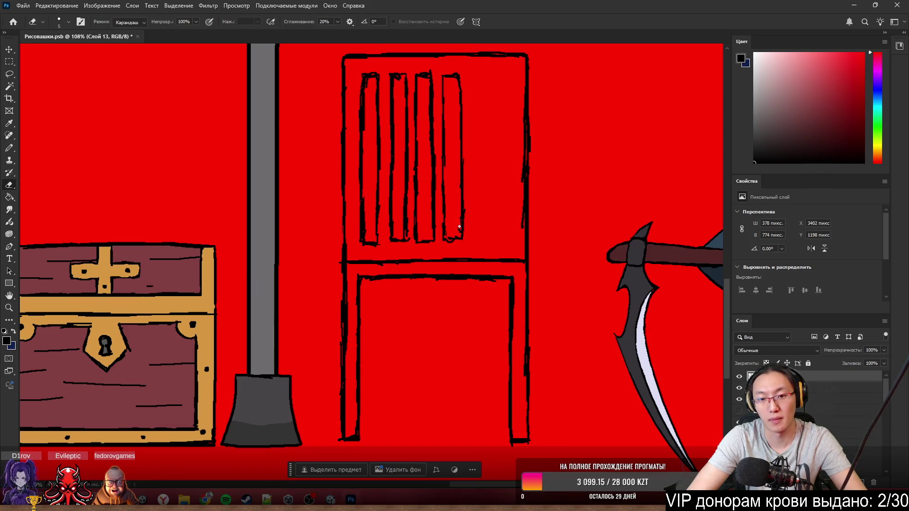
{"action": "key", "text": "b"}
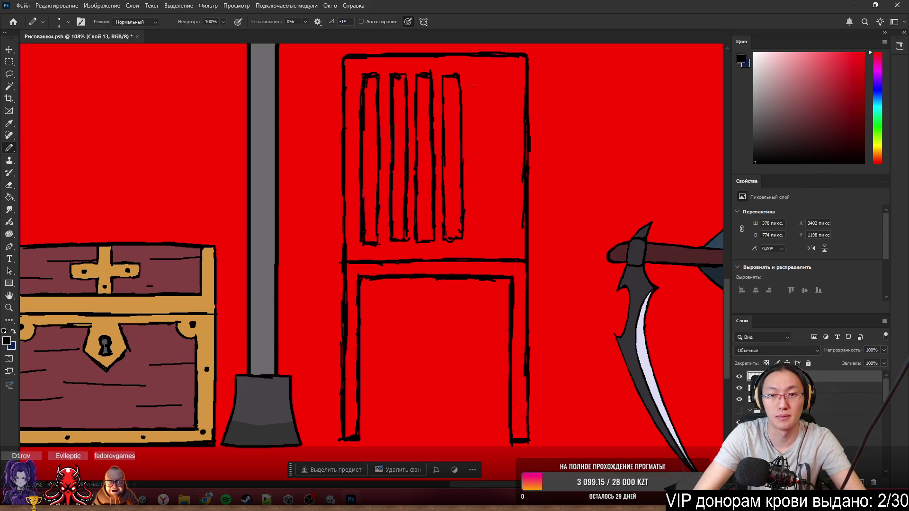
- Outline the fifth slat and erase the stray lines inside it and along its edge
{"action": "mouse_move", "coordinate": [471, 73]}
{"action": "left_mouse_down"}
{"action": "mouse_move", "coordinate": [485, 75]}
{"action": "mouse_move", "coordinate": [470, 117]}
{"action": "mouse_move", "coordinate": [470, 239]}
{"action": "left_mouse_up"}
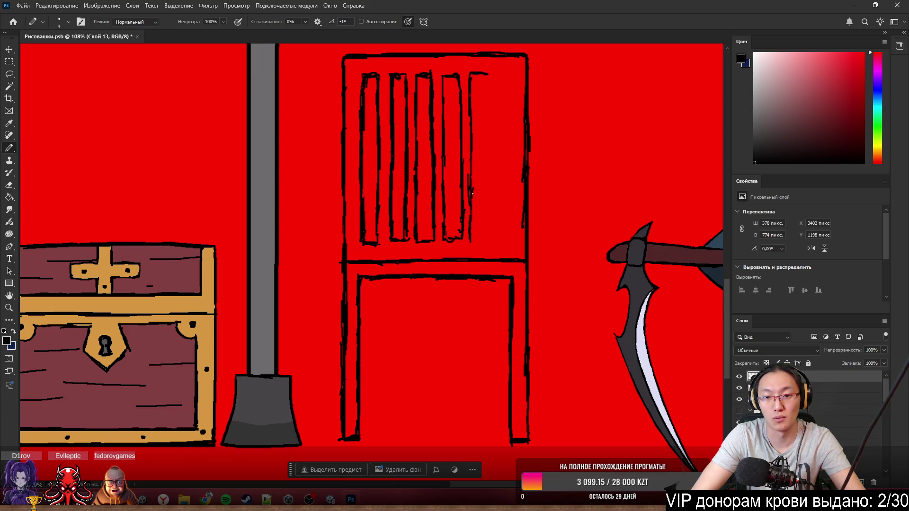
{"action": "mouse_move", "coordinate": [472, 194]}
{"action": "left_mouse_down"}
{"action": "mouse_move", "coordinate": [472, 233]}
{"action": "mouse_move", "coordinate": [487, 237]}
{"action": "left_mouse_up"}
{"action": "left_click_drag", "start_coordinate": [491, 80], "coordinate": [492, 246]}
{"action": "left_click_drag", "start_coordinate": [488, 113], "coordinate": [487, 81]}
{"action": "left_click_drag", "start_coordinate": [474, 125], "coordinate": [468, 182]}
{"action": "key", "text": "e"}
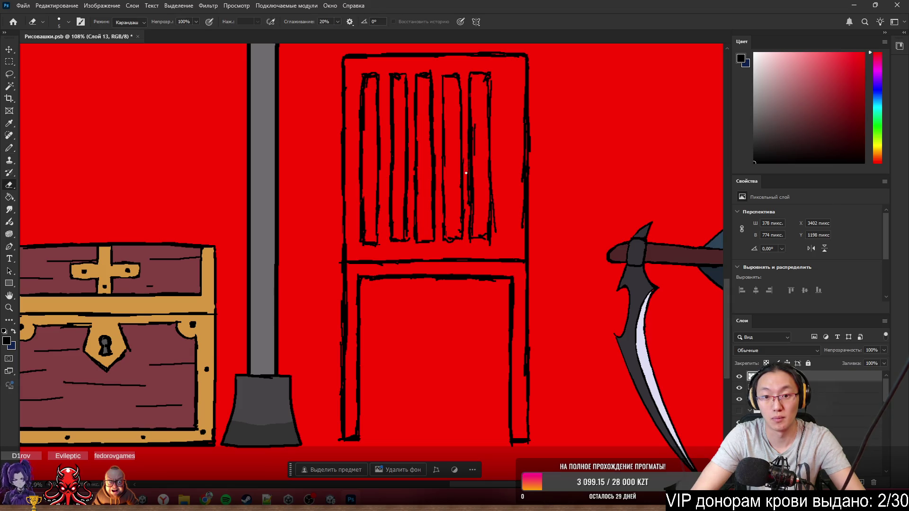
{"action": "left_click_drag", "start_coordinate": [475, 224], "coordinate": [474, 124]}
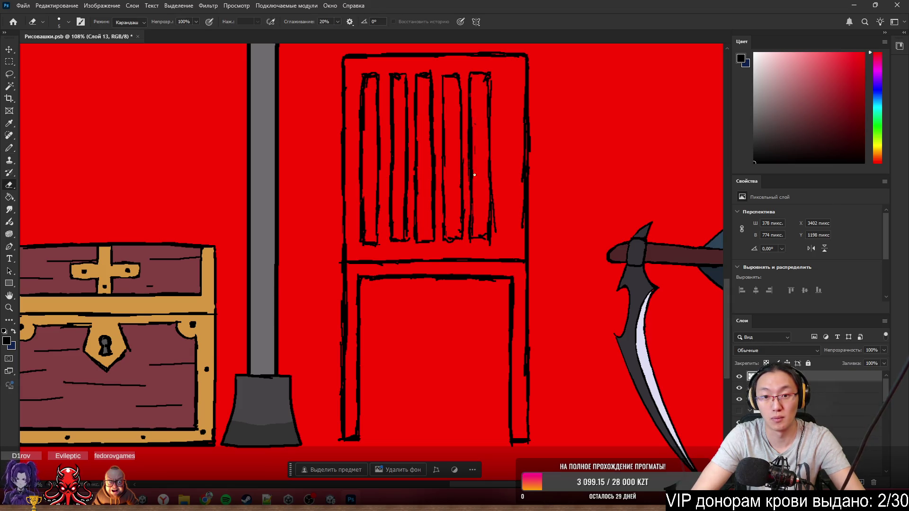
{"action": "left_click_drag", "start_coordinate": [496, 231], "coordinate": [493, 194]}
{"action": "key", "text": "b"}
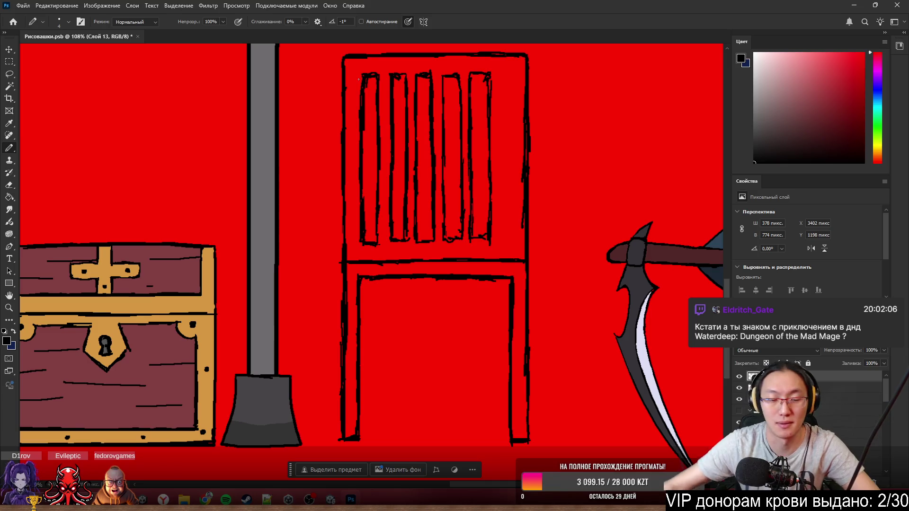
- Make a rectangular selection around the five slats, then deselect it
{"action": "left_click", "coordinate": [6, 62]}
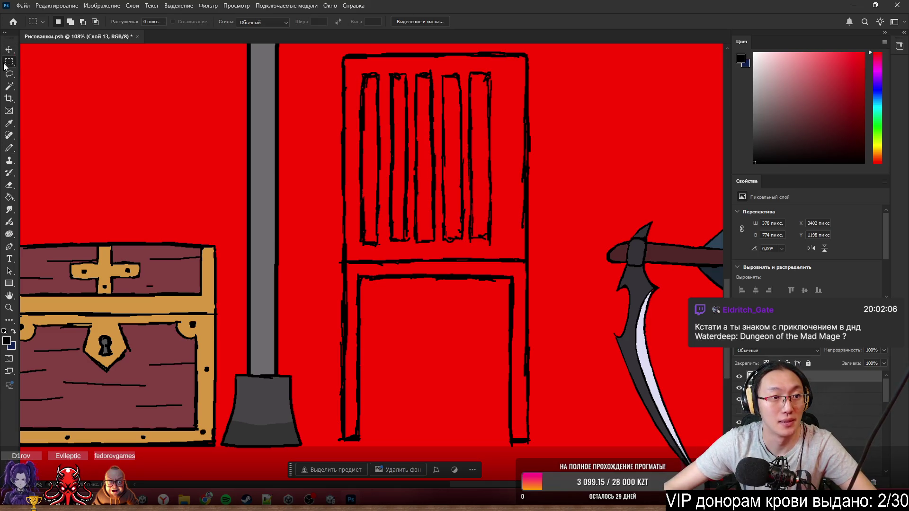
{"action": "mouse_move", "coordinate": [354, 70]}
{"action": "left_mouse_down"}
{"action": "mouse_move", "coordinate": [503, 209]}
{"action": "mouse_move", "coordinate": [502, 251]}
{"action": "mouse_move", "coordinate": [499, 240]}
{"action": "left_mouse_up"}
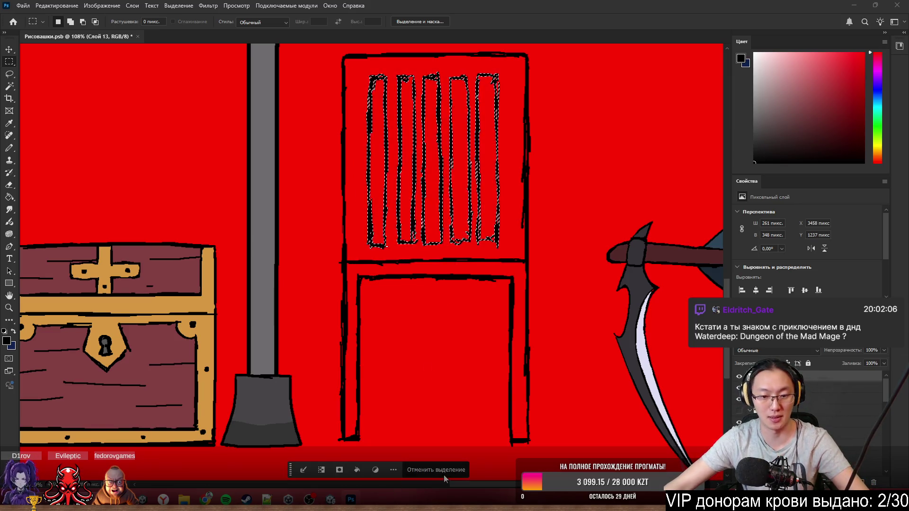
{"action": "key", "text": "ctrl+d"}
{"action": "scroll", "coordinate": [513, 209], "scroll_direction": "down", "scroll_amount": 3}
{"action": "scroll", "coordinate": [513, 209], "scroll_direction": "up", "scroll_amount": 4}
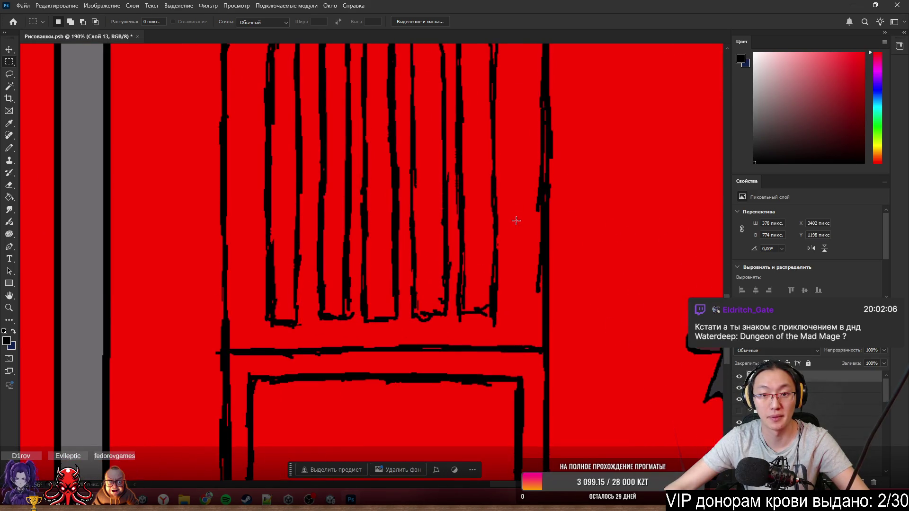
{"action": "scroll", "coordinate": [513, 216], "scroll_direction": "up", "scroll_amount": 1}
- Erase stray thin strokes and the messy right edge of the rightmost slat
{"action": "key", "text": "b"}
{"action": "key", "text": "e"}
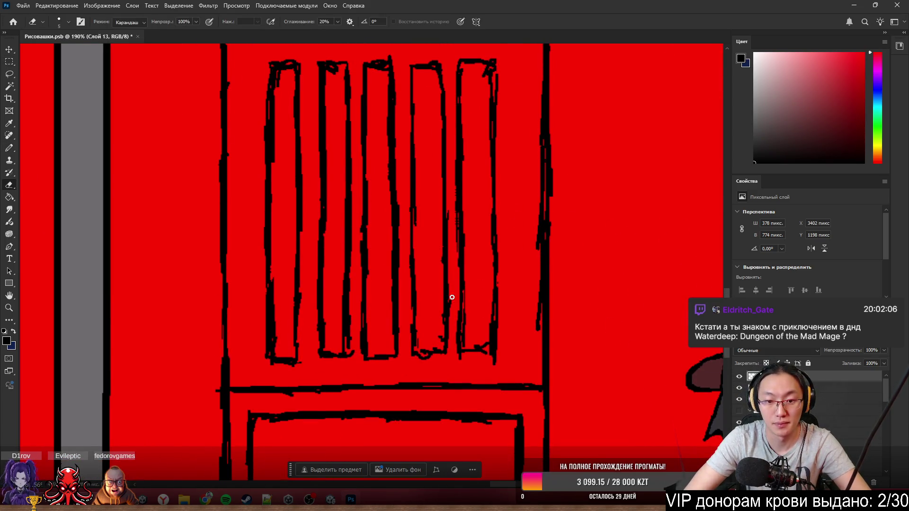
{"action": "left_click_drag", "start_coordinate": [450, 297], "coordinate": [451, 294]}
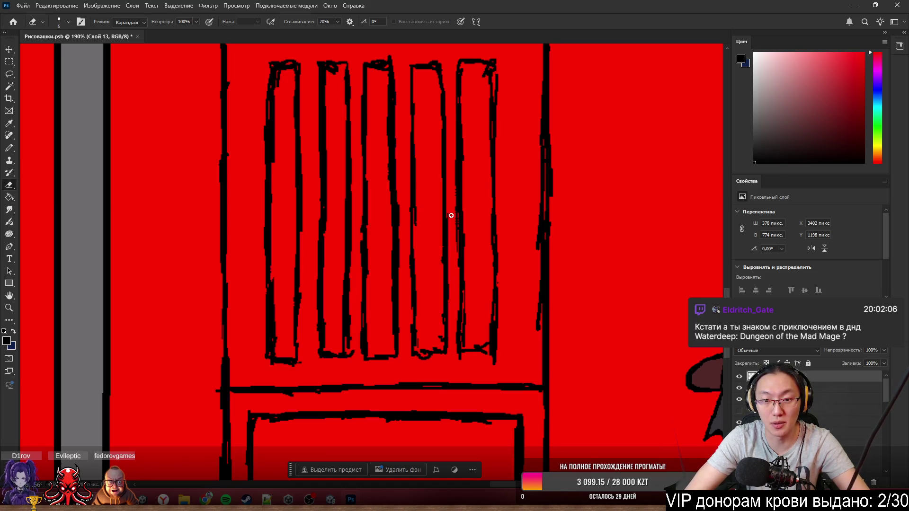
{"action": "mouse_move", "coordinate": [452, 199]}
{"action": "left_mouse_down"}
{"action": "mouse_move", "coordinate": [452, 227]}
{"action": "mouse_move", "coordinate": [454, 219]}
{"action": "left_mouse_up"}
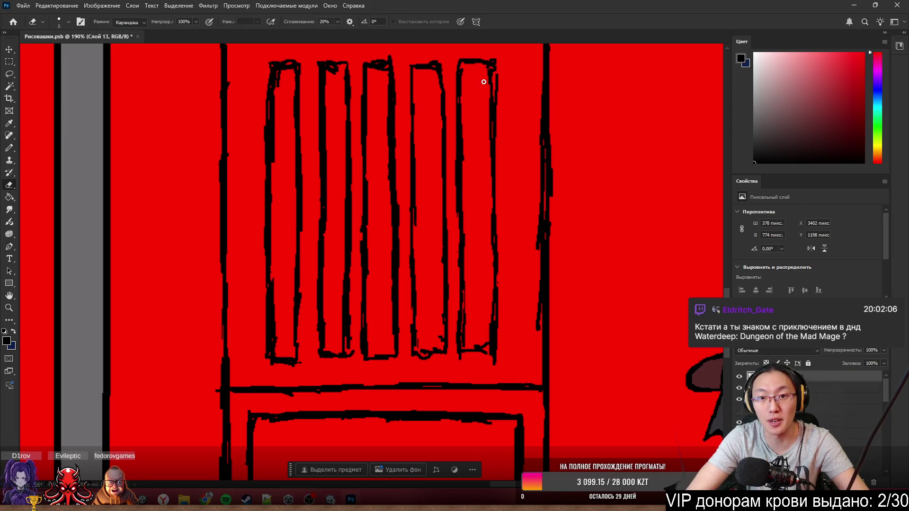
{"action": "mouse_move", "coordinate": [496, 74]}
{"action": "left_mouse_down"}
{"action": "mouse_move", "coordinate": [495, 134]}
{"action": "mouse_move", "coordinate": [495, 97]}
{"action": "left_mouse_up"}
- Redraw the rightmost slat's right edge and erase its doubled inner line
{"action": "key", "text": "b"}
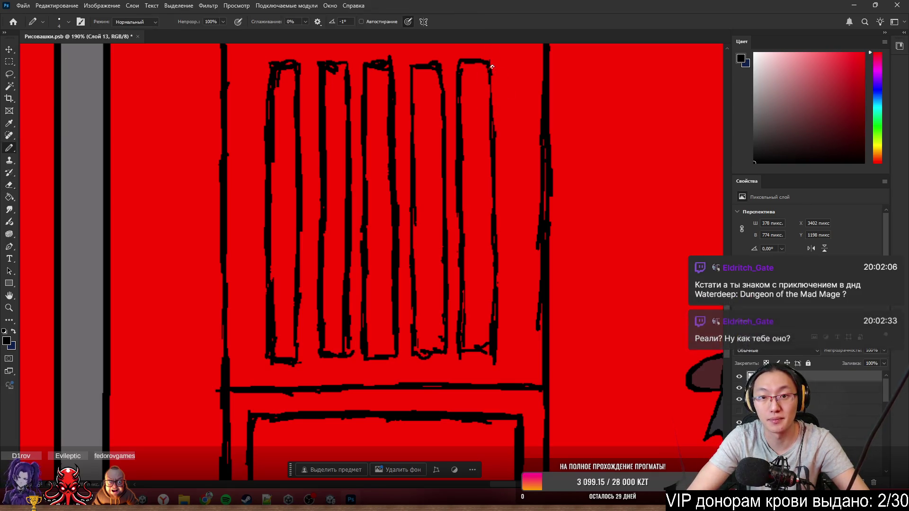
{"action": "left_click_drag", "start_coordinate": [492, 67], "coordinate": [493, 82]}
{"action": "key", "text": "e"}
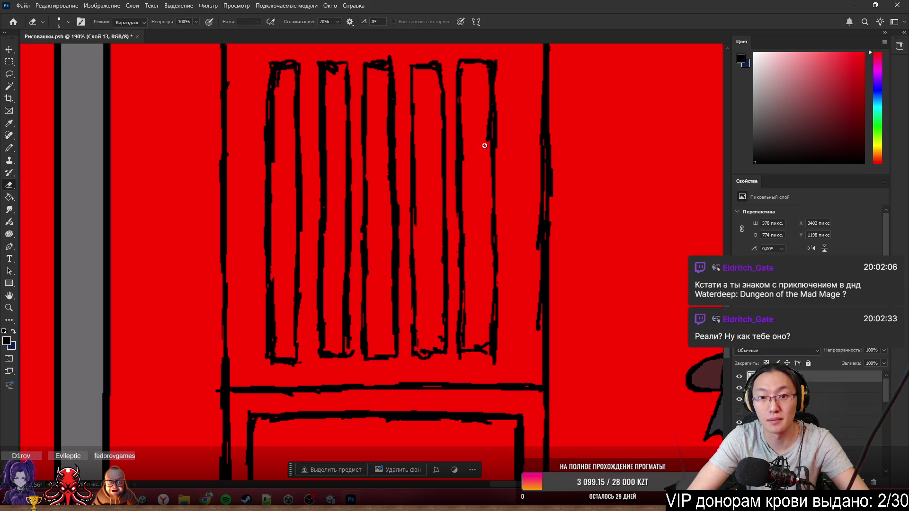
{"action": "mouse_move", "coordinate": [487, 118]}
{"action": "left_mouse_down"}
{"action": "mouse_move", "coordinate": [486, 152]}
{"action": "mouse_move", "coordinate": [488, 84]}
{"action": "left_mouse_up"}
{"action": "key", "text": "b"}
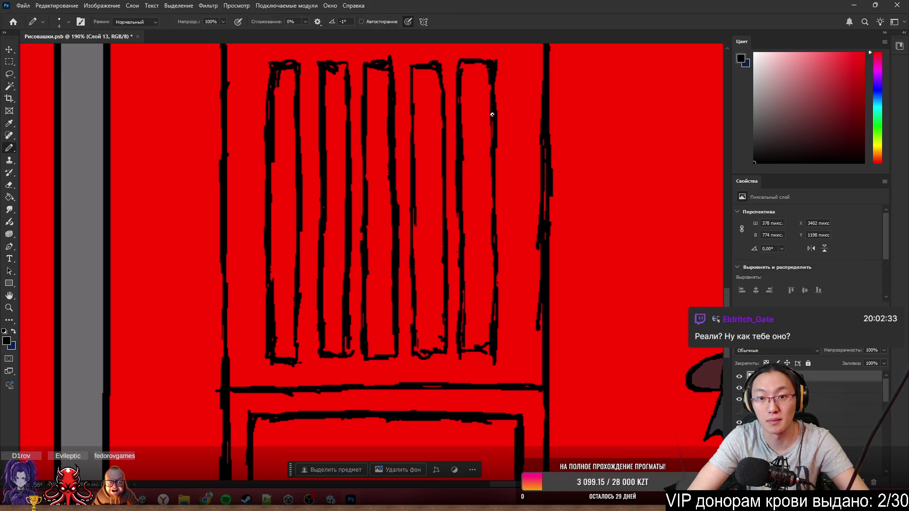
{"action": "key", "text": "e"}
{"action": "key", "text": "b"}
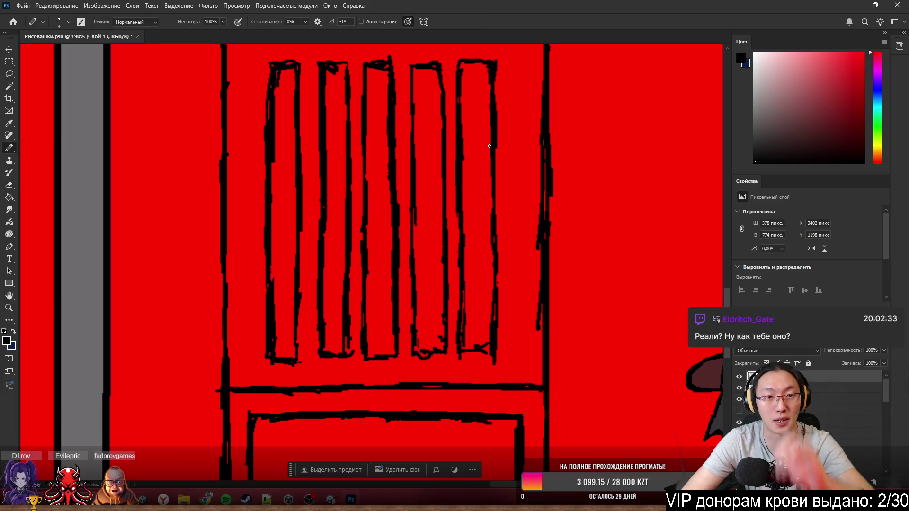
{"action": "key", "text": "e"}
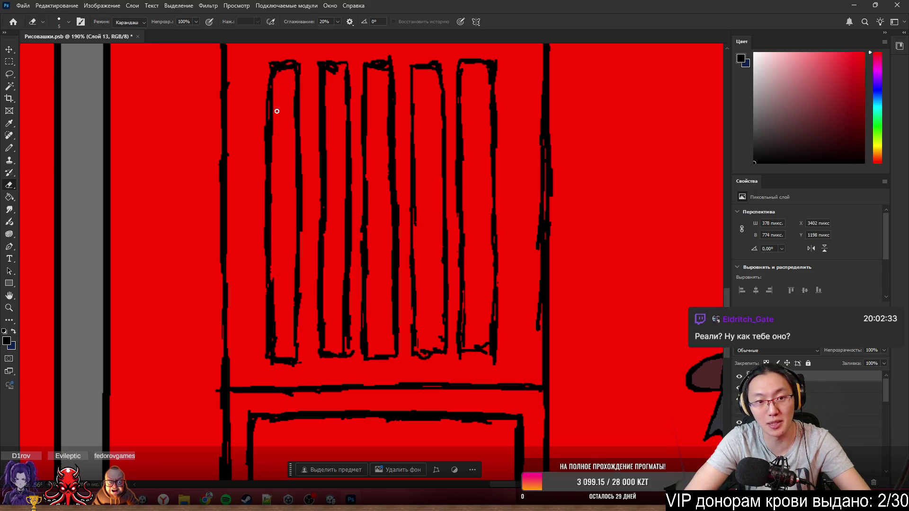
- Trim and touch up the first slat's left and right edges
{"action": "mouse_move", "coordinate": [275, 94]}
{"action": "left_mouse_down"}
{"action": "mouse_move", "coordinate": [268, 71]}
{"action": "mouse_move", "coordinate": [274, 90]}
{"action": "left_mouse_up"}
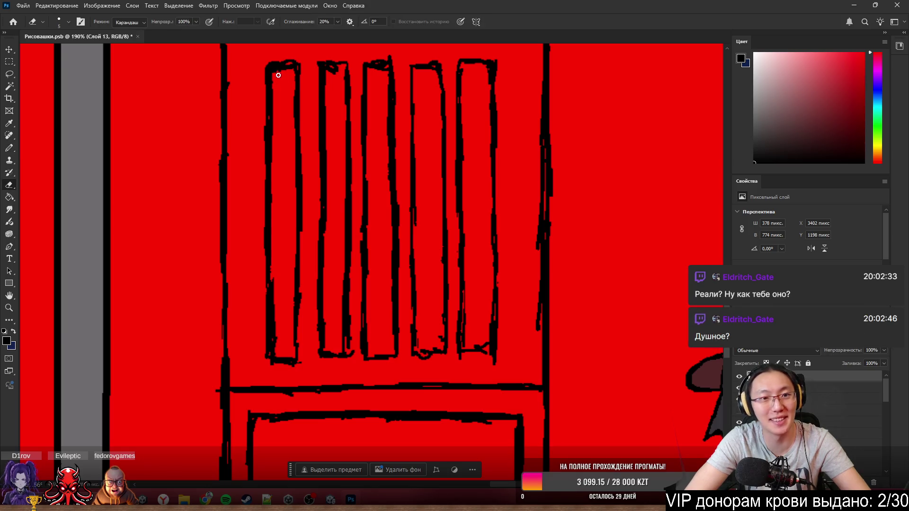
{"action": "left_click_drag", "start_coordinate": [283, 301], "coordinate": [278, 349]}
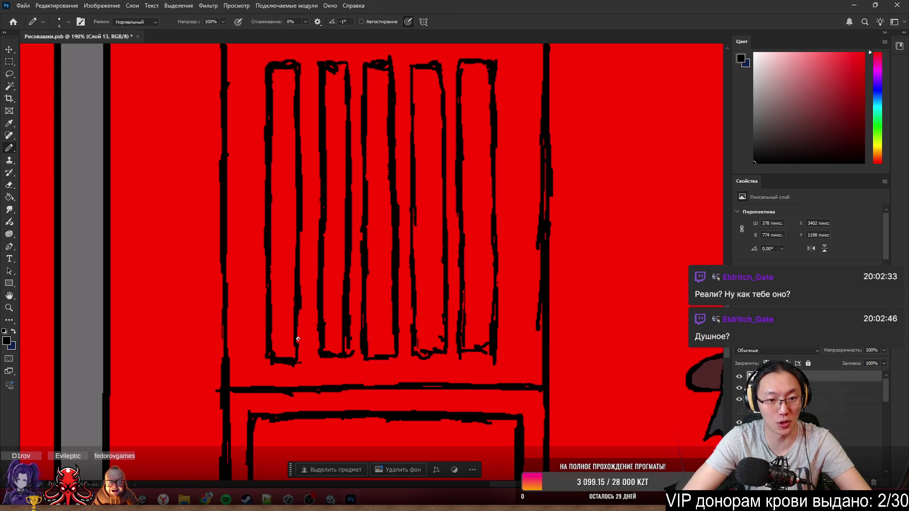
{"action": "left_click_drag", "start_coordinate": [307, 215], "coordinate": [303, 188]}
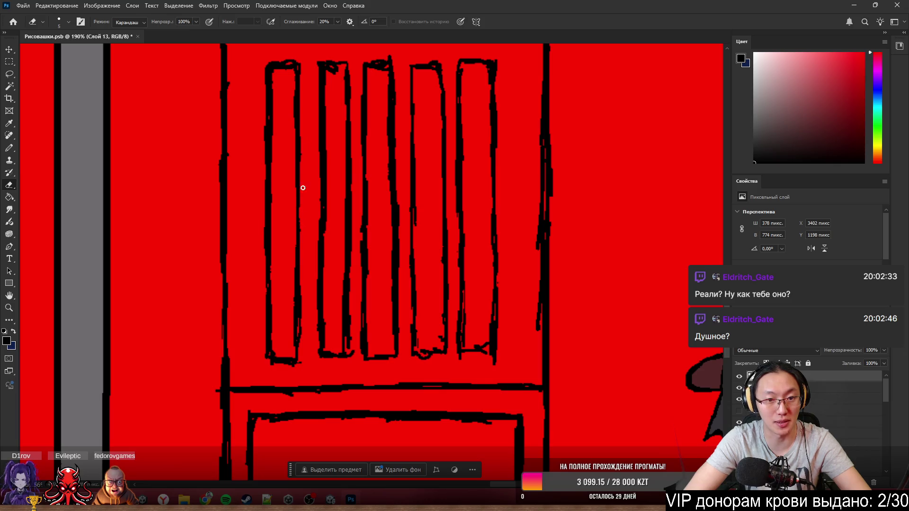
{"action": "key", "text": "b"}
{"action": "key", "text": "e"}
{"action": "left_click_drag", "start_coordinate": [297, 324], "coordinate": [299, 355]}
{"action": "key", "text": "b"}
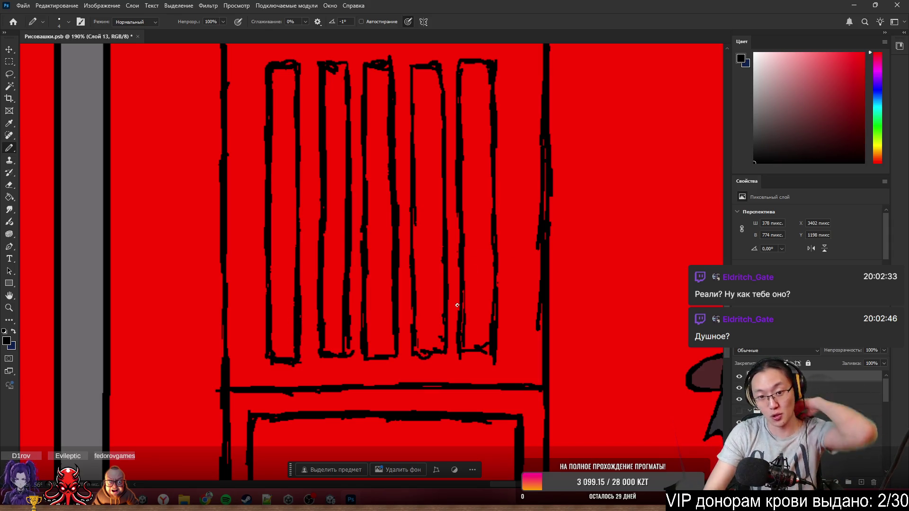
- Thicken the fifth slat's lower edges and erase stray pixels along the fourth slat's bottom
{"action": "mouse_move", "coordinate": [462, 310]}
{"action": "left_mouse_down"}
{"action": "mouse_move", "coordinate": [459, 350]}
{"action": "mouse_move", "coordinate": [477, 348]}
{"action": "left_mouse_up"}
{"action": "key", "text": "e"}
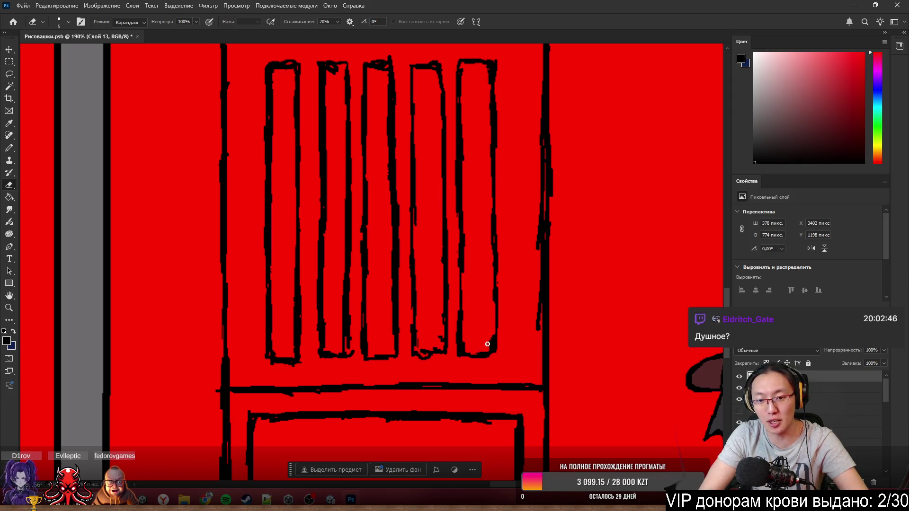
{"action": "key", "text": "b"}
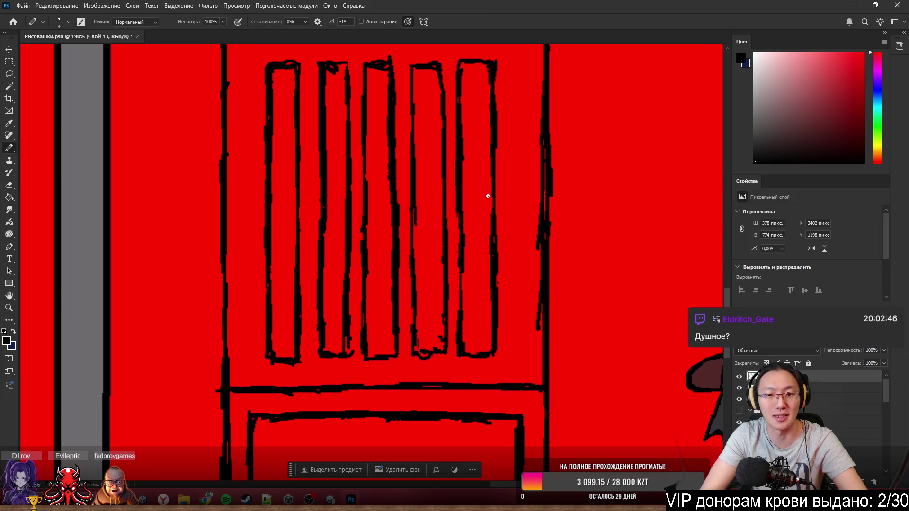
{"action": "left_click_drag", "start_coordinate": [461, 302], "coordinate": [456, 263]}
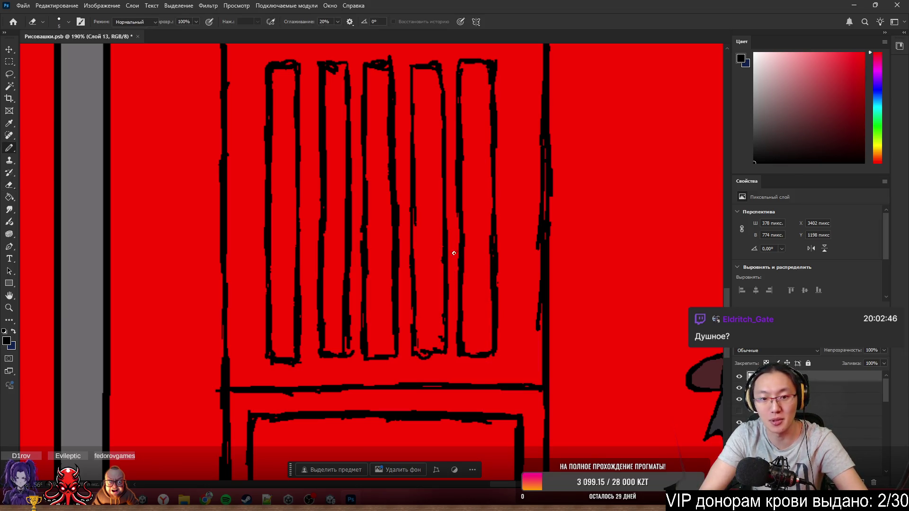
{"action": "key", "text": "e"}
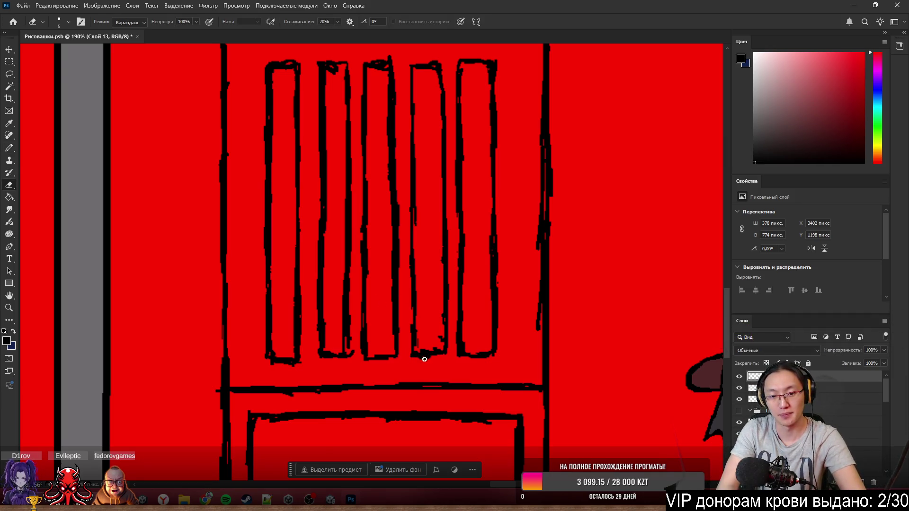
{"action": "mouse_move", "coordinate": [407, 354]}
{"action": "left_mouse_down"}
{"action": "mouse_move", "coordinate": [439, 341]}
{"action": "mouse_move", "coordinate": [416, 330]}
{"action": "left_mouse_up"}
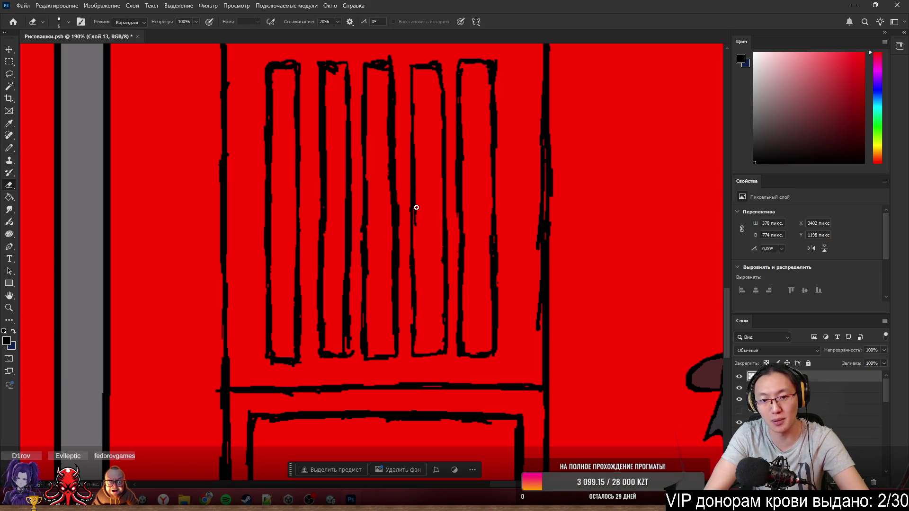
{"action": "key", "text": "b"}
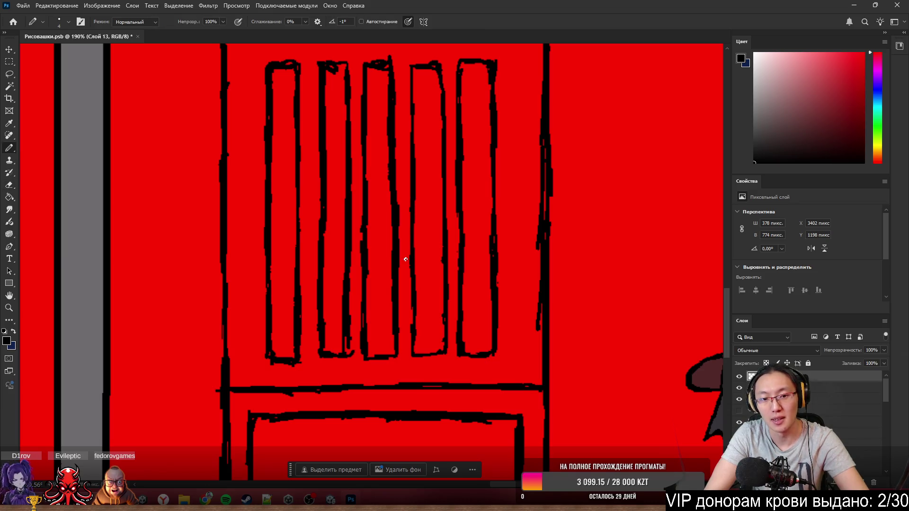
{"action": "key", "text": "e"}
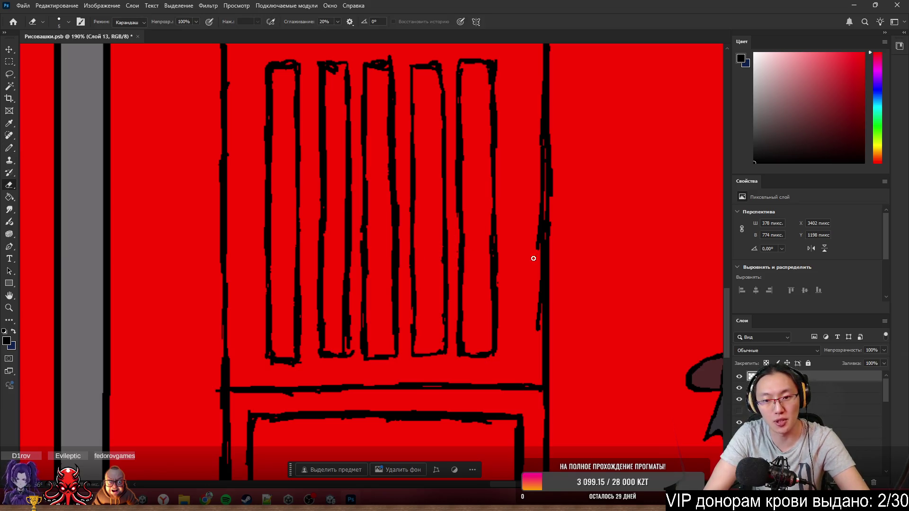
- Erase the slanted line by the frame's right edge and tidy that edge
{"action": "left_click_drag", "start_coordinate": [539, 311], "coordinate": [534, 234]}
{"action": "mouse_move", "coordinate": [534, 326]}
{"action": "left_mouse_down"}
{"action": "mouse_move", "coordinate": [539, 315]}
{"action": "mouse_move", "coordinate": [544, 330]}
{"action": "left_mouse_up"}
{"action": "key", "text": "b"}
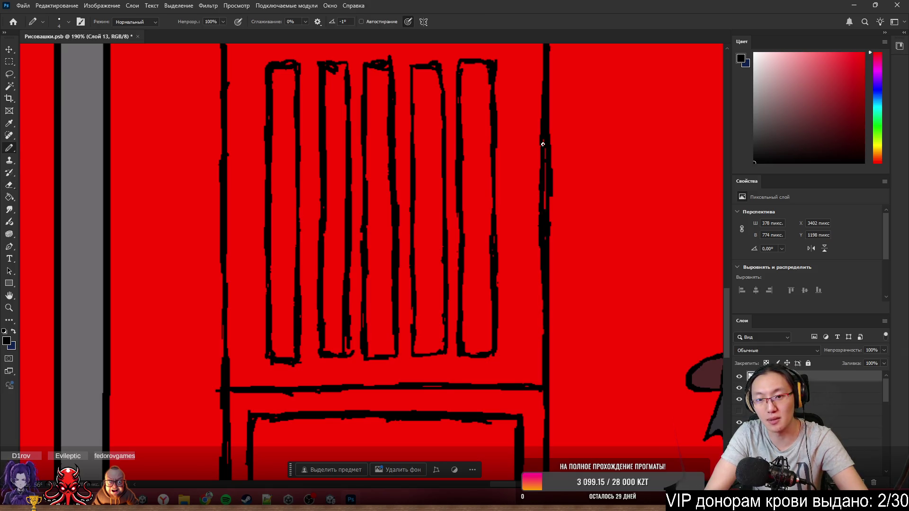
{"action": "mouse_move", "coordinate": [543, 144]}
{"action": "left_mouse_down"}
{"action": "mouse_move", "coordinate": [546, 208]}
{"action": "mouse_move", "coordinate": [538, 190]}
{"action": "left_mouse_up"}
{"action": "key", "text": "e"}
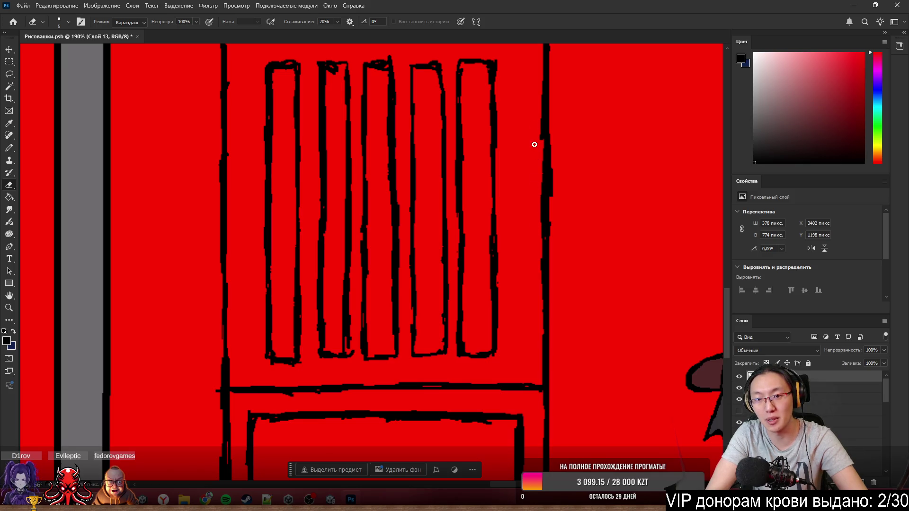
{"action": "left_click_drag", "start_coordinate": [535, 144], "coordinate": [537, 131]}
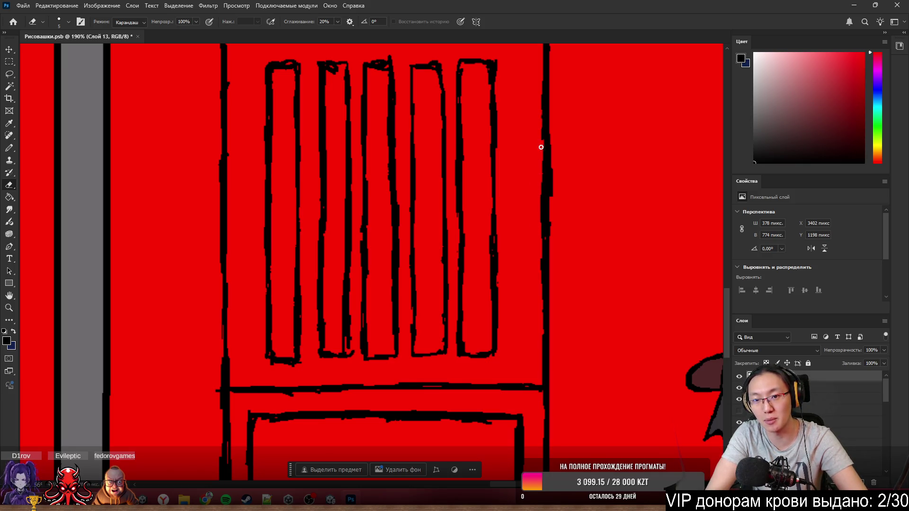
{"action": "mouse_move", "coordinate": [533, 230]}
{"action": "left_mouse_down"}
{"action": "mouse_move", "coordinate": [540, 217]}
{"action": "mouse_move", "coordinate": [538, 261]}
{"action": "left_mouse_up"}
{"action": "key", "text": "b"}
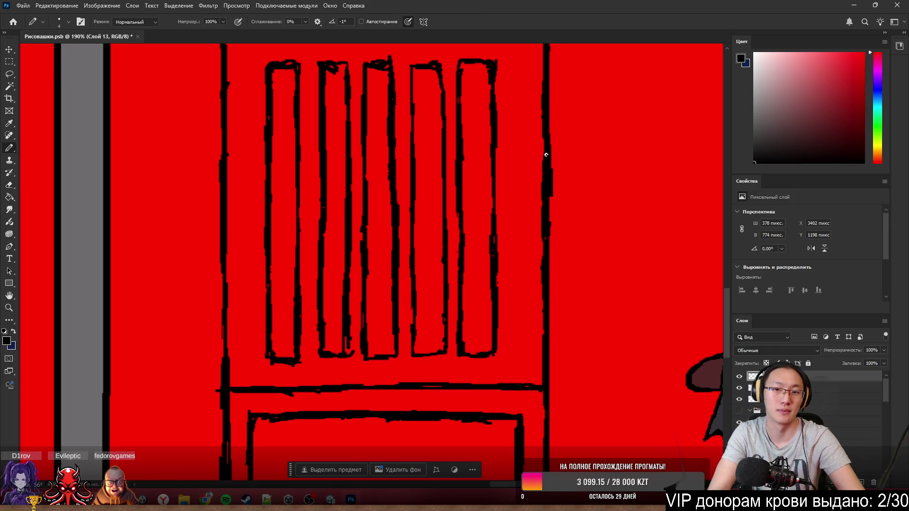
{"action": "key", "text": "e"}
{"action": "left_click_drag", "start_coordinate": [552, 195], "coordinate": [550, 137]}
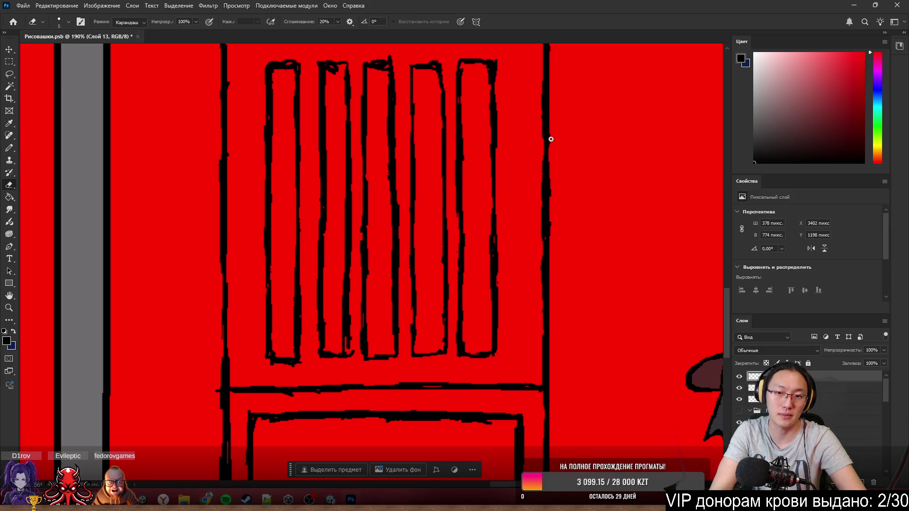
{"action": "key", "text": "b"}
- Clean stray pixels off the top edges of the first, second and fifth slats
{"action": "scroll", "coordinate": [551, 204], "scroll_direction": "down", "scroll_amount": 5}
{"action": "scroll", "coordinate": [563, 222], "scroll_direction": "up", "scroll_amount": 3}
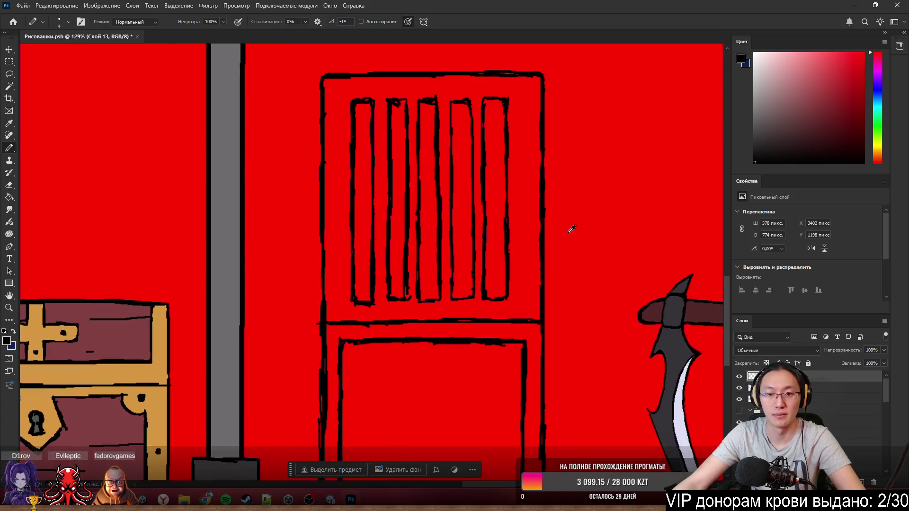
{"action": "key", "text": "e"}
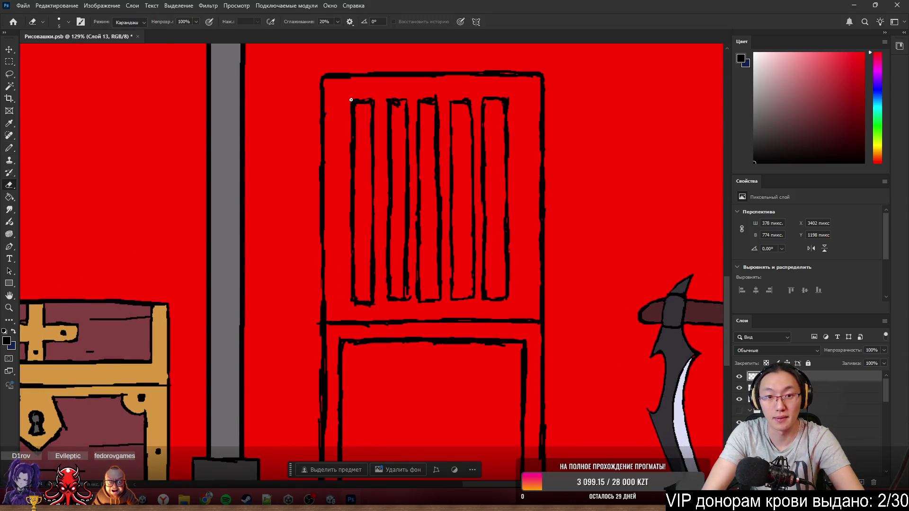
{"action": "left_click_drag", "start_coordinate": [350, 99], "coordinate": [372, 97]}
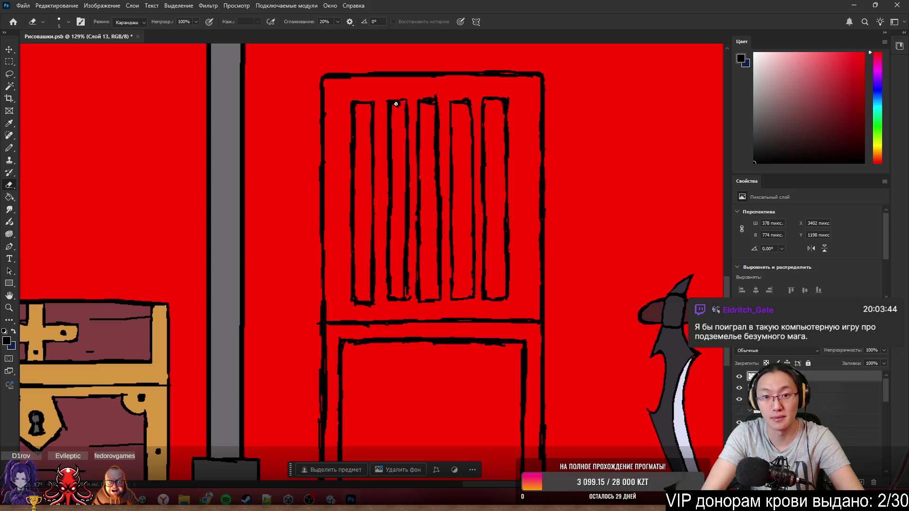
{"action": "left_click_drag", "start_coordinate": [392, 100], "coordinate": [435, 97]}
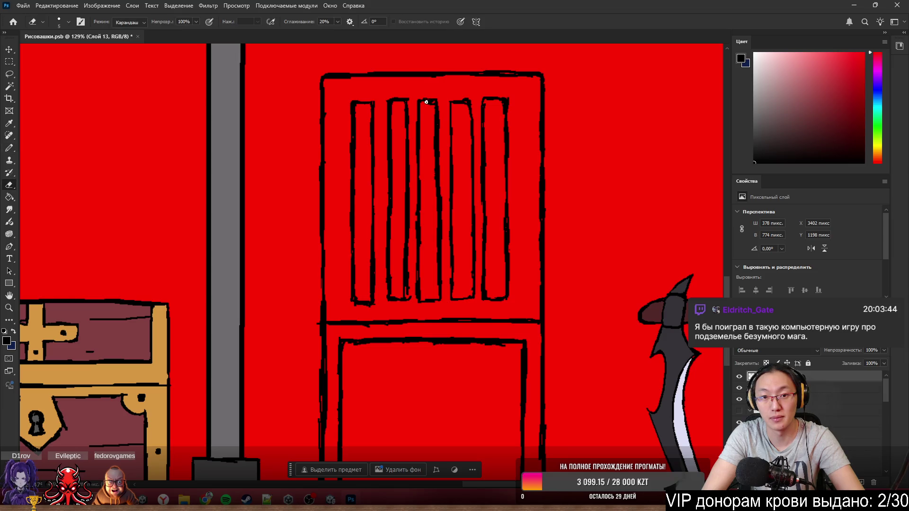
{"action": "key", "text": "b"}
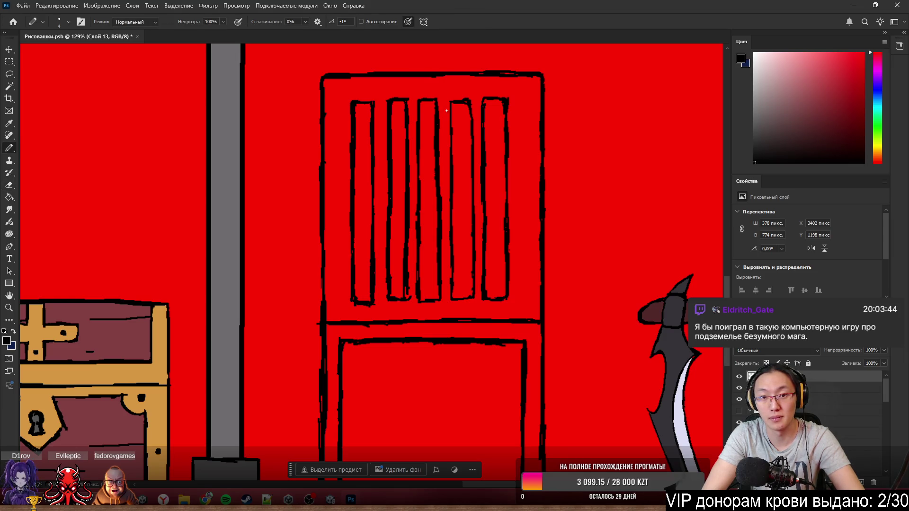
{"action": "key", "text": "e"}
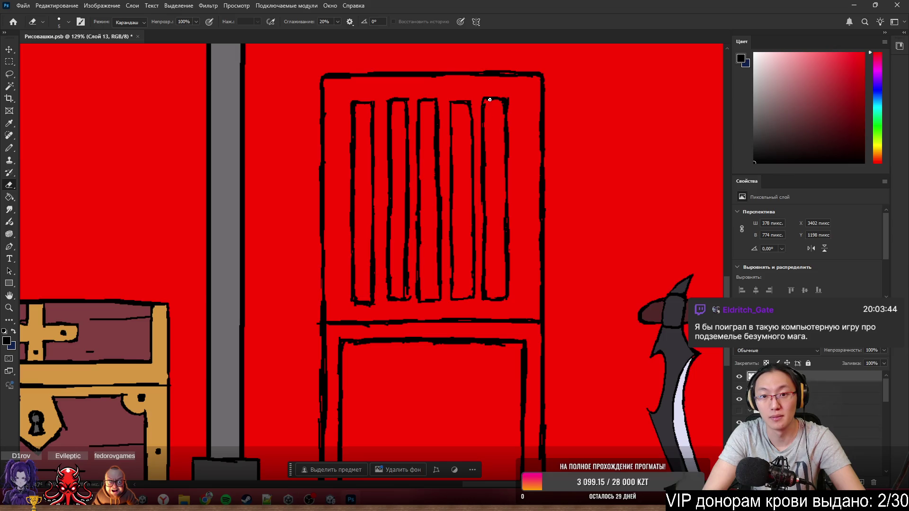
{"action": "left_click_drag", "start_coordinate": [506, 95], "coordinate": [513, 112]}
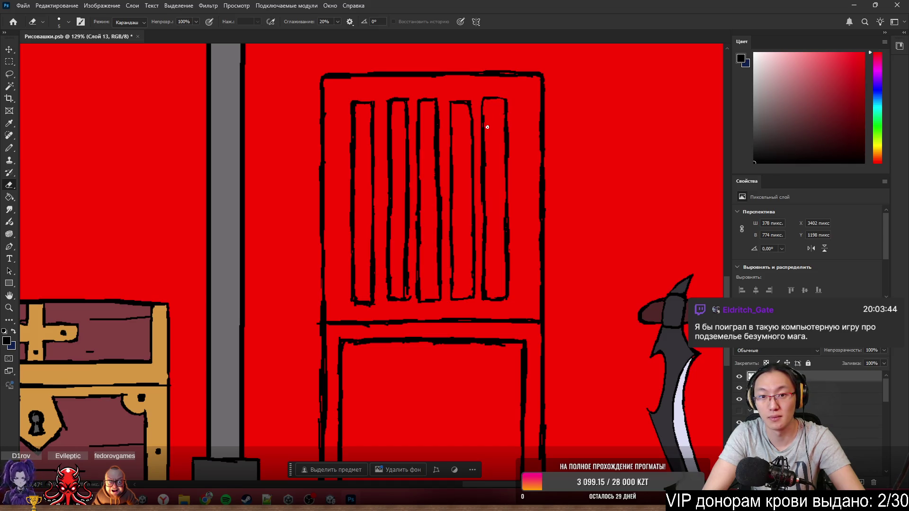
{"action": "key", "text": "b"}
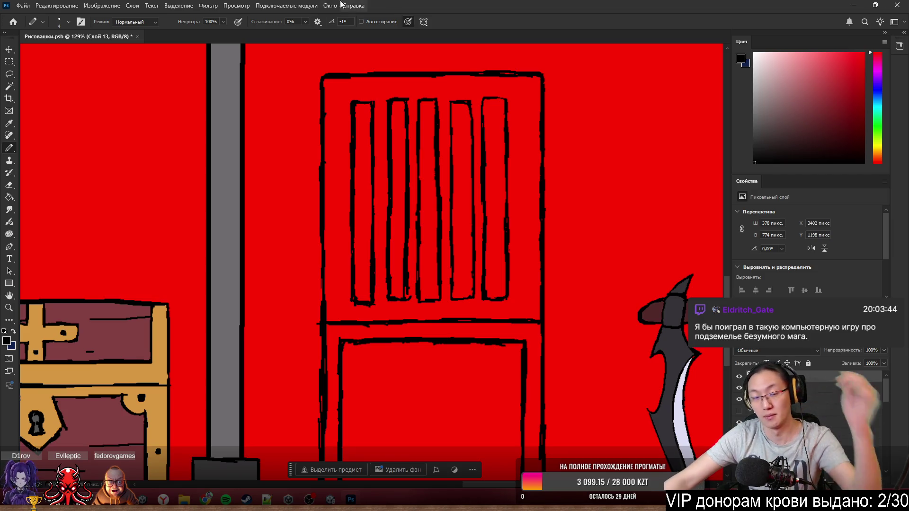
- Erase stray bits along the middle chair-back bar outlines
{"action": "scroll", "coordinate": [521, 280], "scroll_direction": "up", "scroll_amount": 1}
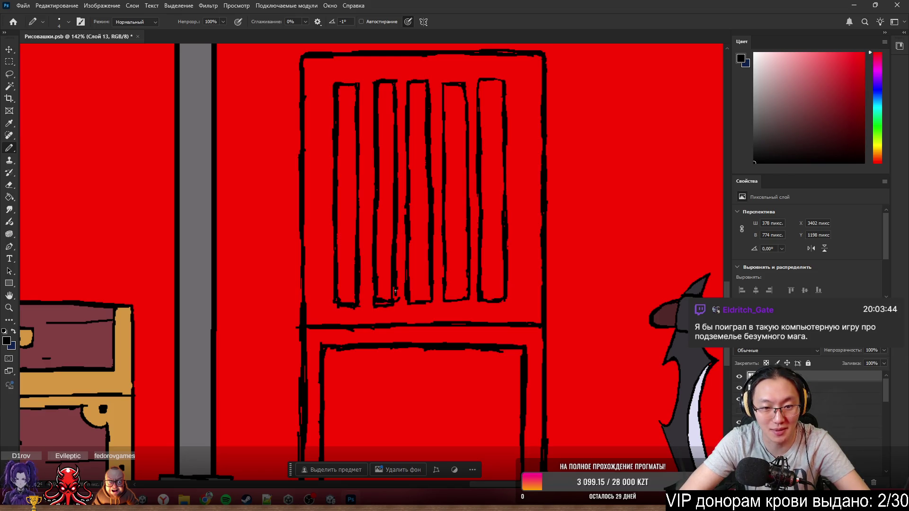
{"action": "key", "text": "e"}
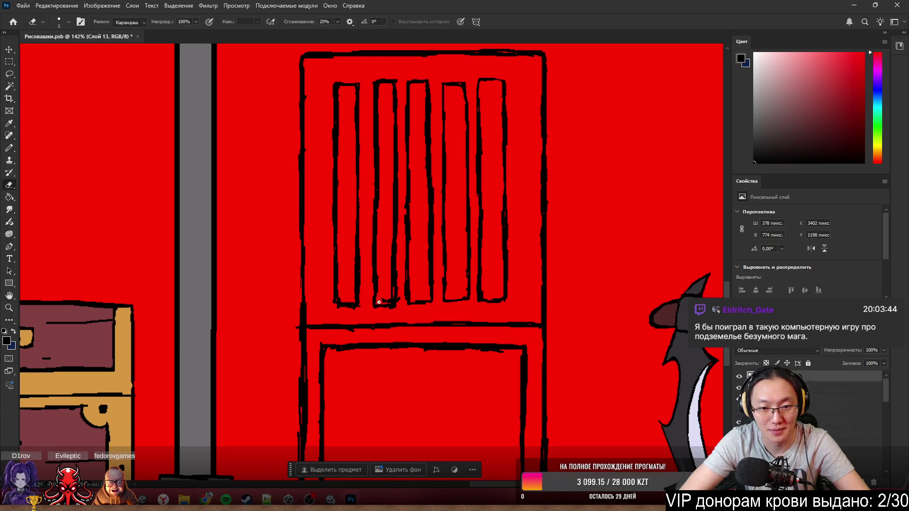
{"action": "left_click_drag", "start_coordinate": [391, 237], "coordinate": [388, 285]}
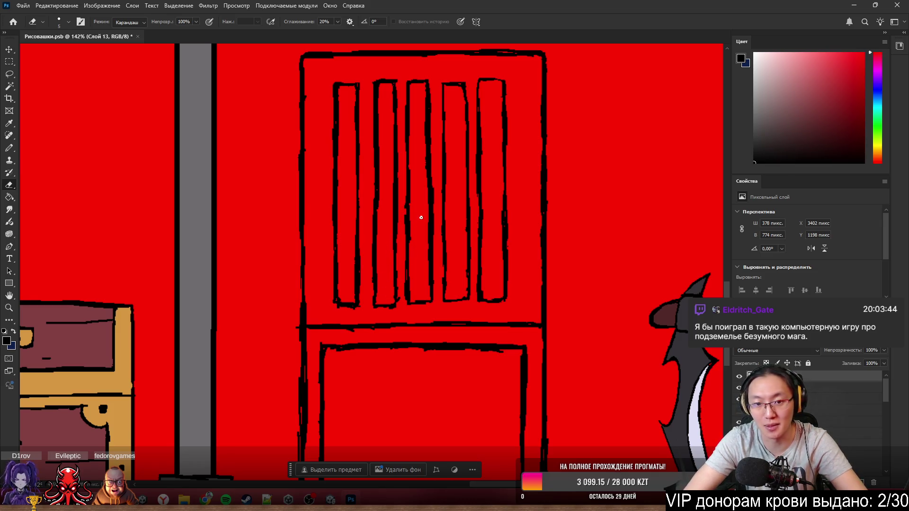
{"action": "left_click_drag", "start_coordinate": [405, 215], "coordinate": [404, 238]}
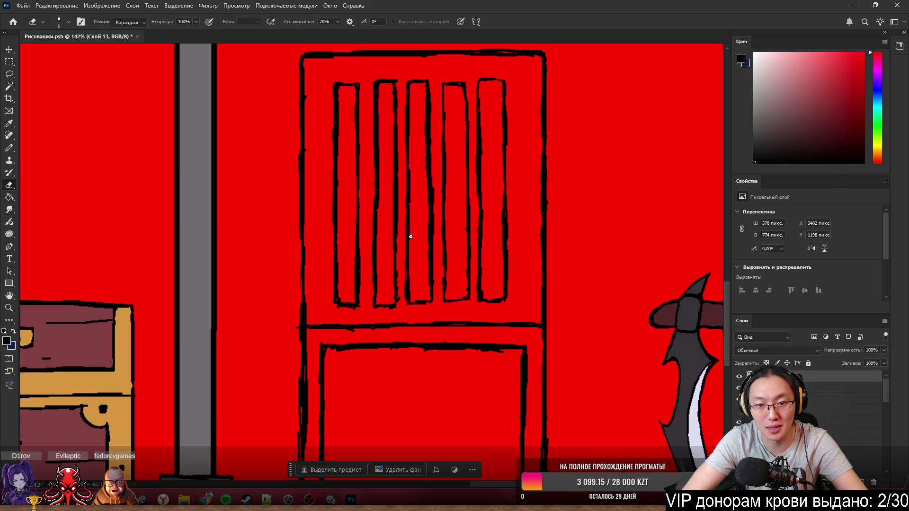
{"action": "left_click_drag", "start_coordinate": [431, 182], "coordinate": [434, 253]}
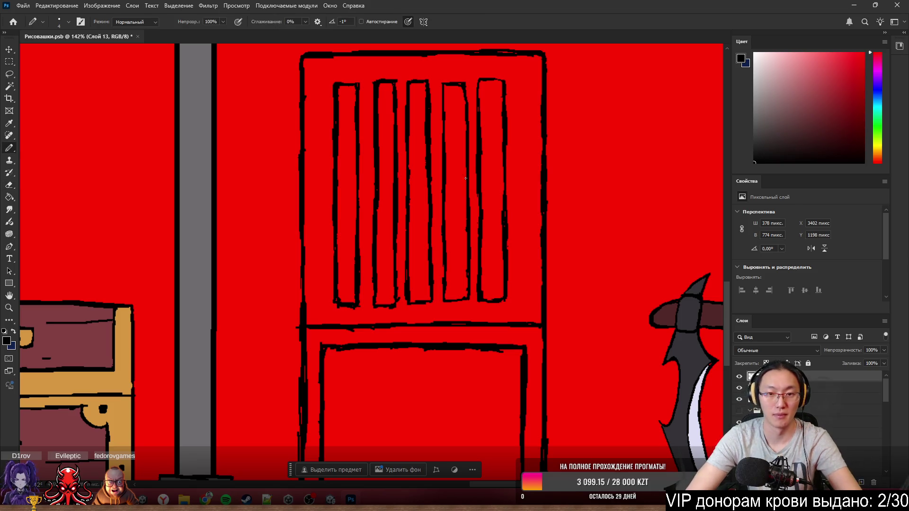
{"action": "left_click_drag", "start_coordinate": [420, 92], "coordinate": [424, 178]}
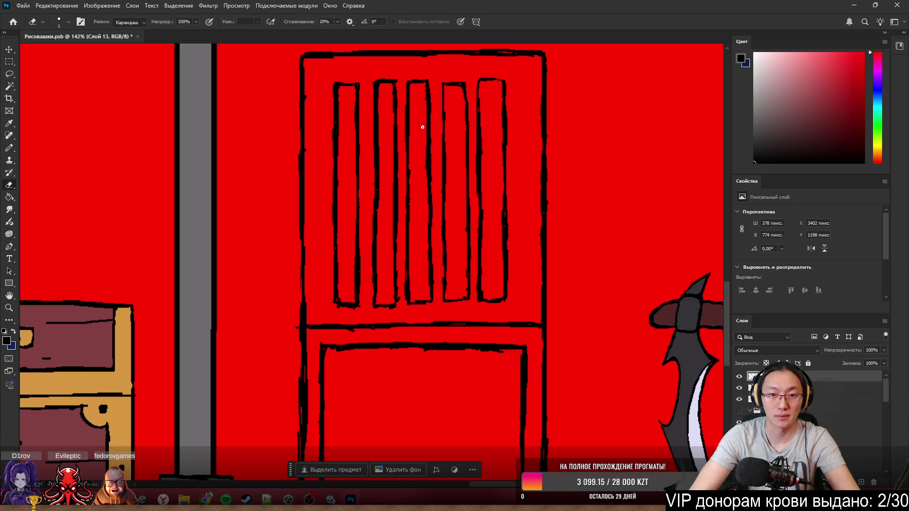
- Sample the crate's dark red and paint the selected chair back and legs with it
{"action": "key", "text": "b"}
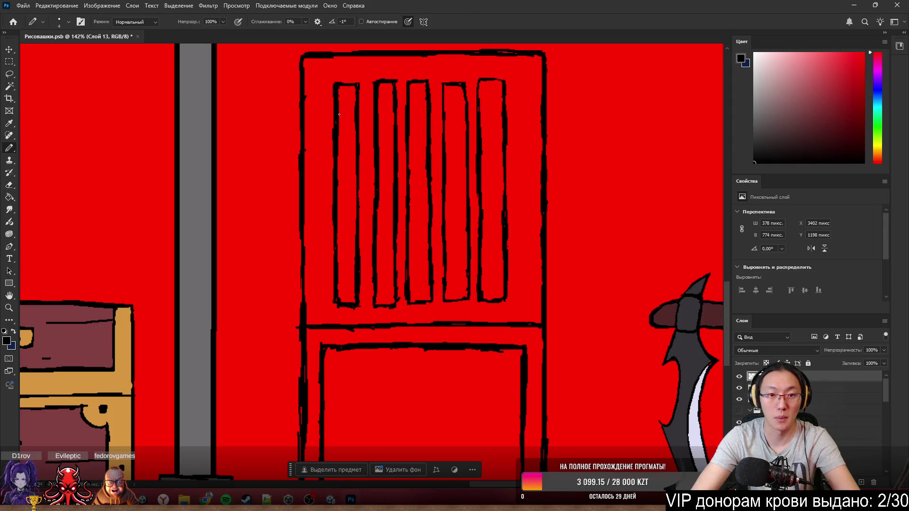
{"action": "scroll", "coordinate": [417, 114], "scroll_direction": "down", "scroll_amount": 5}
{"action": "scroll", "coordinate": [453, 227], "scroll_direction": "down", "scroll_amount": 2}
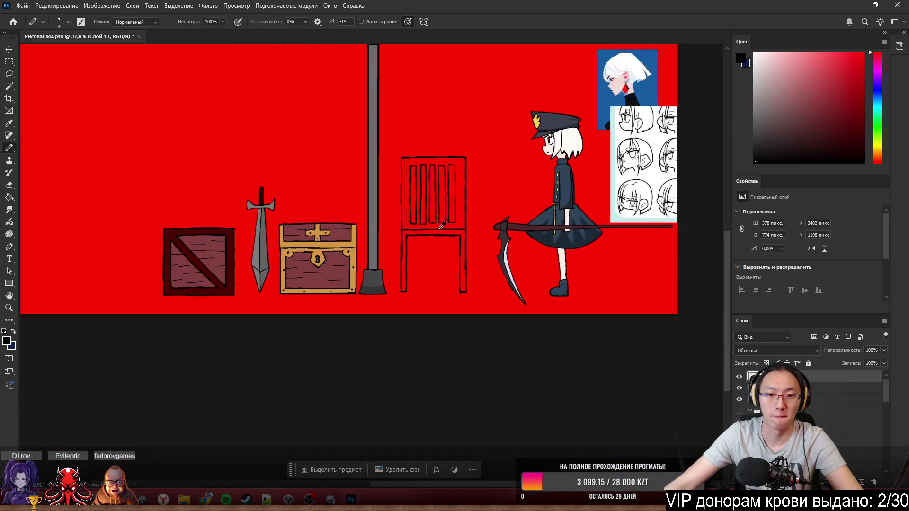
{"action": "scroll", "coordinate": [397, 218], "scroll_direction": "up", "scroll_amount": 5}
{"action": "scroll", "coordinate": [248, 246], "scroll_direction": "down", "scroll_amount": 4}
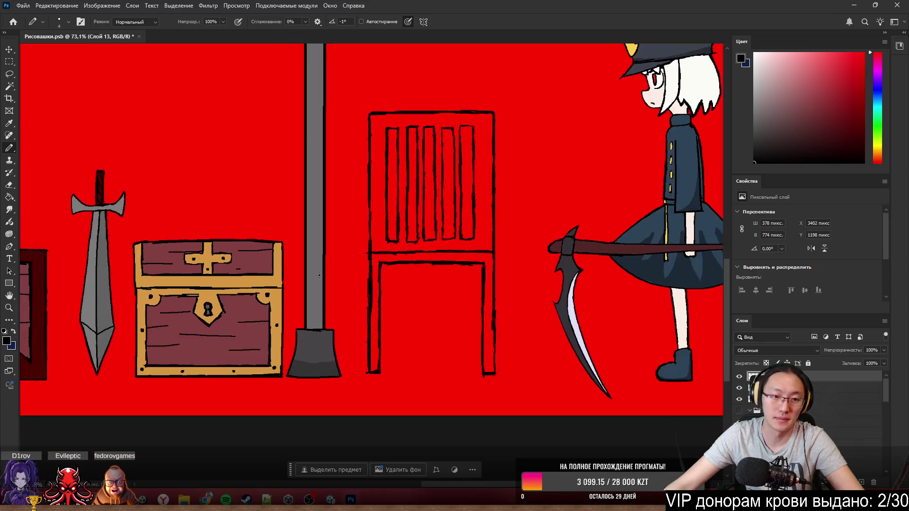
{"action": "left_click", "coordinate": [88, 280], "text": "alt"}
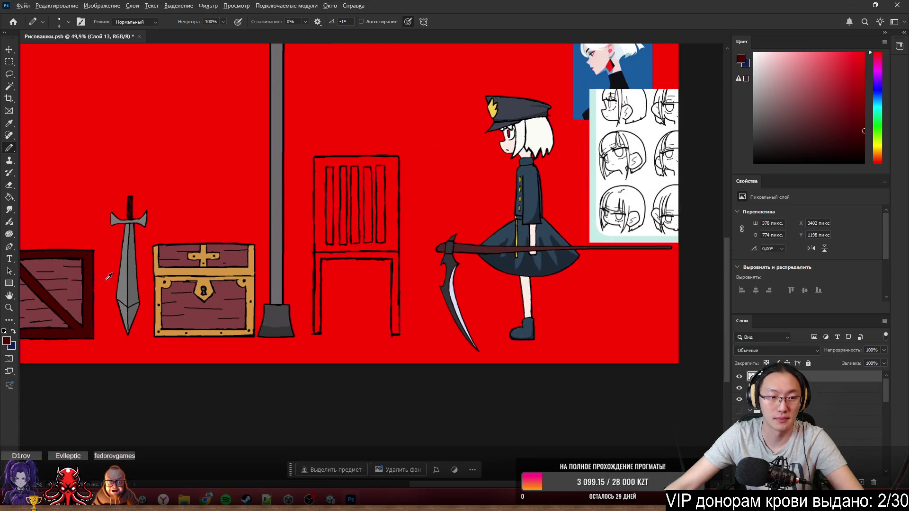
{"action": "key", "text": "w"}
{"action": "left_click", "coordinate": [381, 257]}
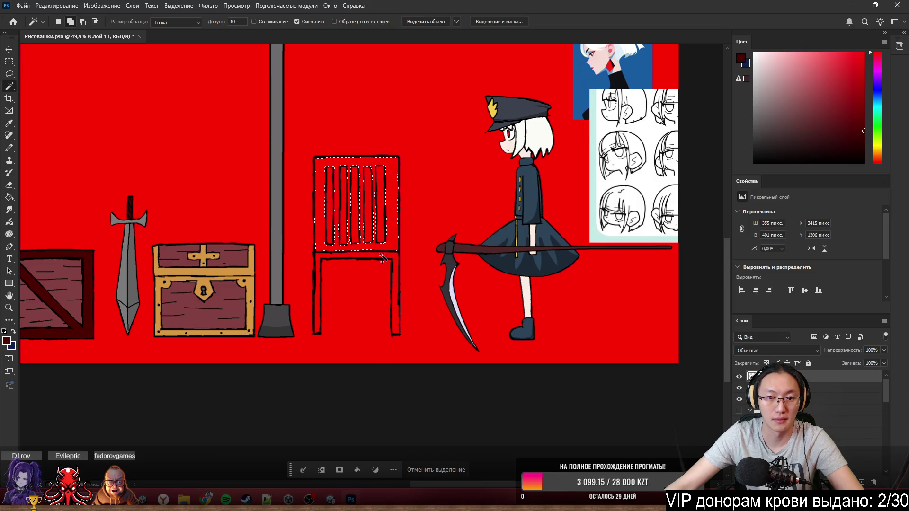
{"action": "left_click", "coordinate": [382, 260], "text": "shift"}
{"action": "key", "text": "b"}
{"action": "left_click_drag", "start_coordinate": [376, 268], "coordinate": [305, 121]}
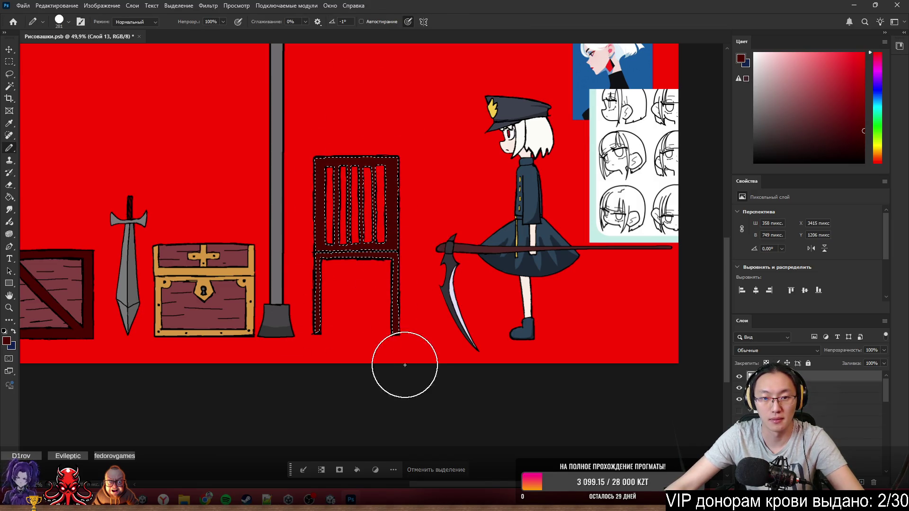
{"action": "left_click", "coordinate": [437, 471]}
- Select the chair back around its bars and paint it a muted red-brown
{"action": "scroll", "coordinate": [216, 287], "scroll_direction": "up", "scroll_amount": 1}
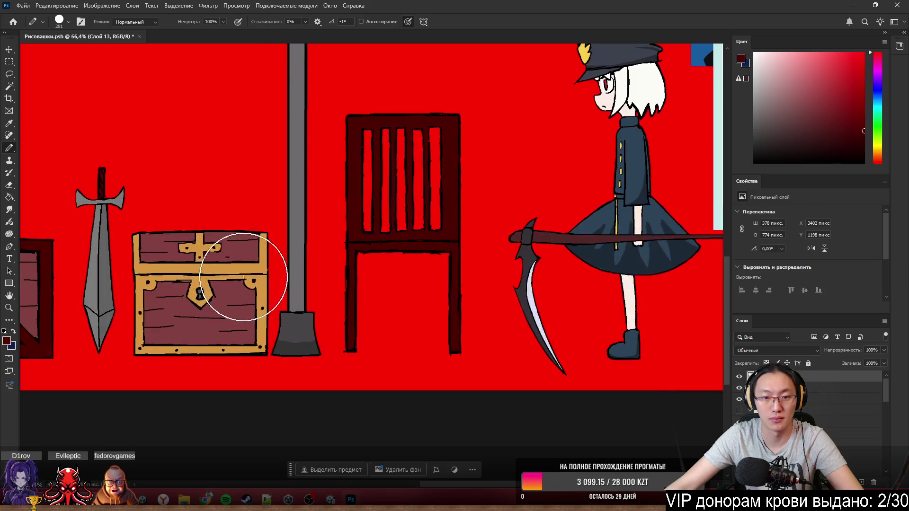
{"action": "scroll", "coordinate": [149, 290], "scroll_direction": "up", "scroll_amount": 1}
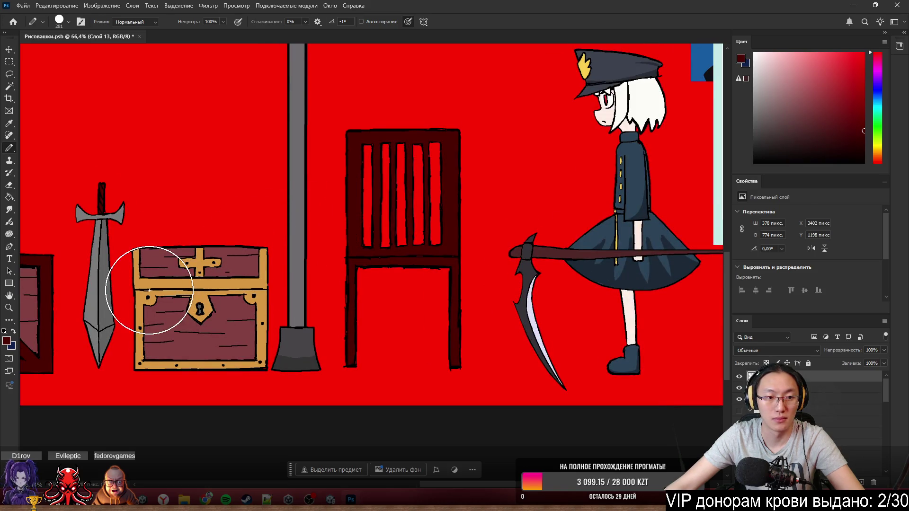
{"action": "key", "text": "w"}
{"action": "left_click", "coordinate": [415, 149]}
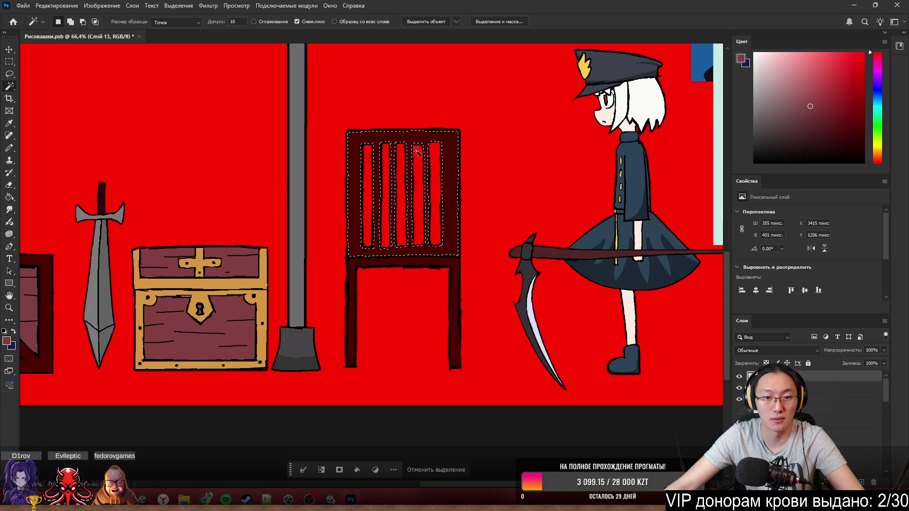
{"action": "key", "text": "b"}
{"action": "left_click_drag", "start_coordinate": [406, 101], "coordinate": [564, 230]}
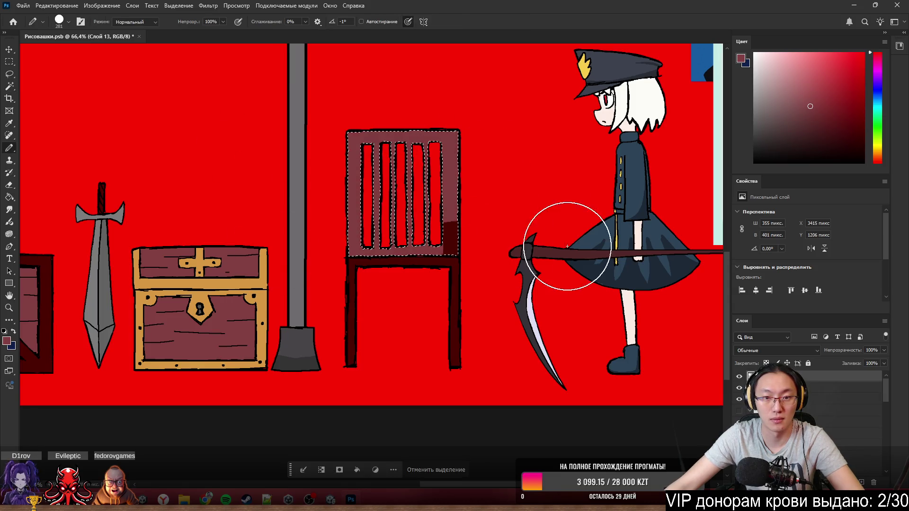
{"action": "left_click", "coordinate": [455, 473]}
- Make the Cheir layer active and drag the chair to the far left beside the crate
{"action": "scroll", "coordinate": [523, 151], "scroll_direction": "down", "scroll_amount": 5}
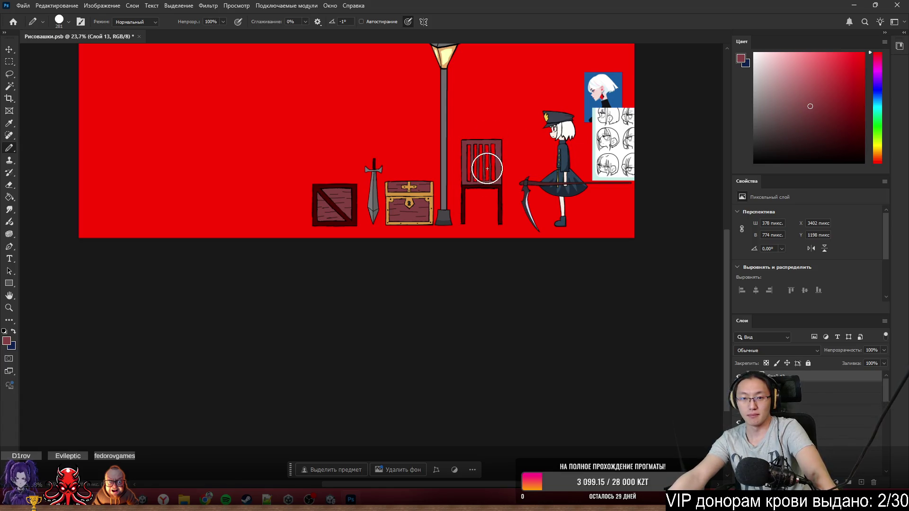
{"action": "scroll", "coordinate": [487, 168], "scroll_direction": "up", "scroll_amount": 3}
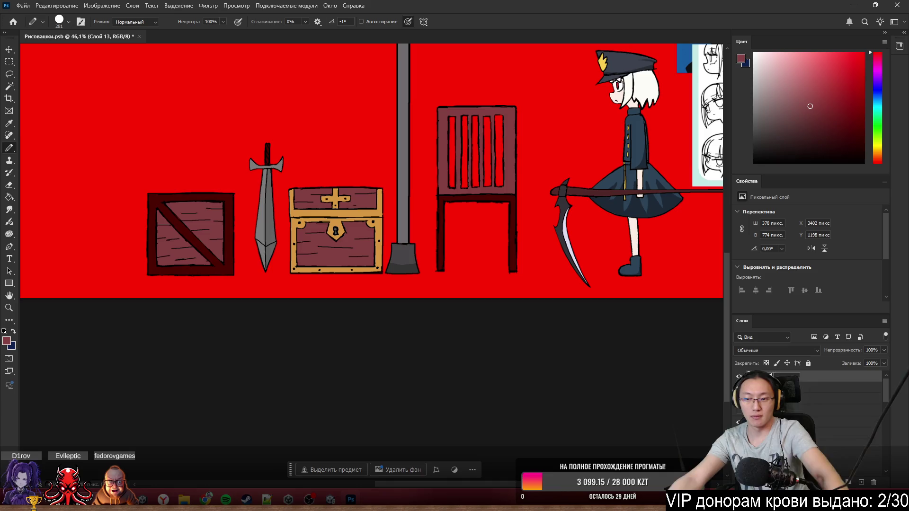
{"action": "key", "text": "alt+bracketleft"}
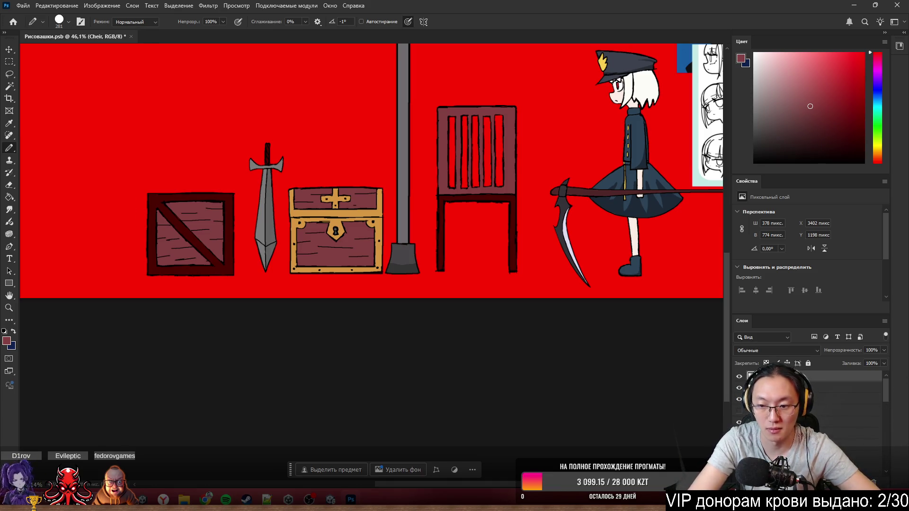
{"action": "left_click_drag", "start_coordinate": [507, 189], "coordinate": [126, 193]}
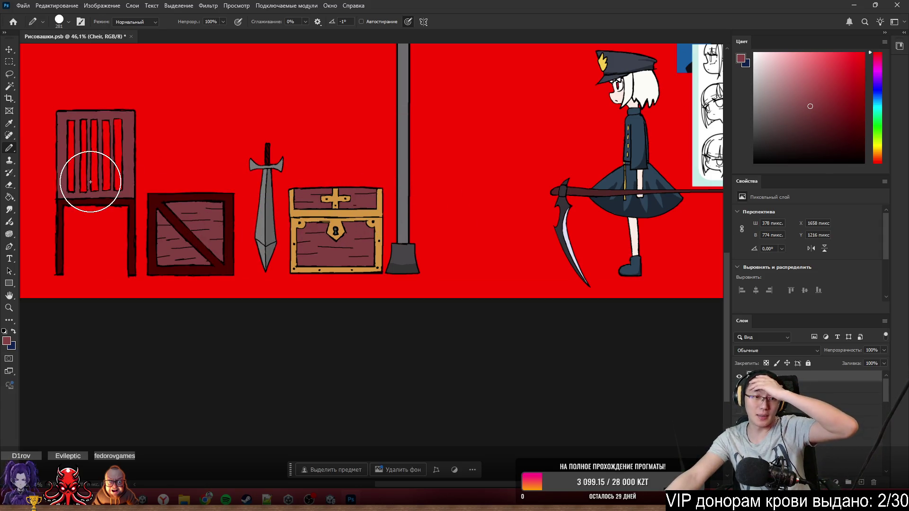
{"action": "scroll", "coordinate": [443, 284], "scroll_direction": "down", "scroll_amount": 3}
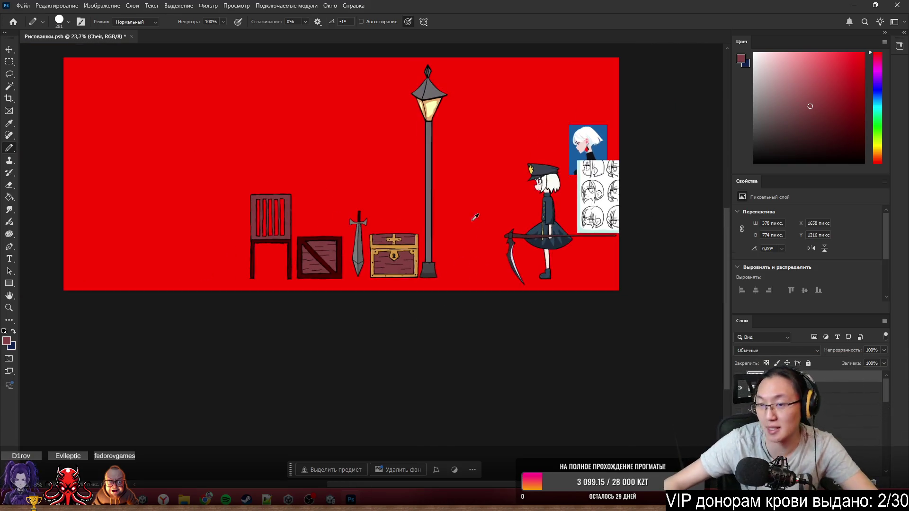
{"action": "scroll", "coordinate": [461, 179], "scroll_direction": "up", "scroll_amount": 3}
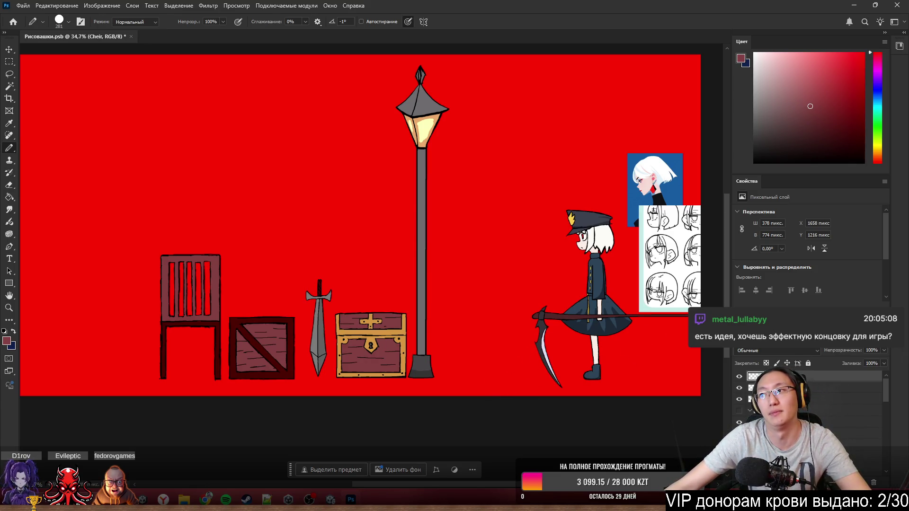
- Search Google Images for 'lantern' in Chrome
{"action": "key", "text": "alt+Tab"}
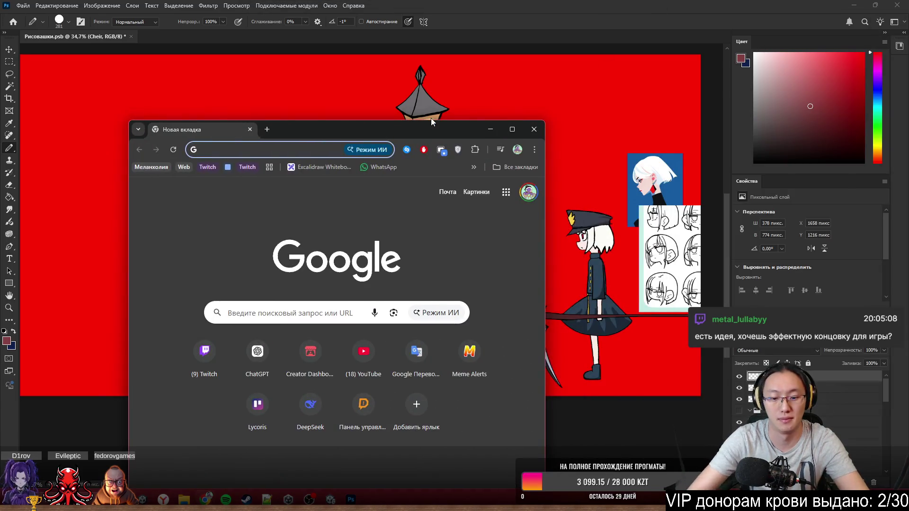
{"action": "type", "text": "lantern"}
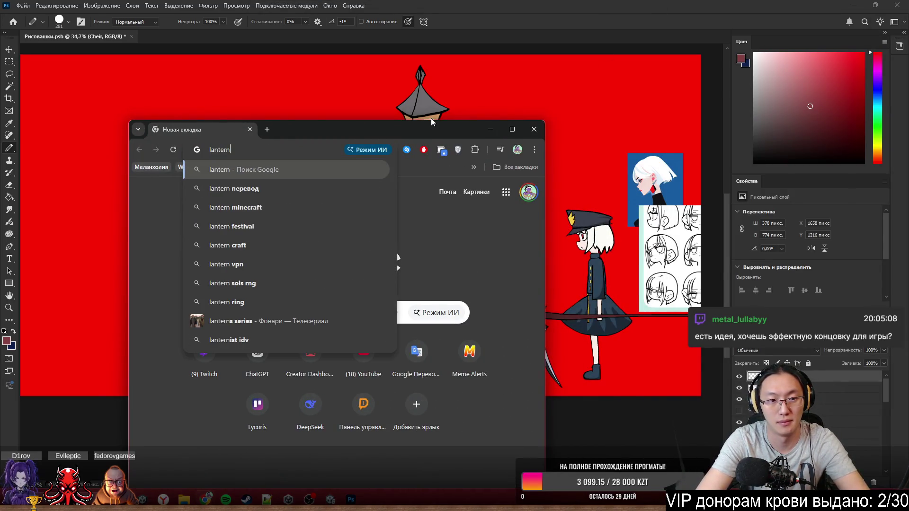
{"action": "key", "text": "Return"}
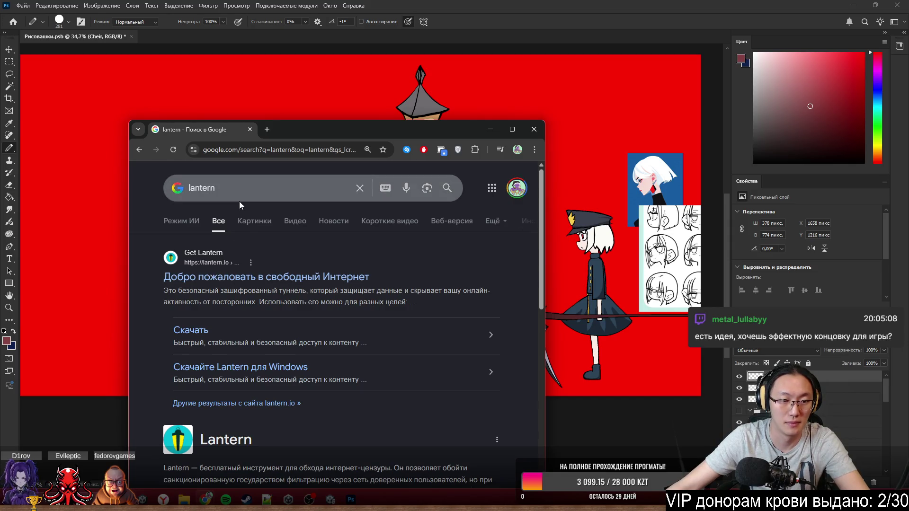
{"action": "left_click", "coordinate": [254, 222]}
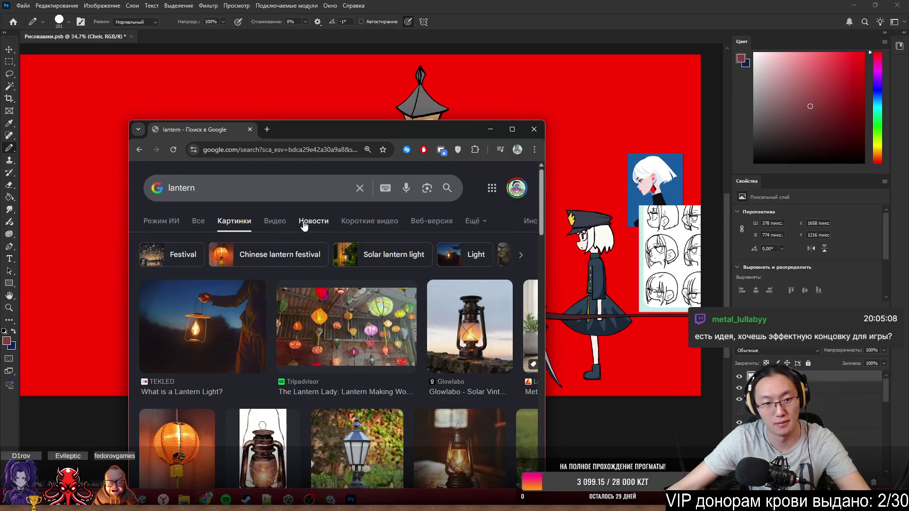
- Copy a kerosene lantern picture from the results and return to Photoshop
{"action": "left_click_drag", "start_coordinate": [362, 128], "coordinate": [307, 63]}
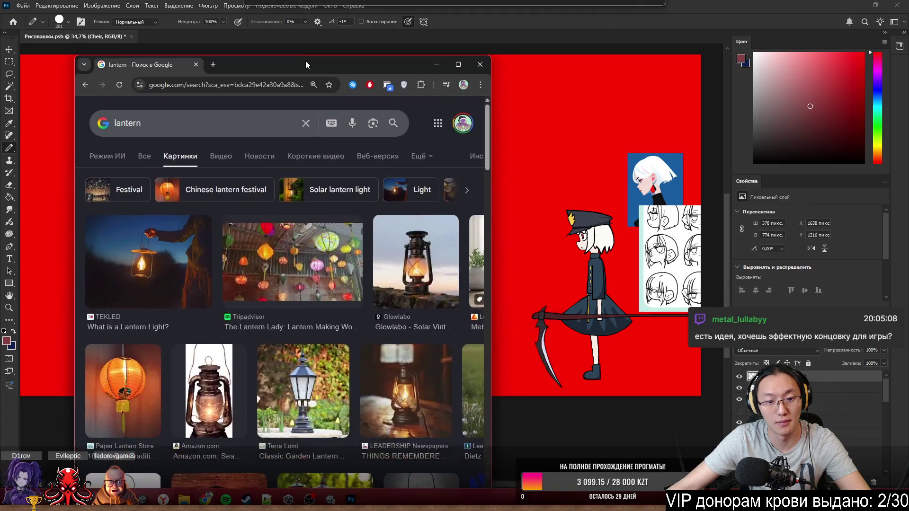
{"action": "scroll", "coordinate": [344, 306], "scroll_direction": "down", "scroll_amount": 3}
{"action": "scroll", "coordinate": [344, 307], "scroll_direction": "down", "scroll_amount": 2}
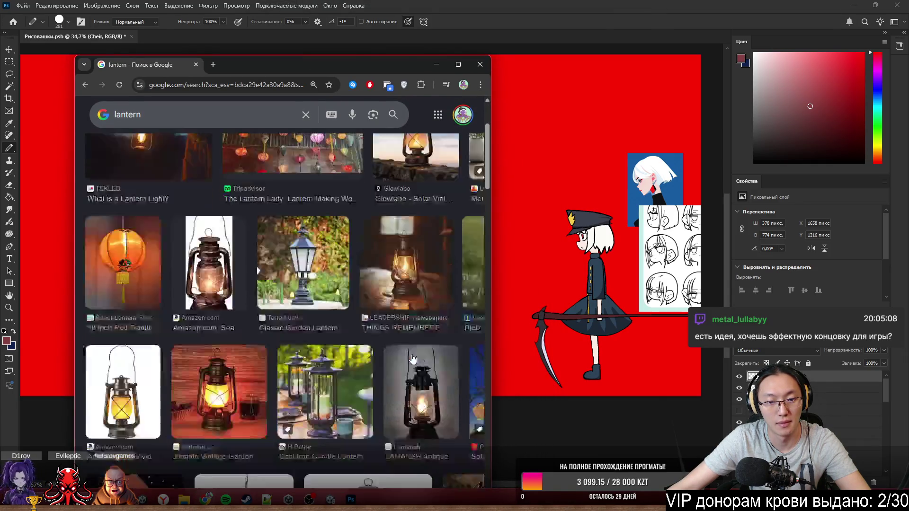
{"action": "left_click", "coordinate": [416, 236]}
{"action": "right_click", "coordinate": [385, 264]}
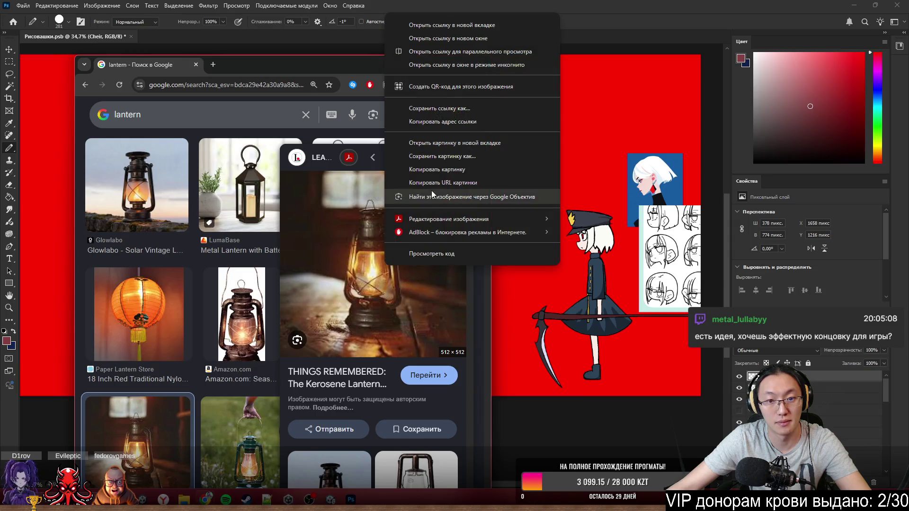
{"action": "left_click", "coordinate": [437, 170]}
{"action": "key", "text": "alt+Tab"}
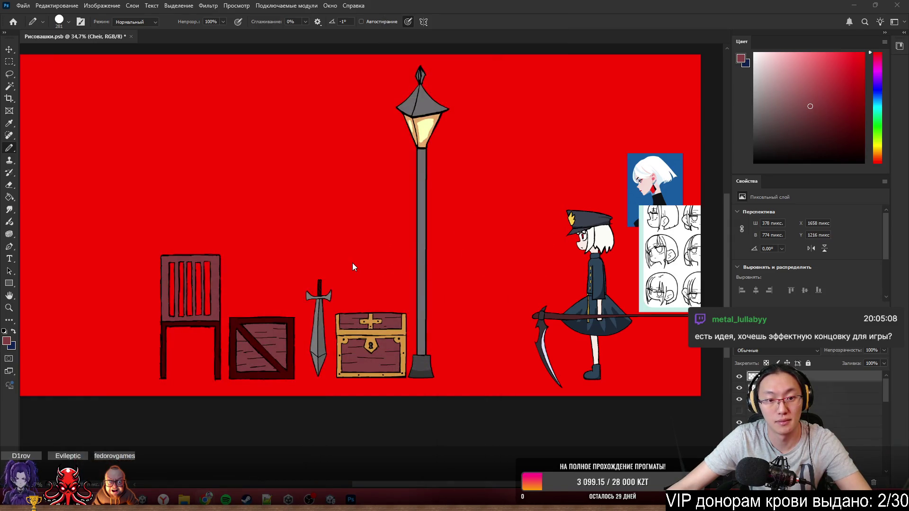
- Paste the copied kerosene lantern photo and add a new empty sketch layer
{"action": "key", "text": "ctrl+v"}
{"action": "scroll", "coordinate": [494, 339], "scroll_direction": "up", "scroll_amount": 2}
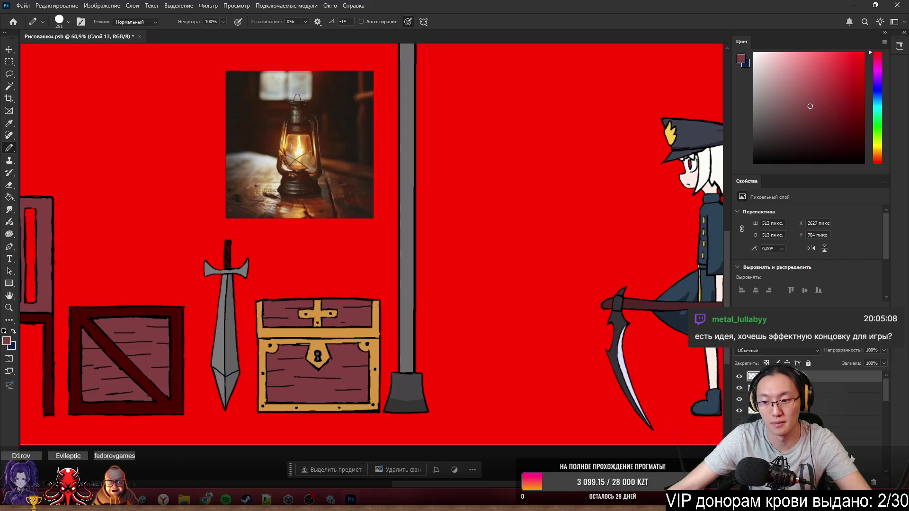
{"action": "left_click", "coordinate": [861, 482]}
{"action": "scroll", "coordinate": [489, 367], "scroll_direction": "up", "scroll_amount": 1}
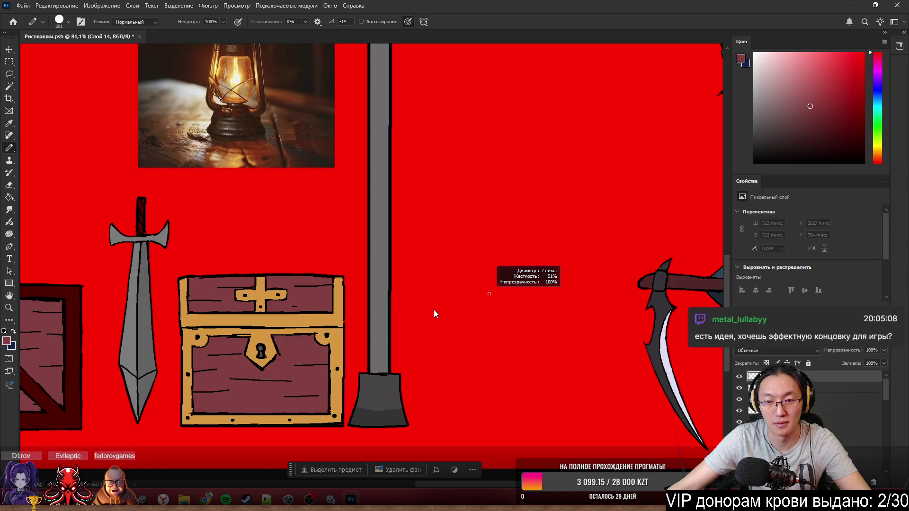
- Resize the pencil to about 12 px, then shrink it to a few pixels
{"action": "left_click_drag", "start_coordinate": [434, 309], "coordinate": [434, 309]}
{"action": "scroll", "coordinate": [441, 292], "scroll_direction": "up", "scroll_amount": 2}
{"action": "scroll", "coordinate": [442, 292], "scroll_direction": "up", "scroll_amount": 1}
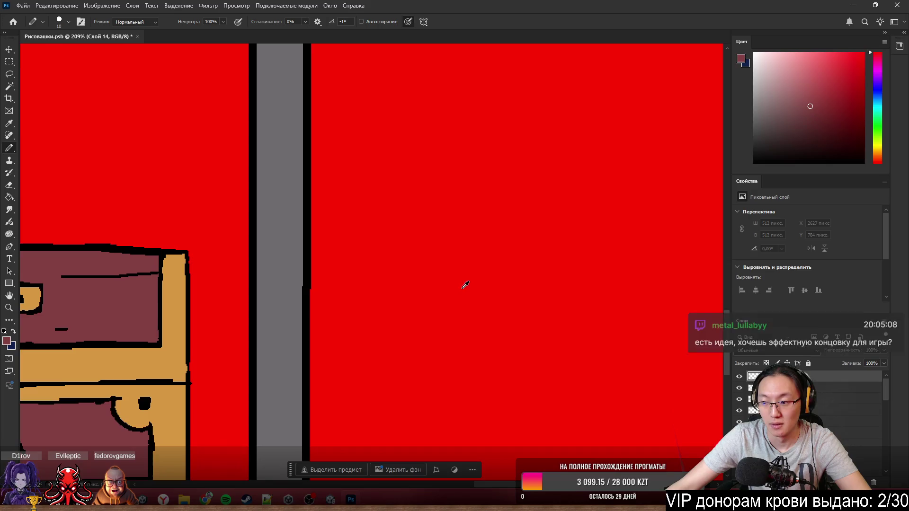
{"action": "left_click_drag", "start_coordinate": [462, 310], "coordinate": [461, 313]}
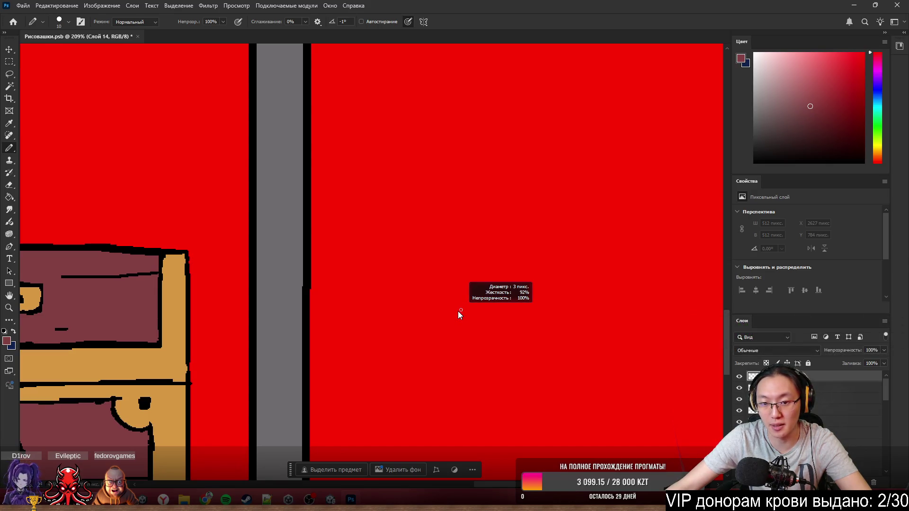
- Move the lantern reference photo closer to the sword
{"action": "scroll", "coordinate": [458, 312], "scroll_direction": "up", "scroll_amount": 3}
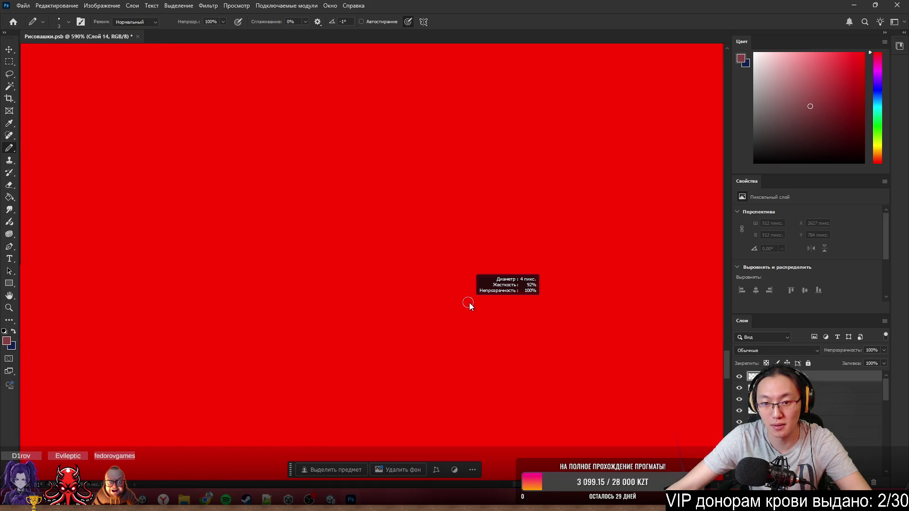
{"action": "scroll", "coordinate": [468, 303], "scroll_direction": "down", "scroll_amount": 6}
{"action": "scroll", "coordinate": [513, 329], "scroll_direction": "up", "scroll_amount": 1}
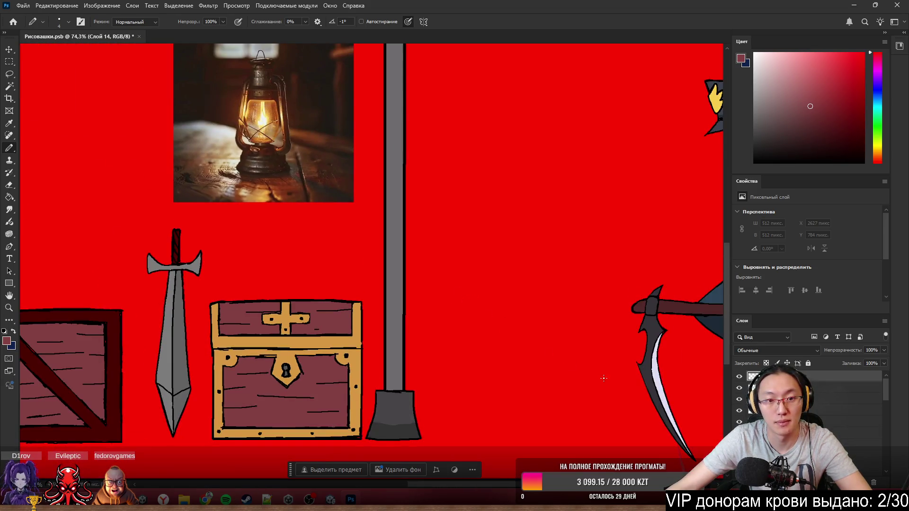
{"action": "scroll", "coordinate": [601, 411], "scroll_direction": "left", "scroll_amount": 1}
{"action": "scroll", "coordinate": [548, 400], "scroll_direction": "right", "scroll_amount": 3}
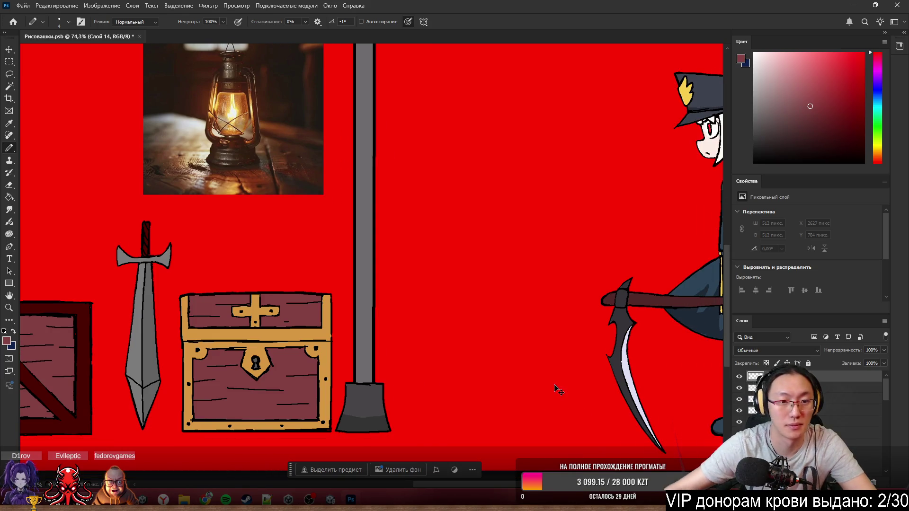
{"action": "scroll", "coordinate": [555, 386], "scroll_direction": "left", "scroll_amount": 5}
{"action": "scroll", "coordinate": [278, 244], "scroll_direction": "left", "scroll_amount": 1}
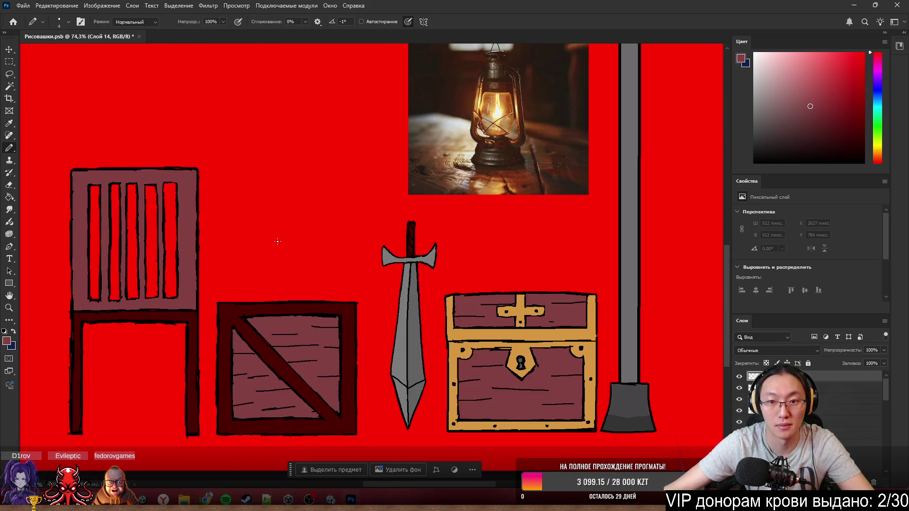
{"action": "scroll", "coordinate": [248, 288], "scroll_direction": "up", "scroll_amount": 3}
{"action": "left_click_drag", "start_coordinate": [587, 165], "coordinate": [424, 195]}
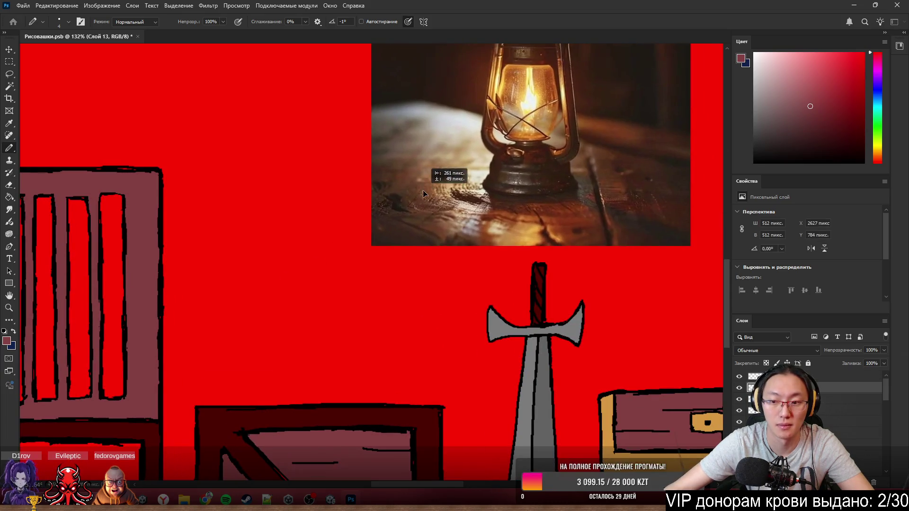
{"action": "scroll", "coordinate": [376, 339], "scroll_direction": "up", "scroll_amount": 1}
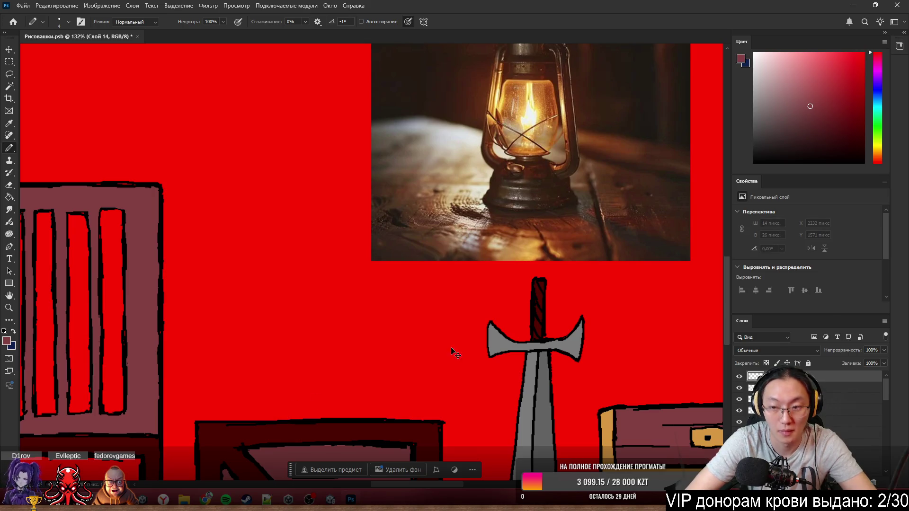
- Make black the drawing colour and draw the lantern's base on top of the crate
{"action": "key", "text": "d"}
{"action": "left_click_drag", "start_coordinate": [291, 400], "coordinate": [330, 410]}
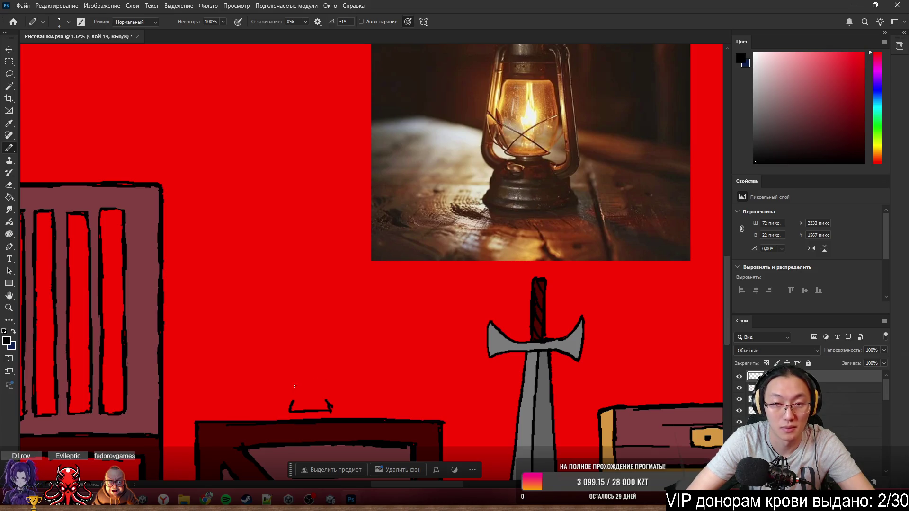
{"action": "mouse_move", "coordinate": [293, 401]}
{"action": "left_mouse_down"}
{"action": "mouse_move", "coordinate": [287, 371]}
{"action": "mouse_move", "coordinate": [297, 332]}
{"action": "left_mouse_up"}
{"action": "key", "text": "ctrl+z"}
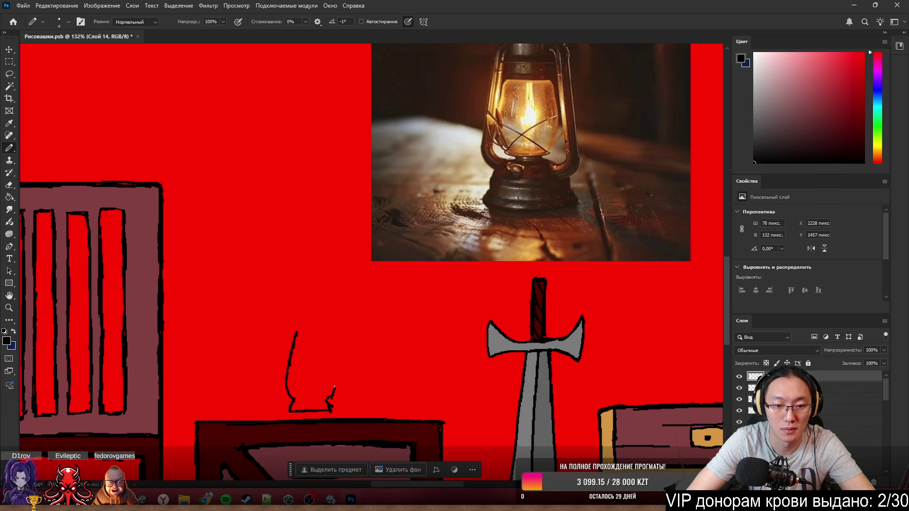
- Draw the right side of the lantern glass and centre the view on the sketch
{"action": "left_click_drag", "start_coordinate": [326, 331], "coordinate": [334, 367]}
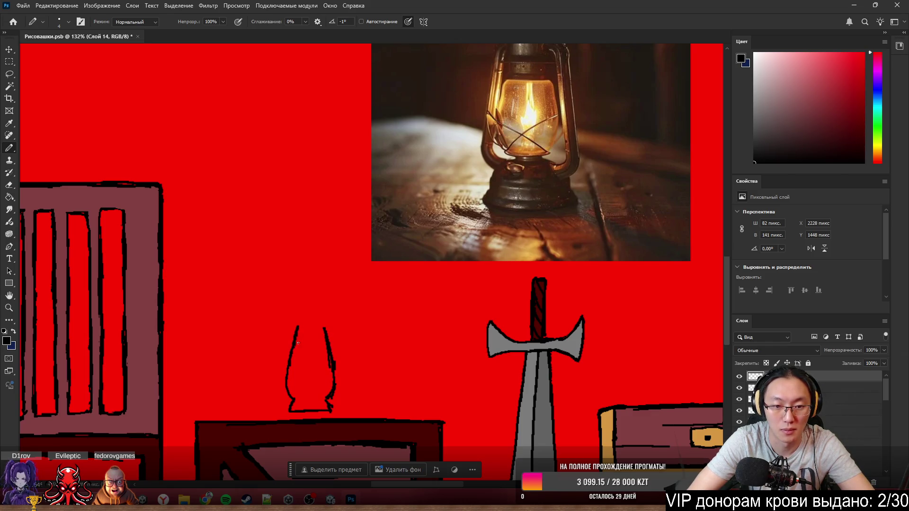
{"action": "left_click_drag", "start_coordinate": [358, 284], "coordinate": [380, 308]}
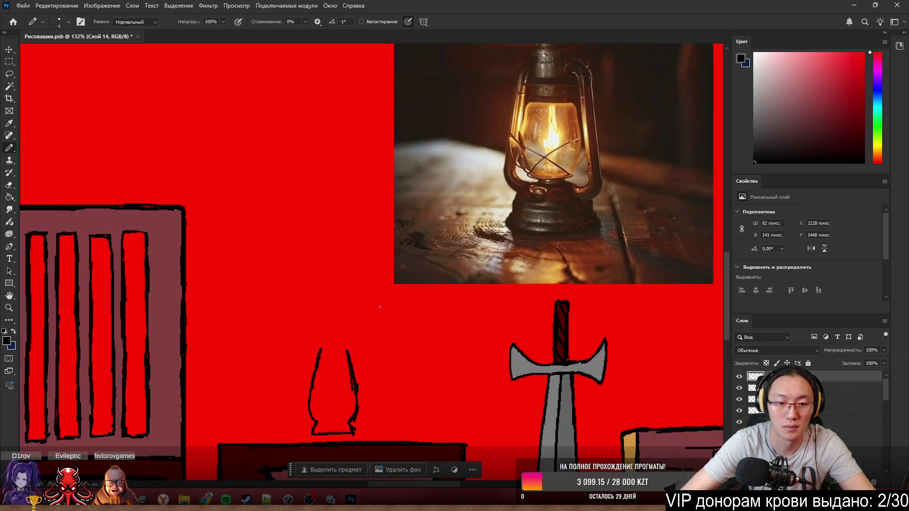
{"action": "scroll", "coordinate": [319, 422], "scroll_direction": "up", "scroll_amount": 1}
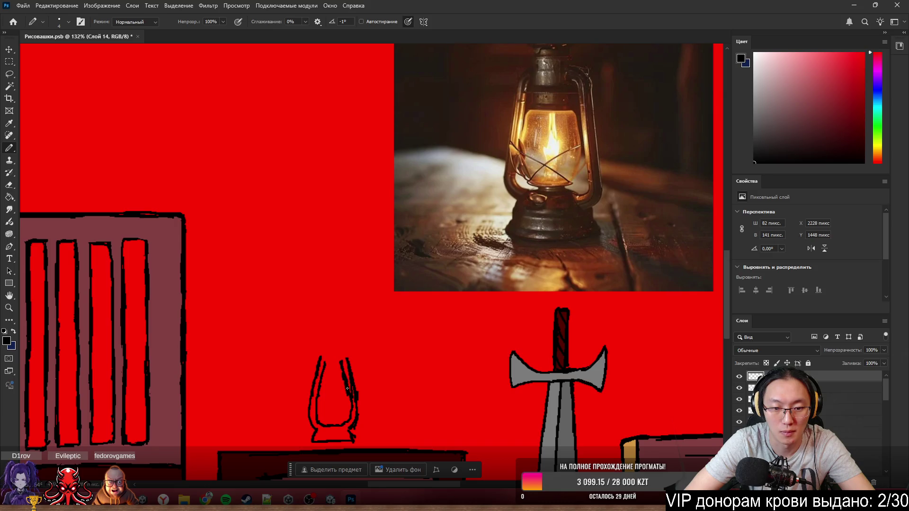
{"action": "key", "text": "e"}
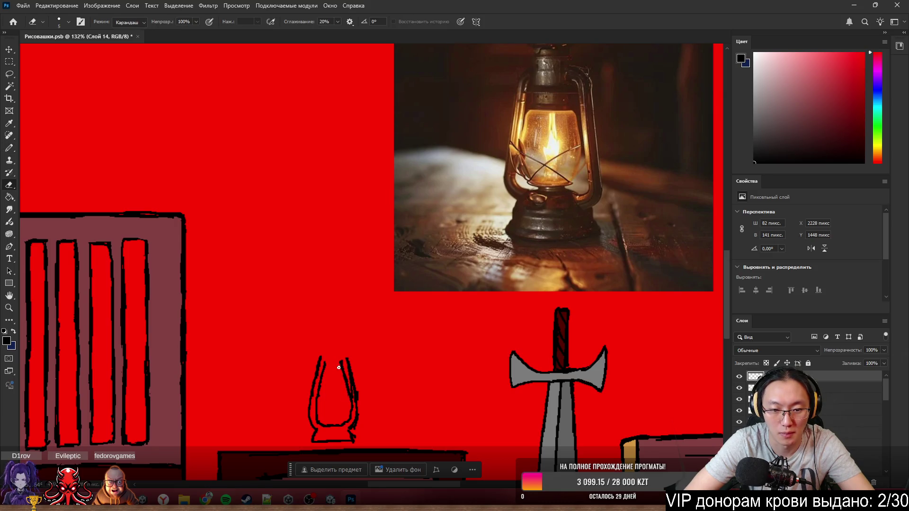
{"action": "key", "text": "b"}
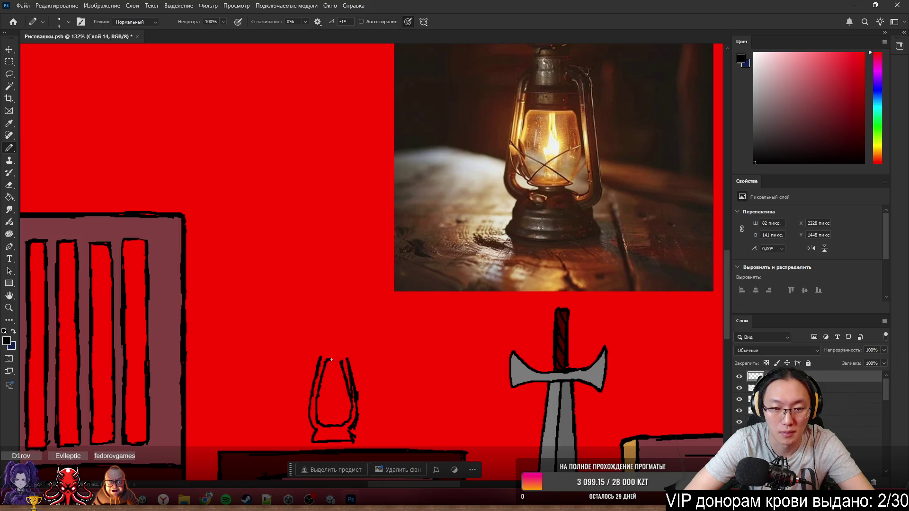
- Draw a short line inside the lantern glass, toggling between Pencil and Eraser
{"action": "scroll", "coordinate": [340, 361], "scroll_direction": "up", "scroll_amount": 3}
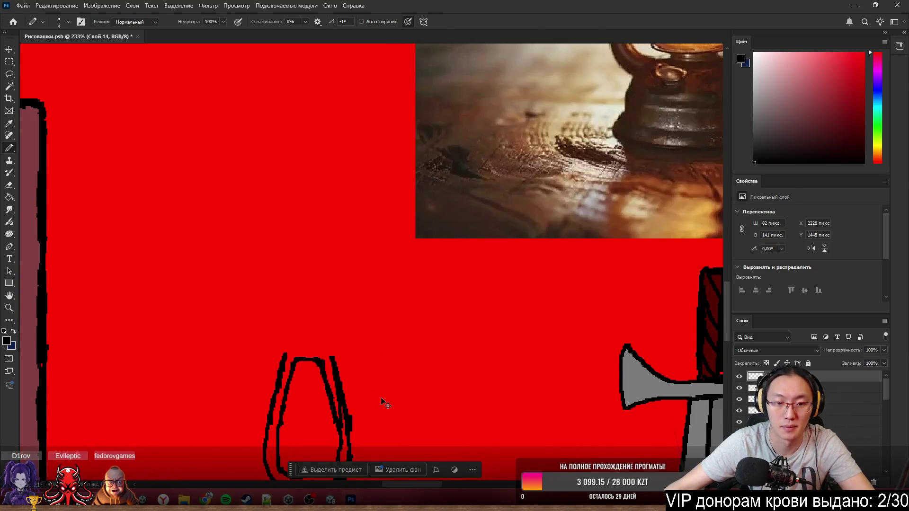
{"action": "scroll", "coordinate": [382, 400], "scroll_direction": "down", "scroll_amount": 1}
{"action": "scroll", "coordinate": [380, 422], "scroll_direction": "down", "scroll_amount": 1}
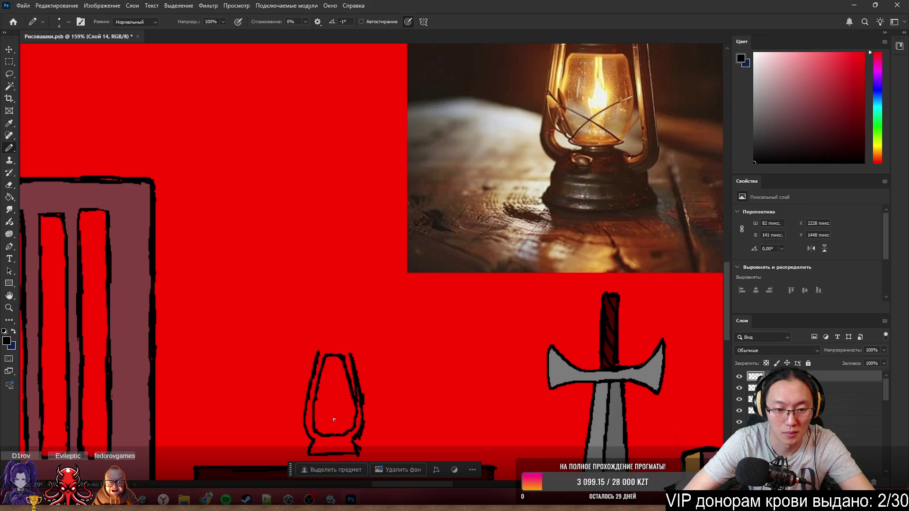
{"action": "key", "text": "e"}
{"action": "key", "text": "b"}
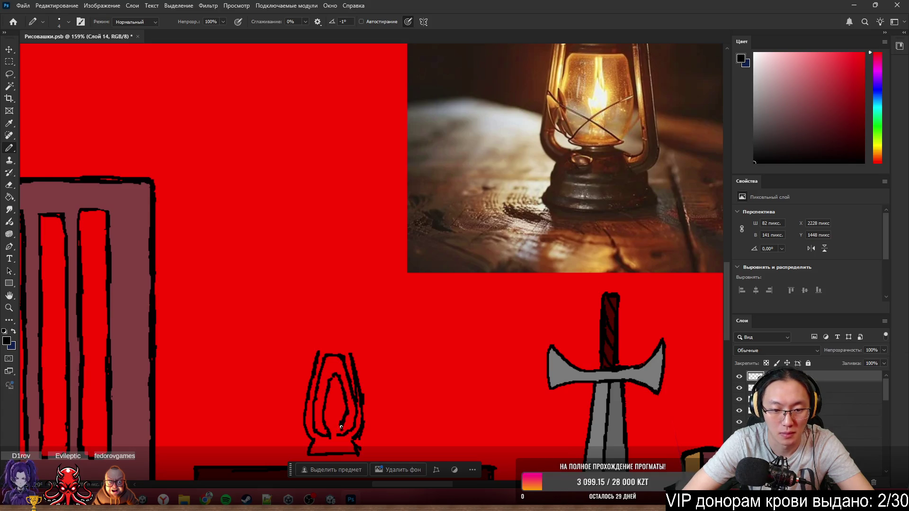
{"action": "key", "text": "e"}
{"action": "left_click_drag", "start_coordinate": [342, 424], "coordinate": [336, 375]}
{"action": "key", "text": "b"}
{"action": "key", "text": "e"}
{"action": "key", "text": "b"}
- Redraw the short flame line inside the lantern and erase part of it to refine it
{"action": "key", "text": "e"}
{"action": "key", "text": "b"}
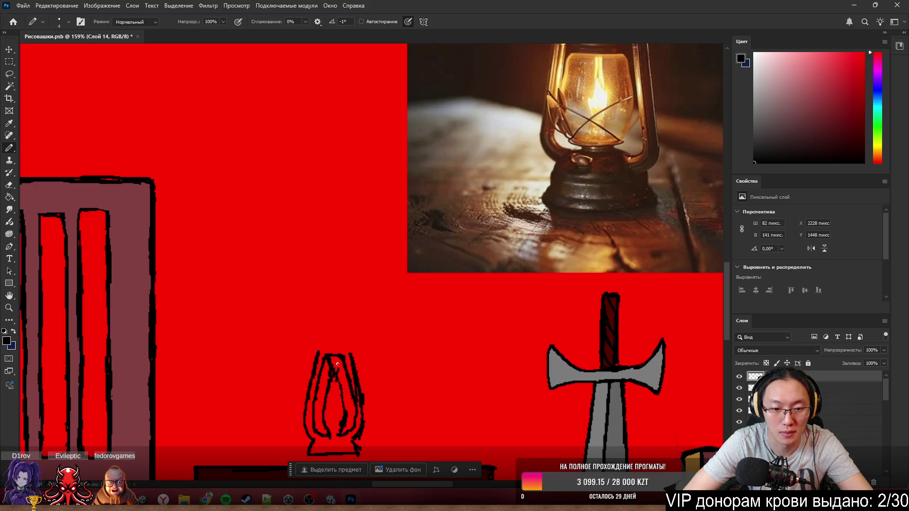
{"action": "key", "text": "e"}
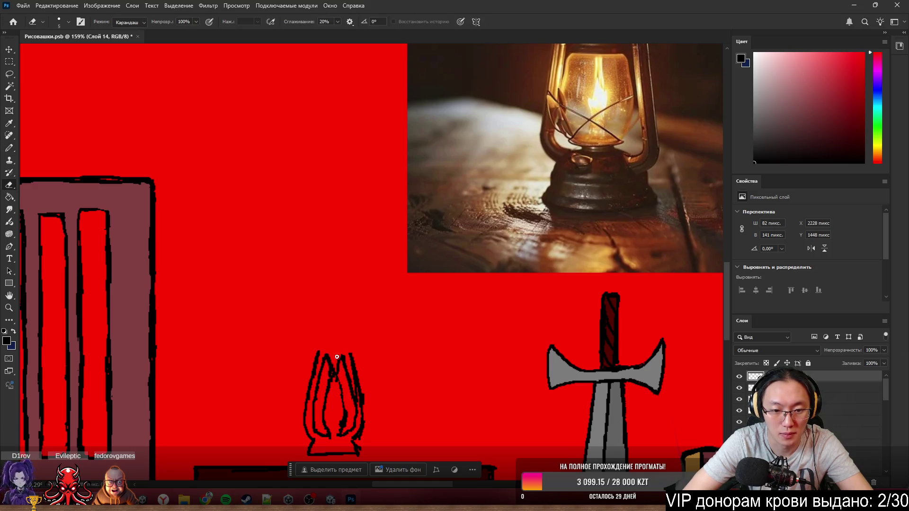
{"action": "key", "text": "b"}
{"action": "left_click_drag", "start_coordinate": [330, 395], "coordinate": [337, 369]}
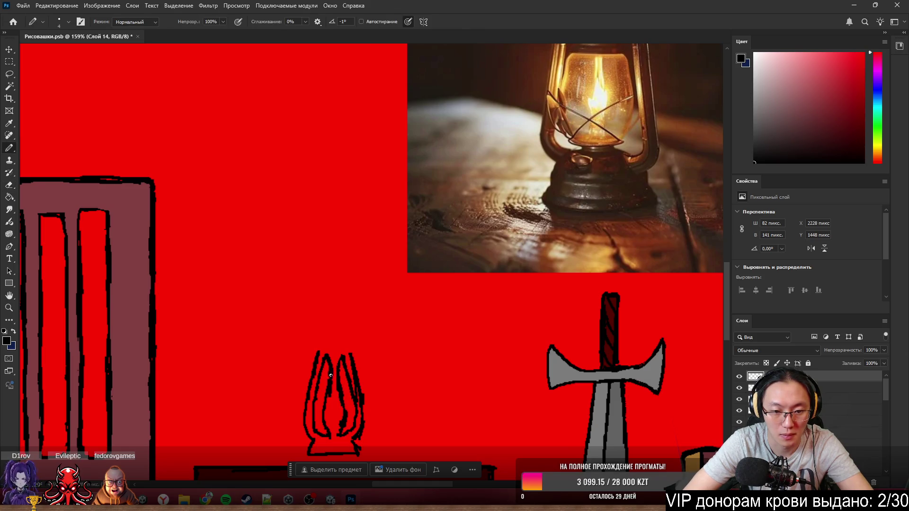
{"action": "key", "text": "e"}
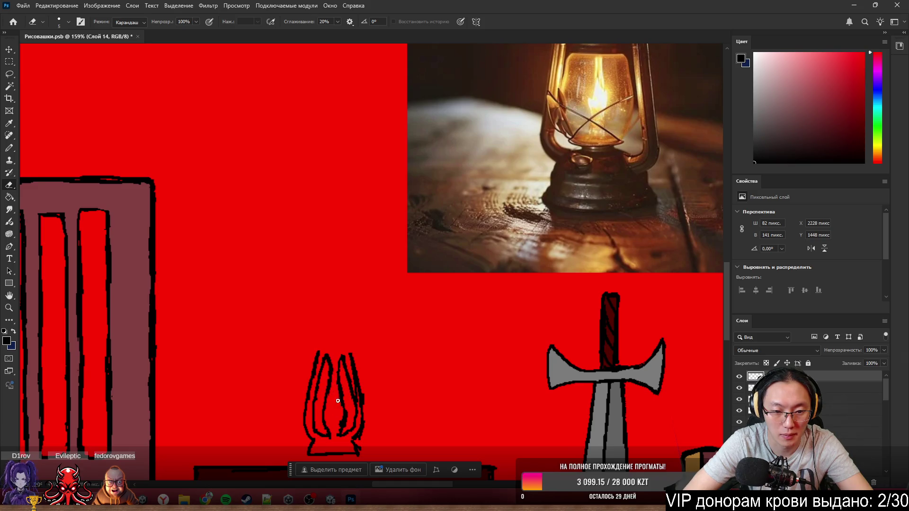
{"action": "left_click_drag", "start_coordinate": [335, 374], "coordinate": [333, 374]}
{"action": "key", "text": "b"}
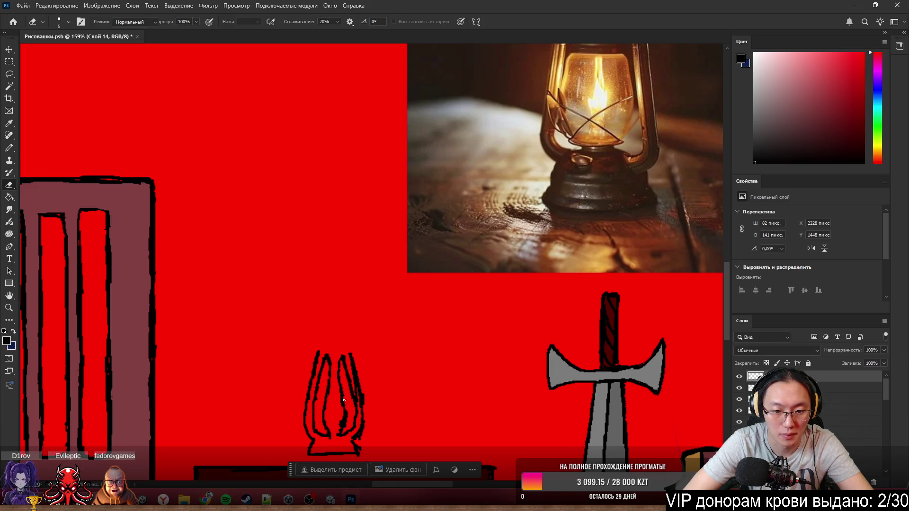
{"action": "key", "text": "e"}
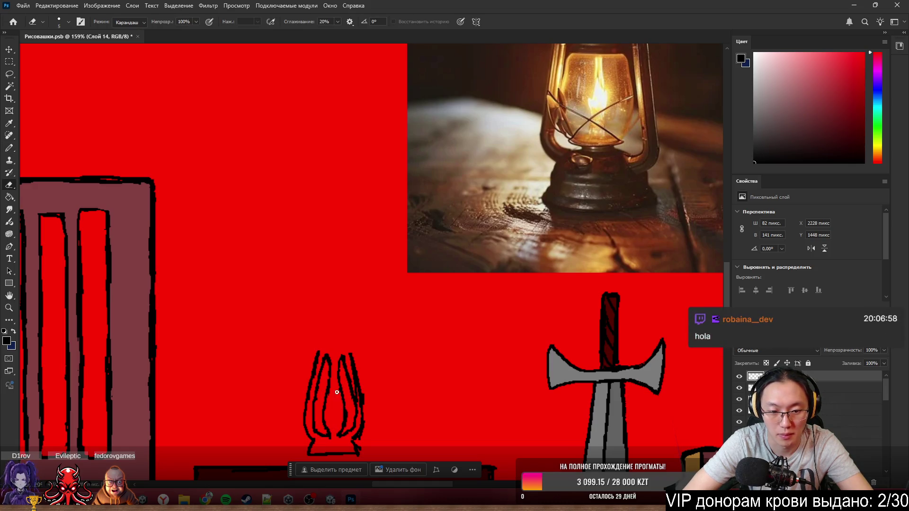
{"action": "key", "text": "b"}
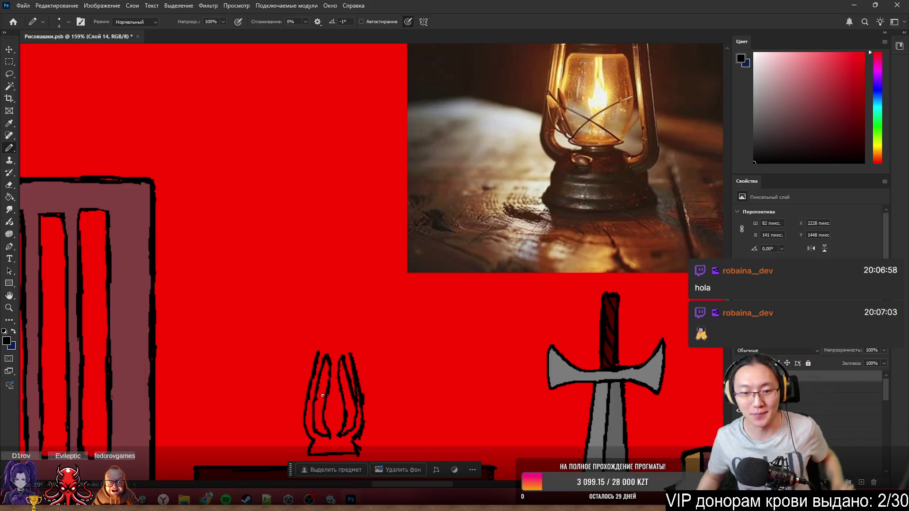
{"action": "key", "text": "e"}
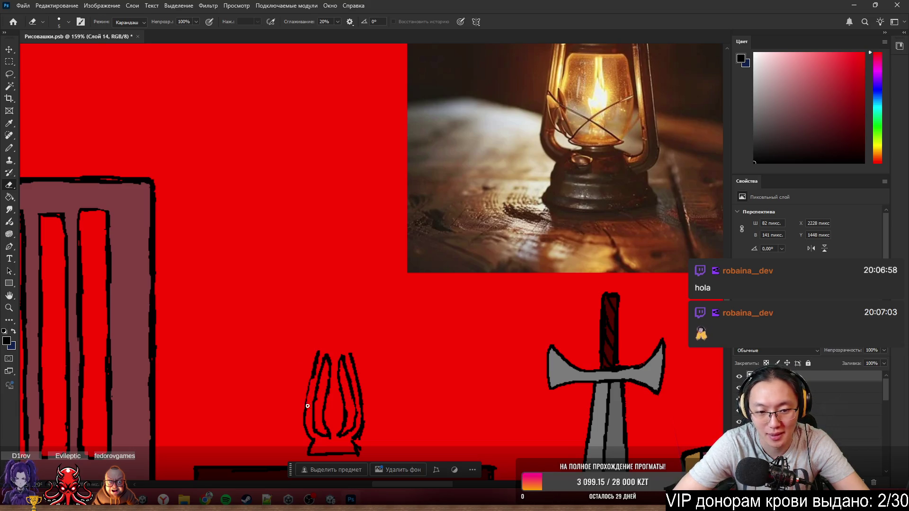
{"action": "key", "text": "b"}
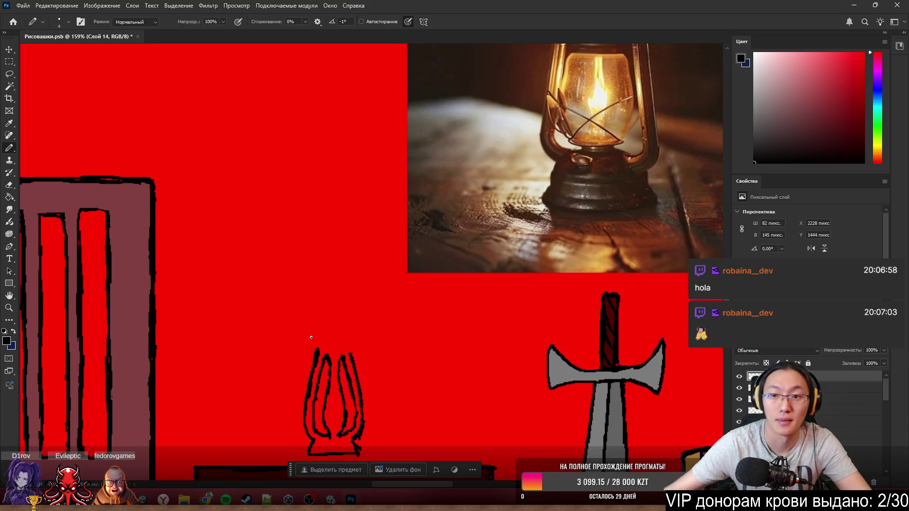
{"action": "scroll", "coordinate": [312, 337], "scroll_direction": "down", "scroll_amount": 2}
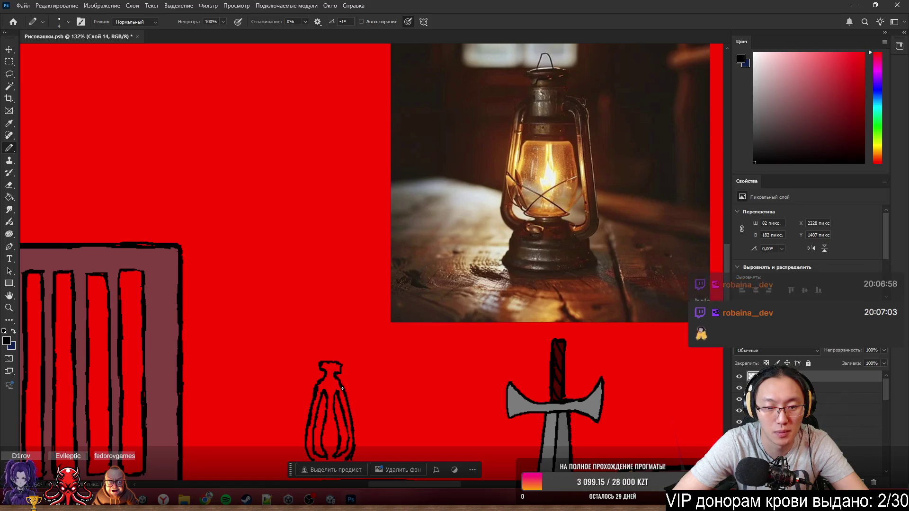
{"action": "scroll", "coordinate": [325, 256], "scroll_direction": "down", "scroll_amount": 3}
{"action": "scroll", "coordinate": [322, 360], "scroll_direction": "up", "scroll_amount": 7}
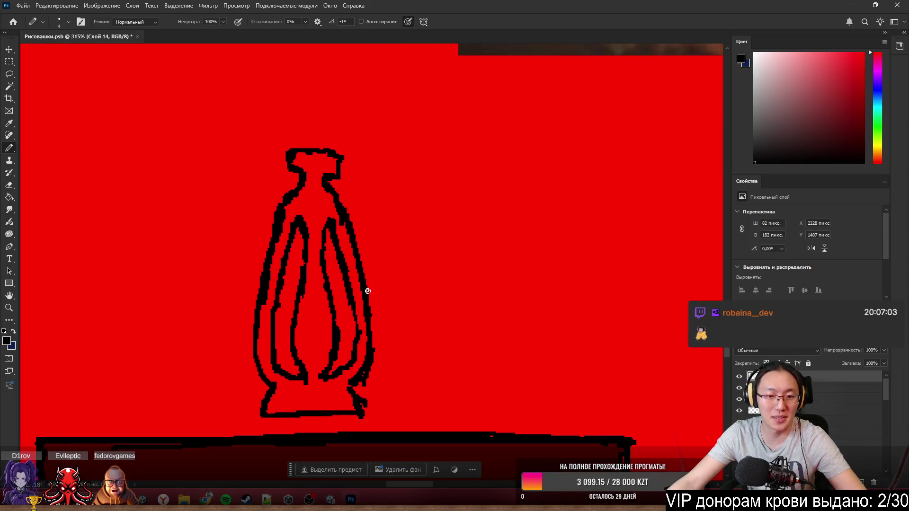
{"action": "scroll", "coordinate": [368, 292], "scroll_direction": "down", "scroll_amount": 4}
{"action": "scroll", "coordinate": [392, 316], "scroll_direction": "up", "scroll_amount": 4}
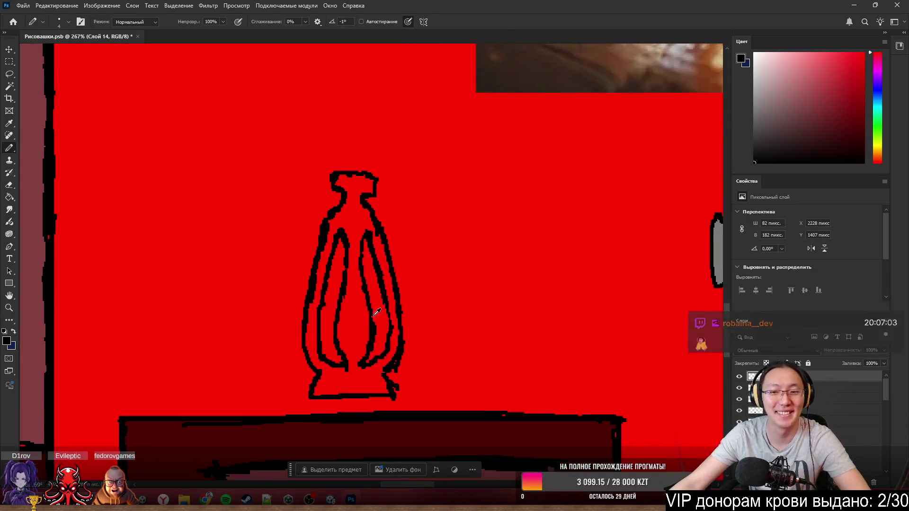
{"action": "scroll", "coordinate": [377, 311], "scroll_direction": "up", "scroll_amount": 2}
{"action": "scroll", "coordinate": [406, 292], "scroll_direction": "down", "scroll_amount": 5}
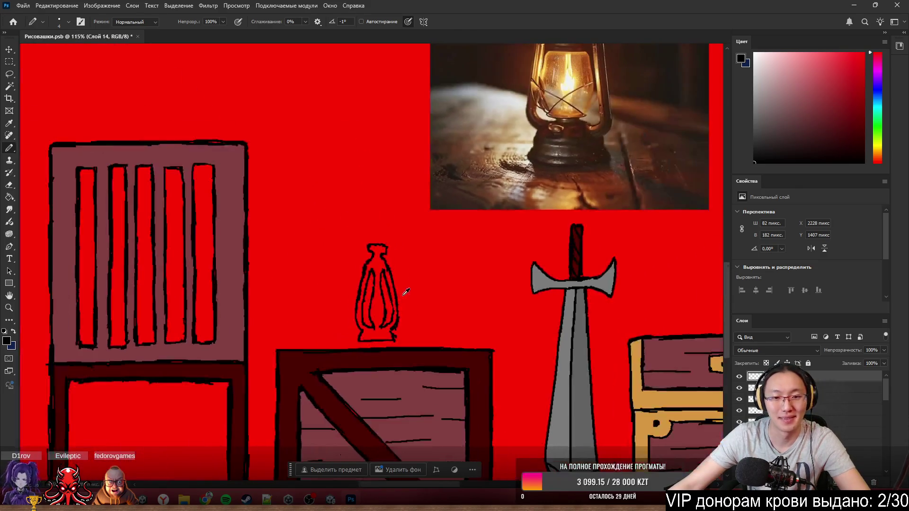
{"action": "scroll", "coordinate": [384, 313], "scroll_direction": "up", "scroll_amount": 2}
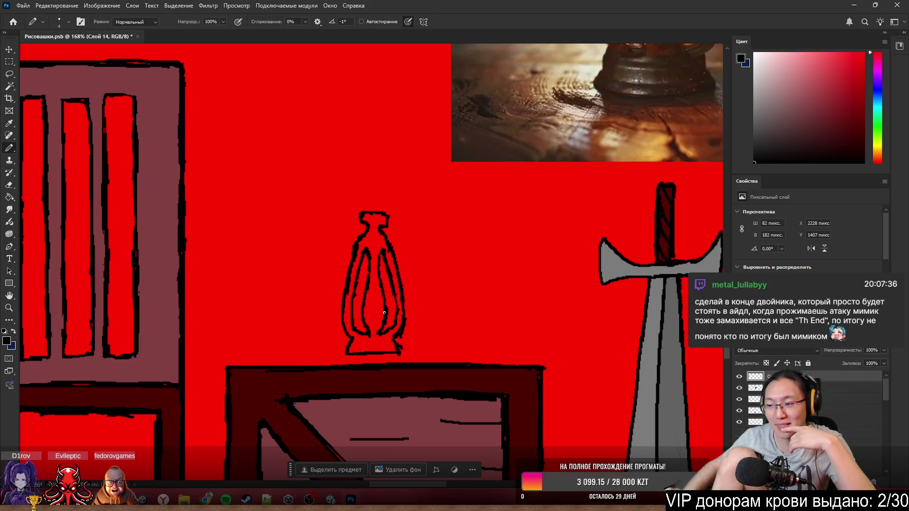
{"action": "scroll", "coordinate": [374, 284], "scroll_direction": "up", "scroll_amount": 4}
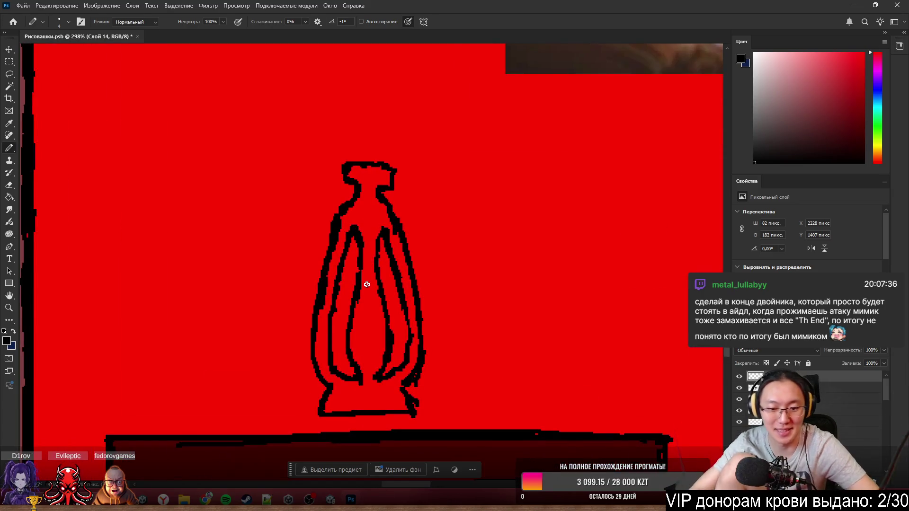
- Erase a small part of the lantern's left outline
{"action": "key", "text": "e"}
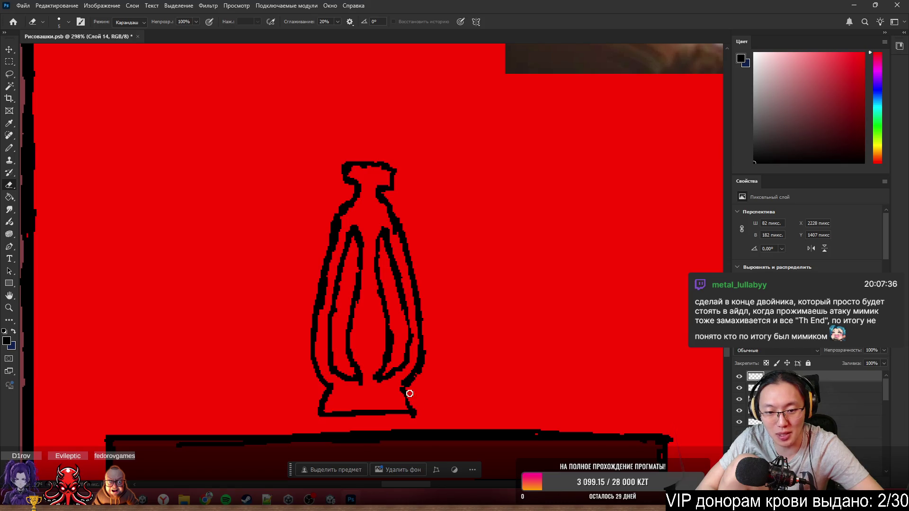
{"action": "key", "text": "b"}
{"action": "key", "text": "e"}
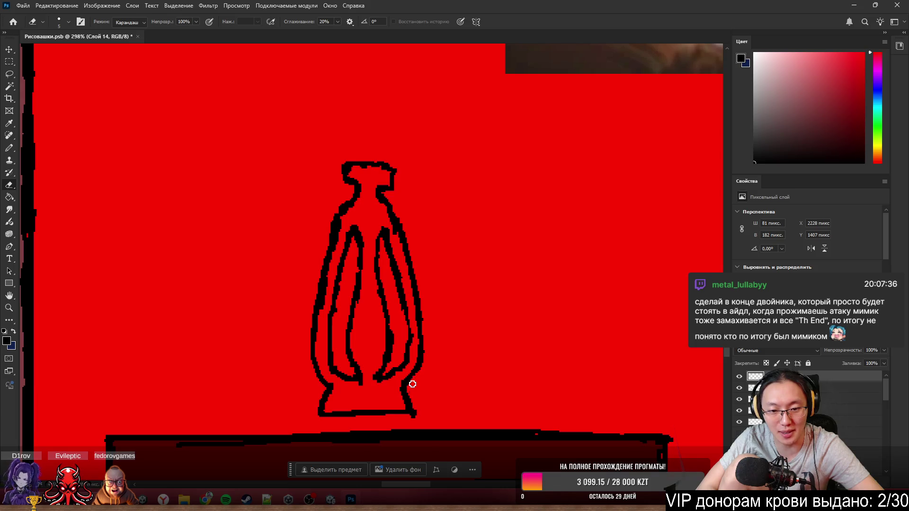
{"action": "key", "text": "b"}
{"action": "key", "text": "e"}
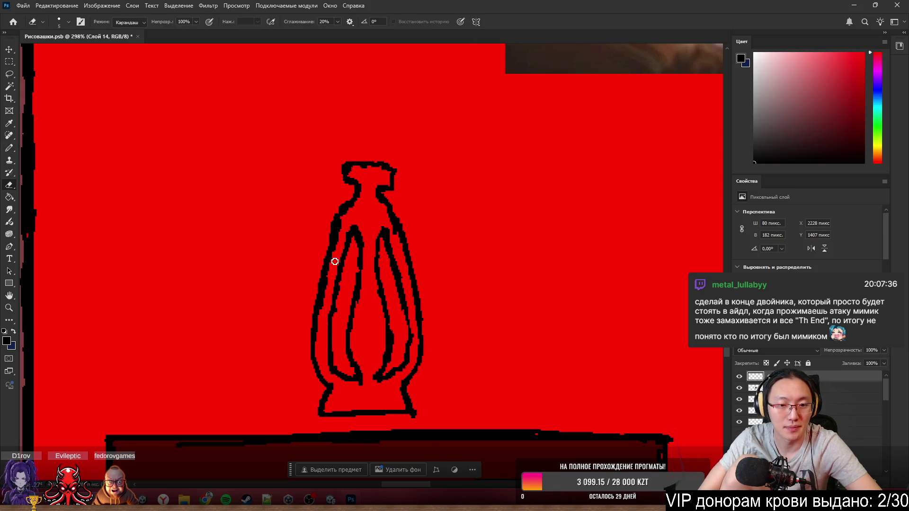
{"action": "mouse_move", "coordinate": [335, 262]}
{"action": "left_mouse_down"}
{"action": "mouse_move", "coordinate": [322, 324]}
{"action": "mouse_move", "coordinate": [335, 263]}
{"action": "left_mouse_up"}
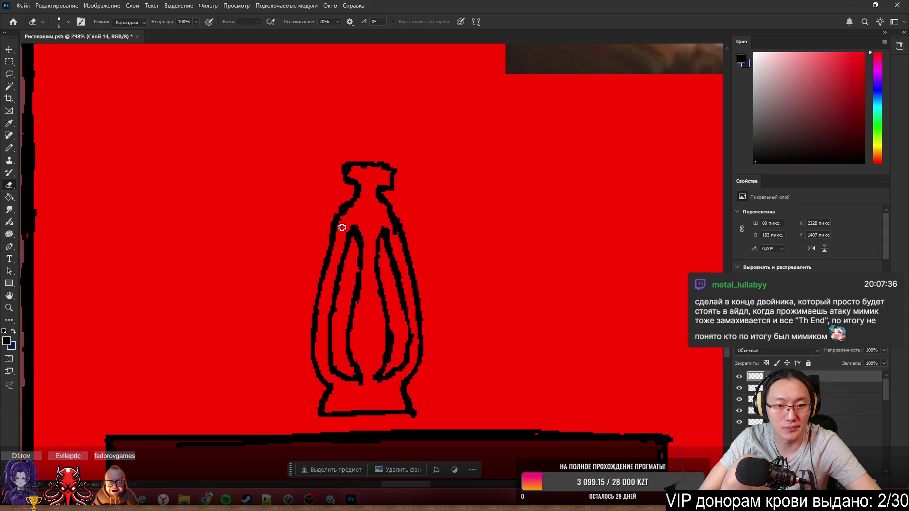
- Redraw the lantern's right neck outline as a solid line
{"action": "key", "text": "b"}
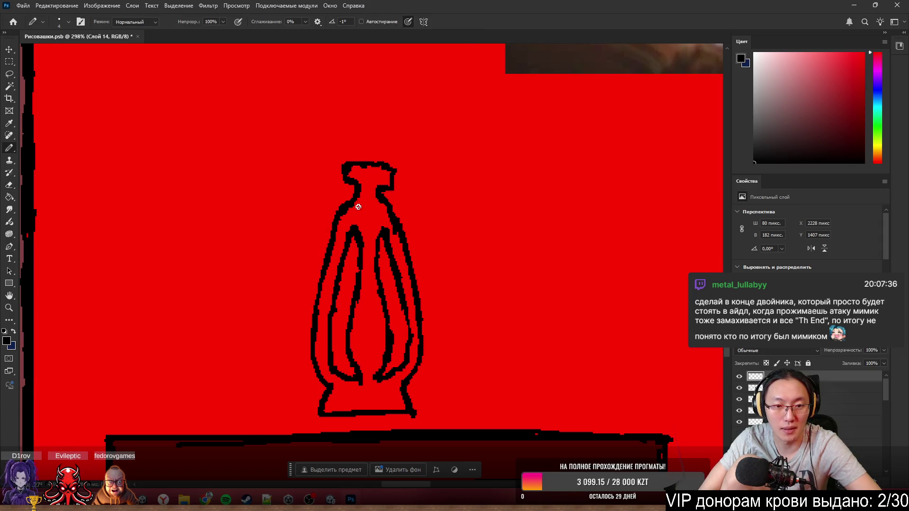
{"action": "key", "text": "e"}
{"action": "left_click_drag", "start_coordinate": [392, 212], "coordinate": [399, 236]}
{"action": "key", "text": "b"}
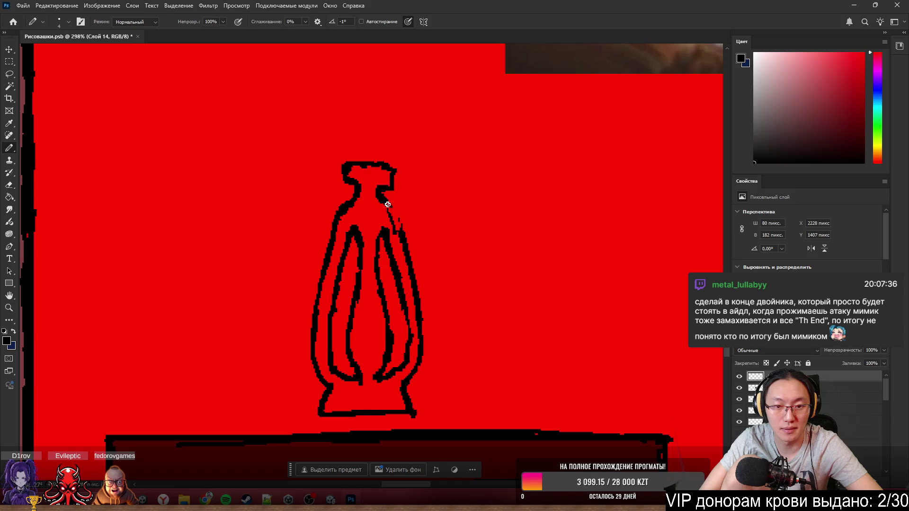
{"action": "left_click_drag", "start_coordinate": [386, 203], "coordinate": [403, 232]}
- Thicken and reinforce the inner right loop, erasing excess from its outline
{"action": "key", "text": "e"}
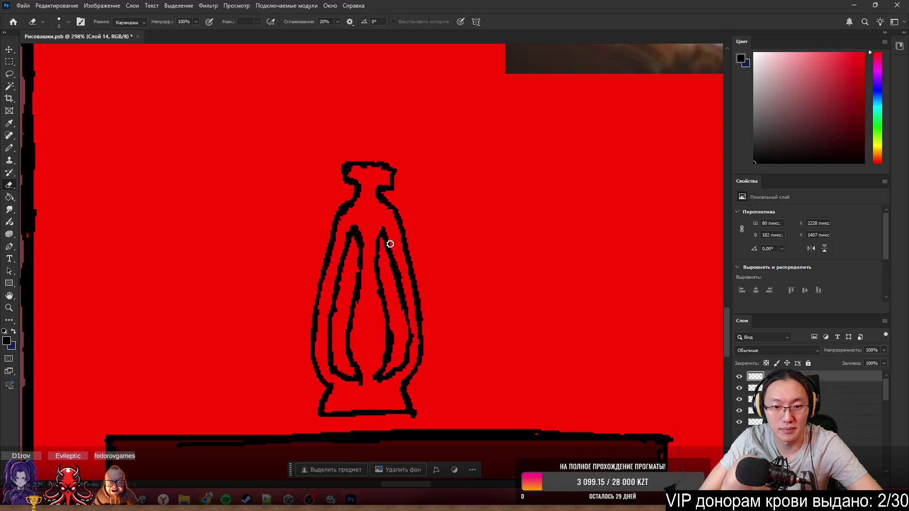
{"action": "key", "text": "b"}
{"action": "mouse_move", "coordinate": [384, 223]}
{"action": "left_mouse_down"}
{"action": "mouse_move", "coordinate": [395, 278]}
{"action": "mouse_move", "coordinate": [391, 258]}
{"action": "mouse_move", "coordinate": [392, 267]}
{"action": "left_mouse_up"}
{"action": "key", "text": "e"}
{"action": "key", "text": "b"}
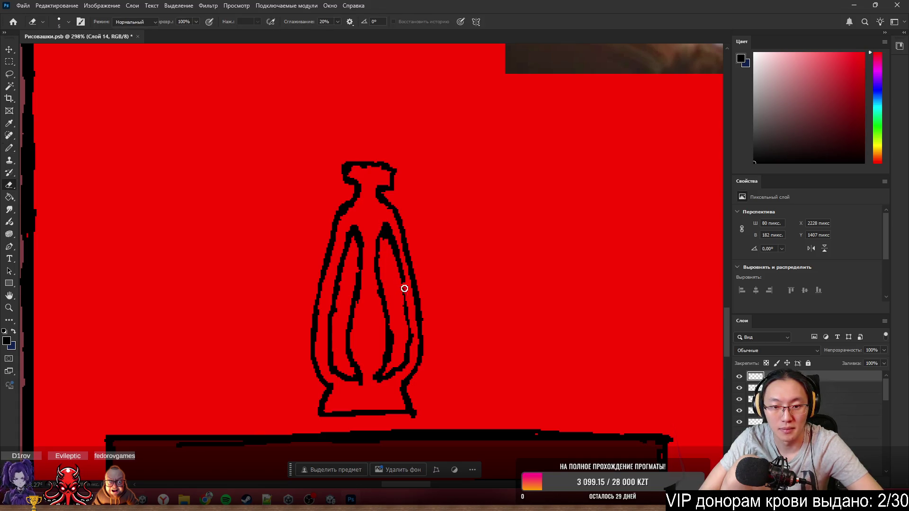
{"action": "left_click_drag", "start_coordinate": [407, 335], "coordinate": [403, 281]}
{"action": "key", "text": "e"}
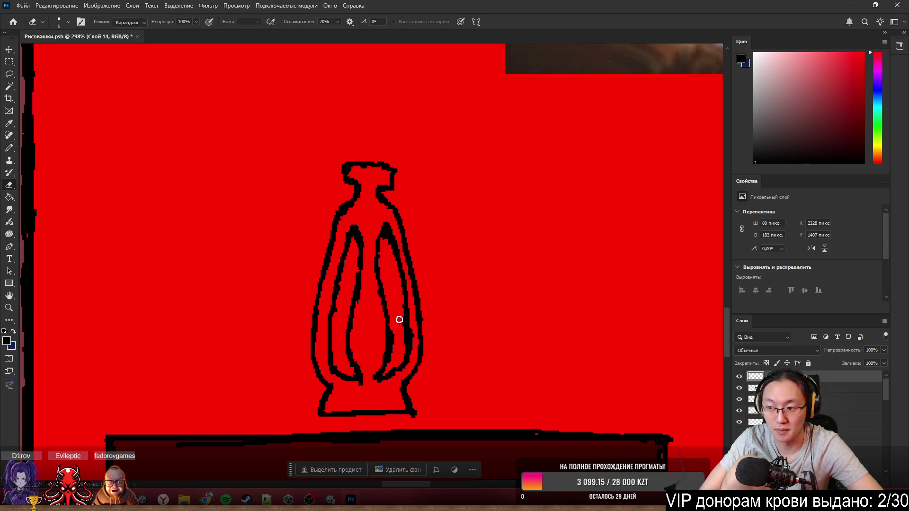
{"action": "left_click_drag", "start_coordinate": [400, 313], "coordinate": [402, 346]}
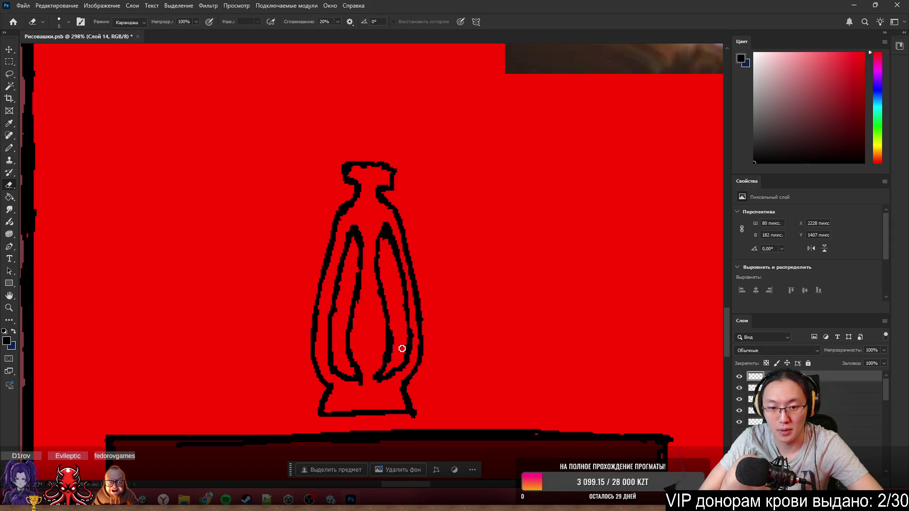
{"action": "key", "text": "b"}
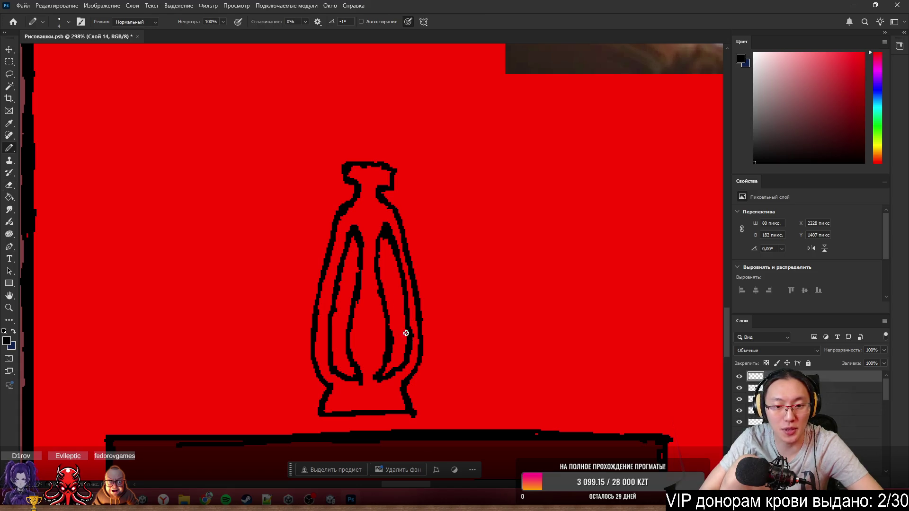
- Thicken the left inner outline and remove a test stroke inside the left inner loop
{"action": "left_click_drag", "start_coordinate": [332, 369], "coordinate": [327, 312]}
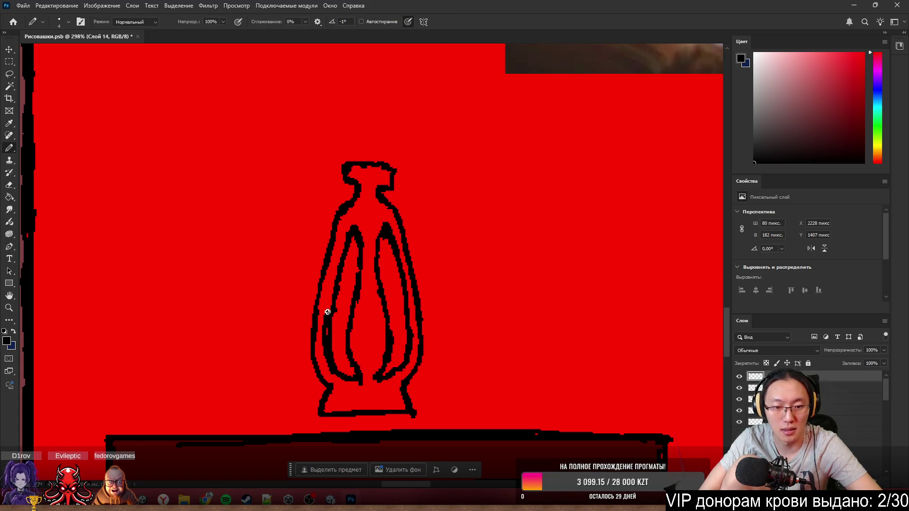
{"action": "key", "text": "e"}
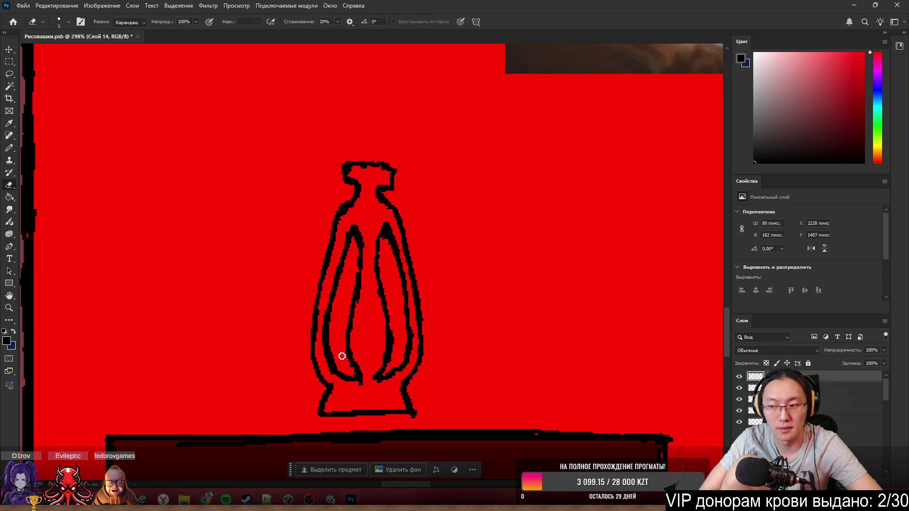
{"action": "key", "text": "b"}
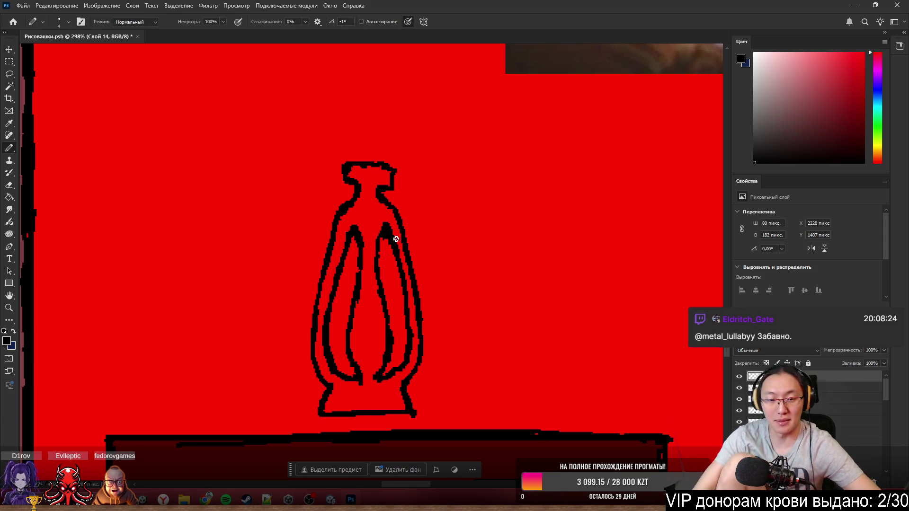
{"action": "mouse_move", "coordinate": [360, 280]}
{"action": "left_mouse_down"}
{"action": "mouse_move", "coordinate": [341, 320]}
{"action": "mouse_move", "coordinate": [355, 363]}
{"action": "mouse_move", "coordinate": [345, 333]}
{"action": "mouse_move", "coordinate": [358, 289]}
{"action": "left_mouse_up"}
{"action": "key", "text": "e"}
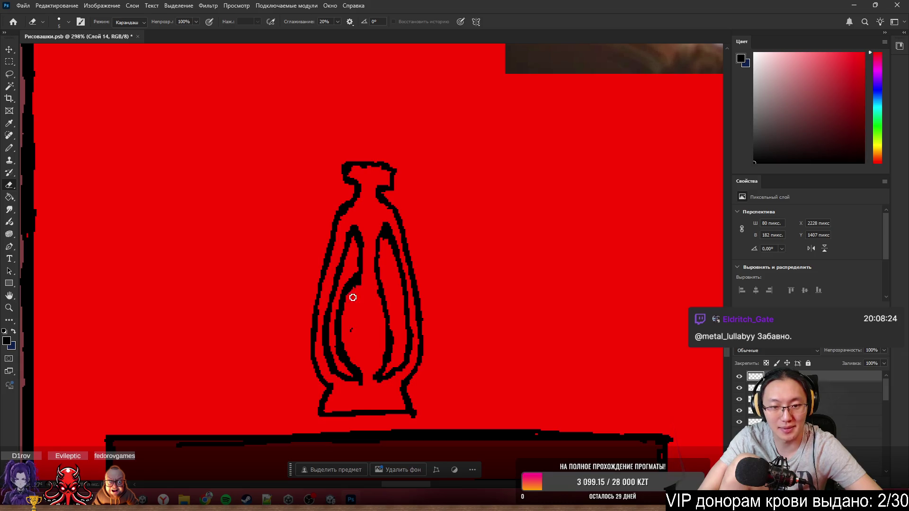
{"action": "key", "text": "b"}
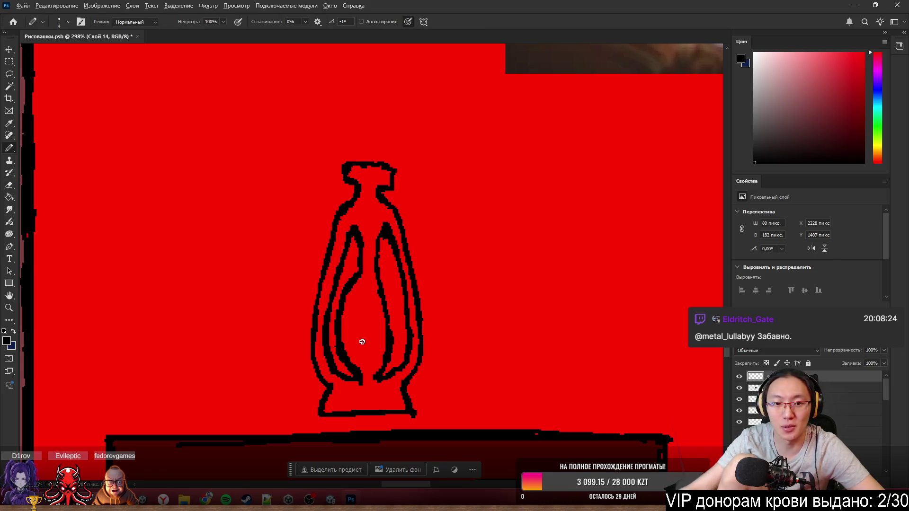
{"action": "scroll", "coordinate": [361, 341], "scroll_direction": "down", "scroll_amount": 6}
{"action": "scroll", "coordinate": [469, 288], "scroll_direction": "up", "scroll_amount": 6}
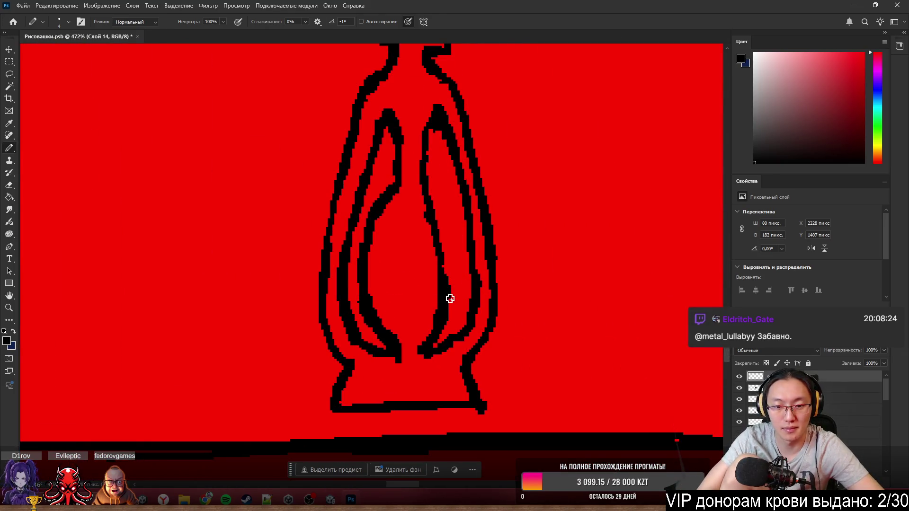
- Draw a stroke inside the right inner teardrop, then erase it
{"action": "mouse_move", "coordinate": [450, 315]}
{"action": "left_mouse_down"}
{"action": "mouse_move", "coordinate": [451, 219]}
{"action": "mouse_move", "coordinate": [439, 196]}
{"action": "mouse_move", "coordinate": [426, 209]}
{"action": "mouse_move", "coordinate": [414, 181]}
{"action": "left_mouse_up"}
{"action": "key", "text": "e"}
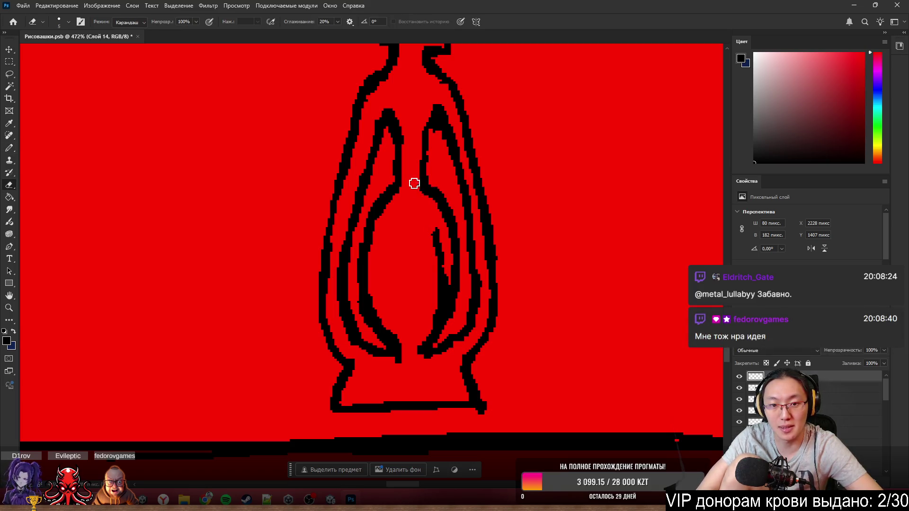
{"action": "mouse_move", "coordinate": [425, 229]}
{"action": "left_mouse_down"}
{"action": "mouse_move", "coordinate": [441, 294]}
{"action": "mouse_move", "coordinate": [426, 339]}
{"action": "mouse_move", "coordinate": [437, 235]}
{"action": "left_mouse_up"}
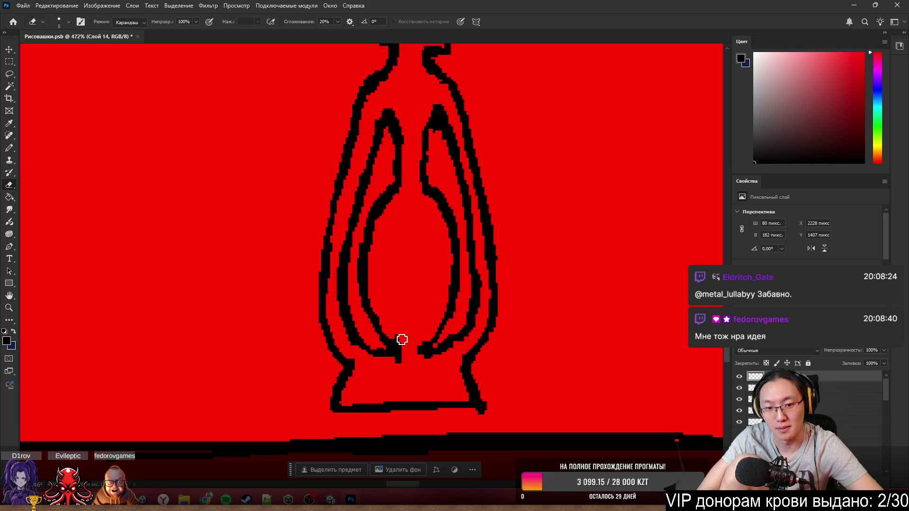
{"action": "key", "text": "b"}
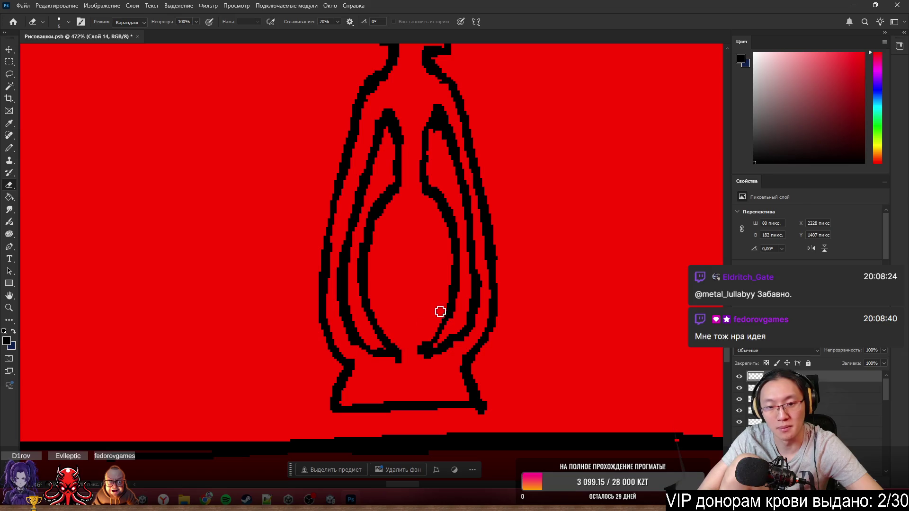
{"action": "key", "text": "e"}
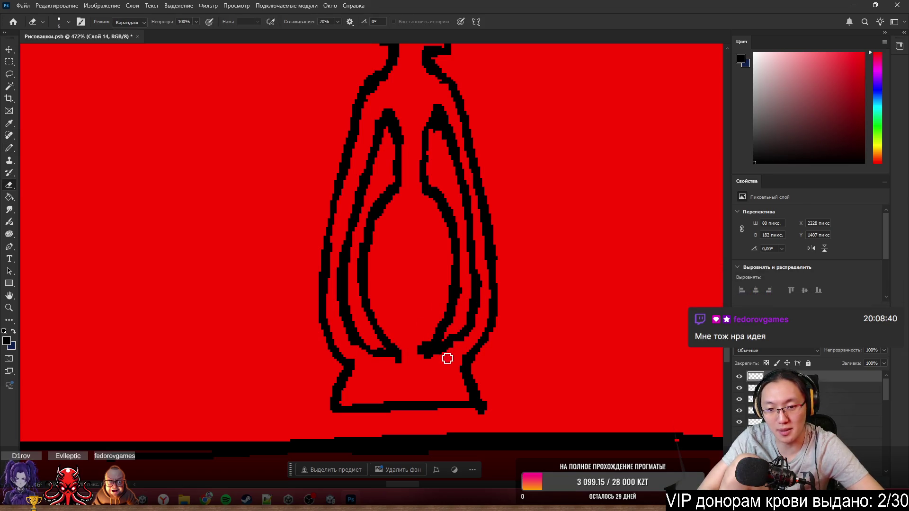
{"action": "key", "text": "b"}
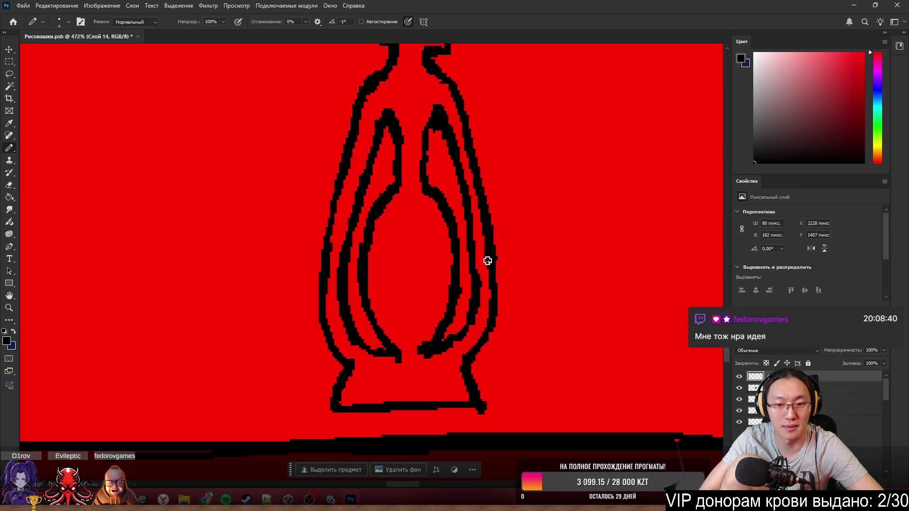
{"action": "key", "text": "e"}
- Erase and redraw the lantern's right outer outline, cleaning stray pixels
{"action": "mouse_move", "coordinate": [482, 305]}
{"action": "left_mouse_down"}
{"action": "mouse_move", "coordinate": [483, 219]}
{"action": "mouse_move", "coordinate": [465, 147]}
{"action": "mouse_move", "coordinate": [480, 205]}
{"action": "left_mouse_up"}
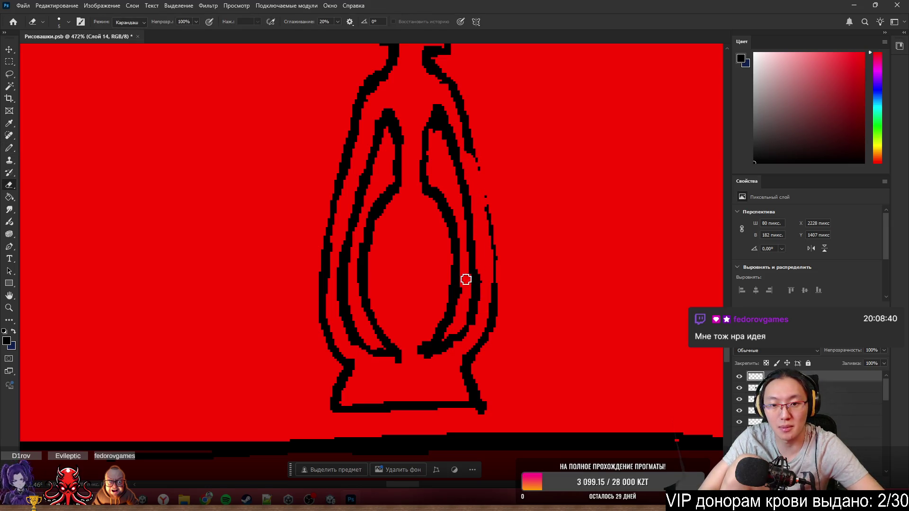
{"action": "key", "text": "b"}
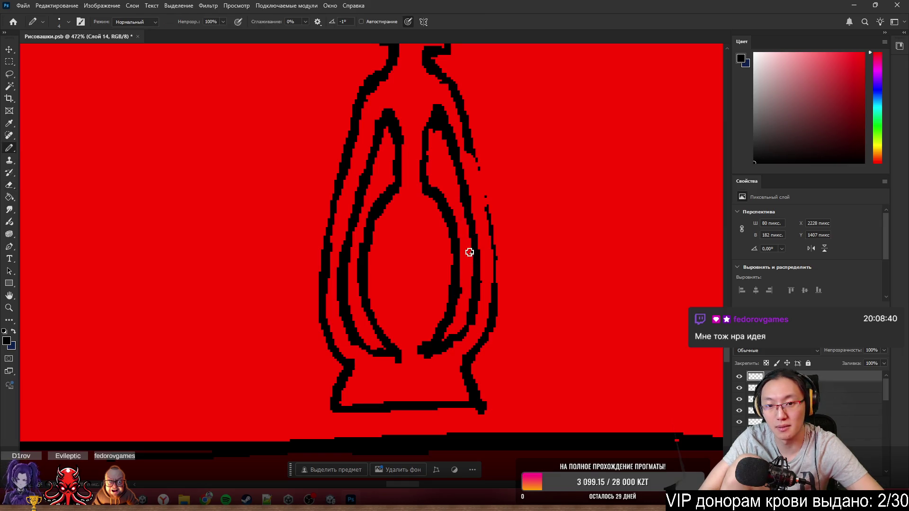
{"action": "left_click_drag", "start_coordinate": [471, 140], "coordinate": [496, 295]}
{"action": "key", "text": "e"}
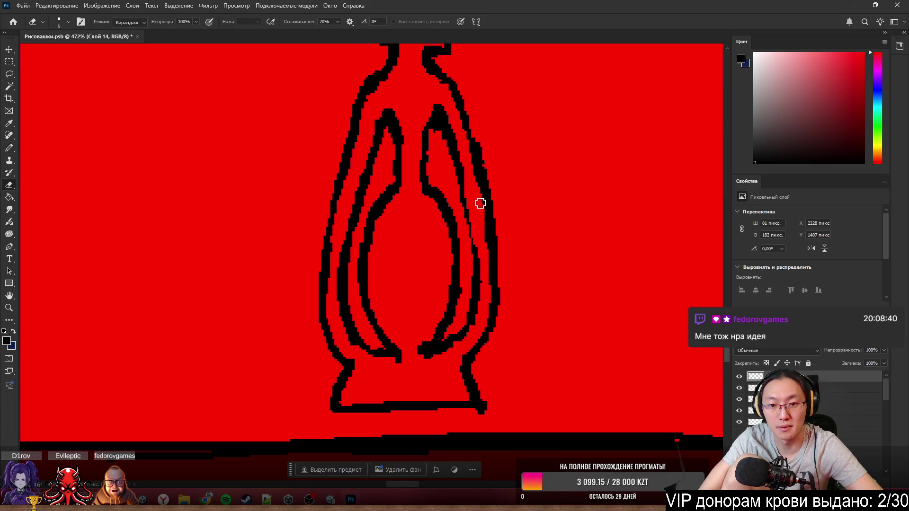
{"action": "key", "text": "b"}
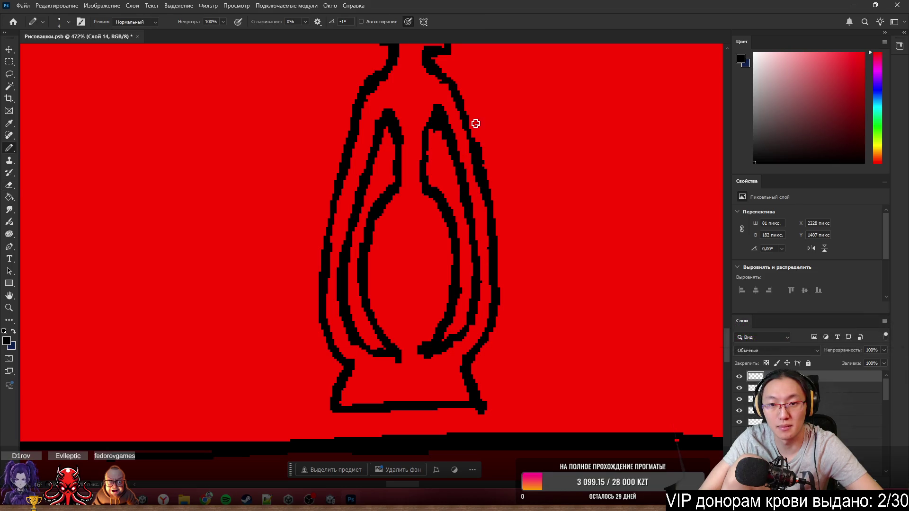
{"action": "key", "text": "e"}
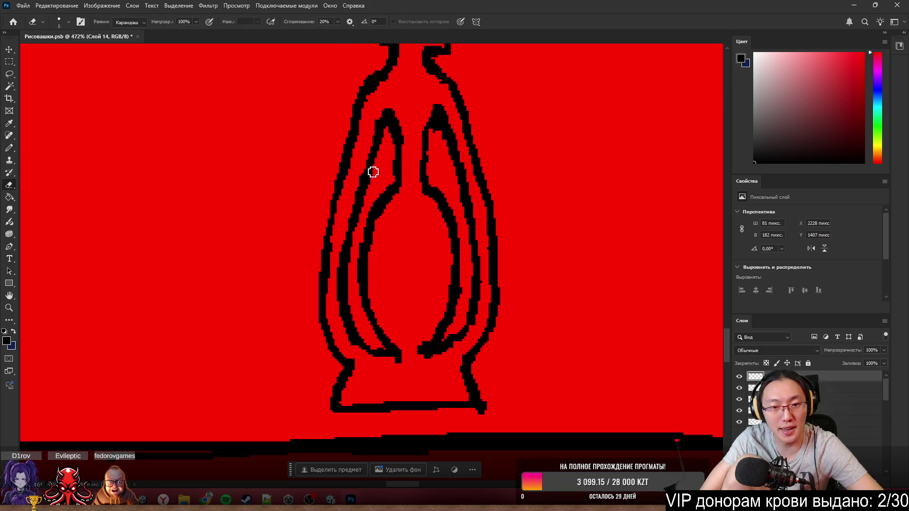
{"action": "key", "text": "b"}
- Thicken the lantern's left outer outline and thin it where needed
{"action": "mouse_move", "coordinate": [345, 157]}
{"action": "left_mouse_down"}
{"action": "mouse_move", "coordinate": [324, 240]}
{"action": "mouse_move", "coordinate": [359, 83]}
{"action": "mouse_move", "coordinate": [334, 178]}
{"action": "mouse_move", "coordinate": [322, 189]}
{"action": "mouse_move", "coordinate": [322, 254]}
{"action": "left_mouse_up"}
{"action": "key", "text": "e"}
{"action": "key", "text": "b"}
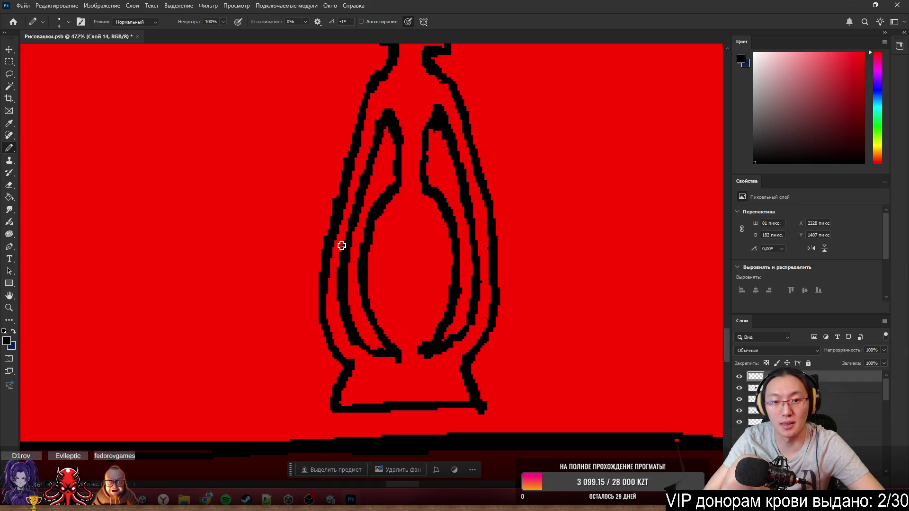
- Thicken the lantern's outer left outline, including its lower part
{"action": "scroll", "coordinate": [341, 243], "scroll_direction": "down", "scroll_amount": 5}
{"action": "scroll", "coordinate": [345, 239], "scroll_direction": "up", "scroll_amount": 3}
{"action": "scroll", "coordinate": [398, 239], "scroll_direction": "up", "scroll_amount": 1}
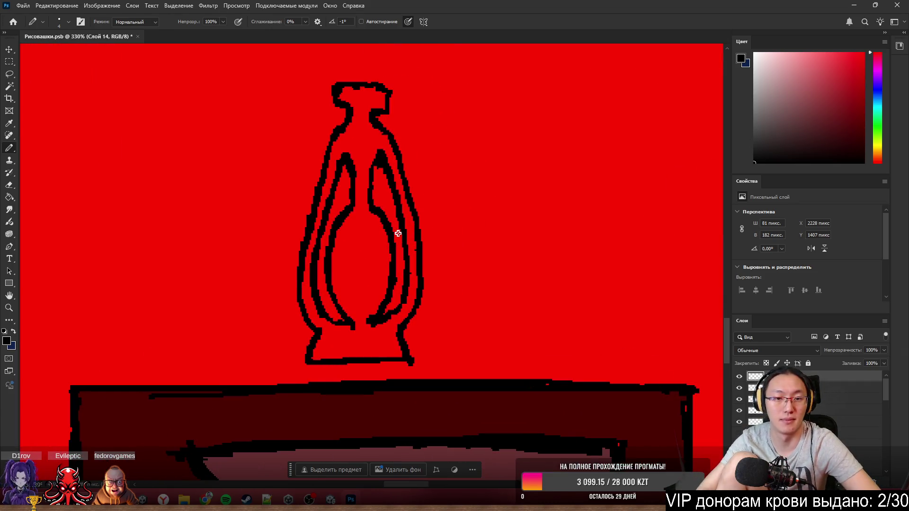
{"action": "key", "text": "e"}
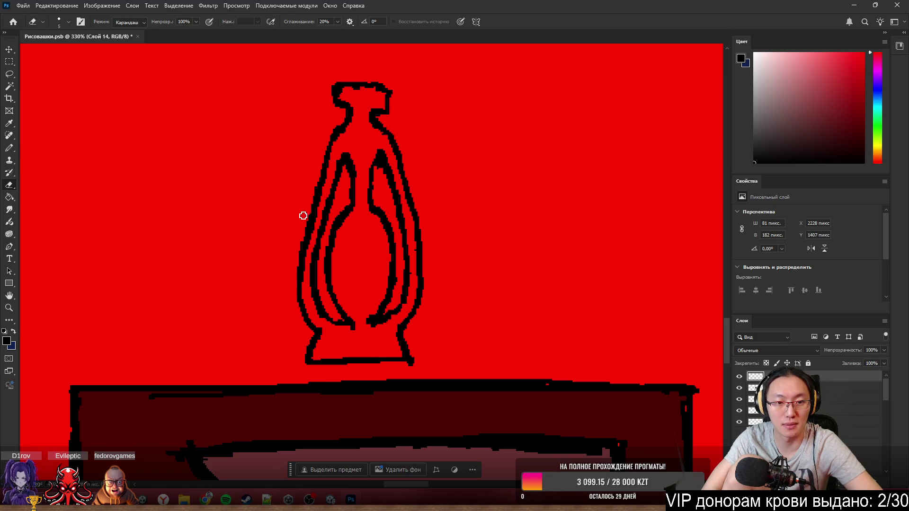
{"action": "key", "text": "b"}
{"action": "scroll", "coordinate": [369, 206], "scroll_direction": "down", "scroll_amount": 6}
{"action": "scroll", "coordinate": [494, 197], "scroll_direction": "up", "scroll_amount": 3}
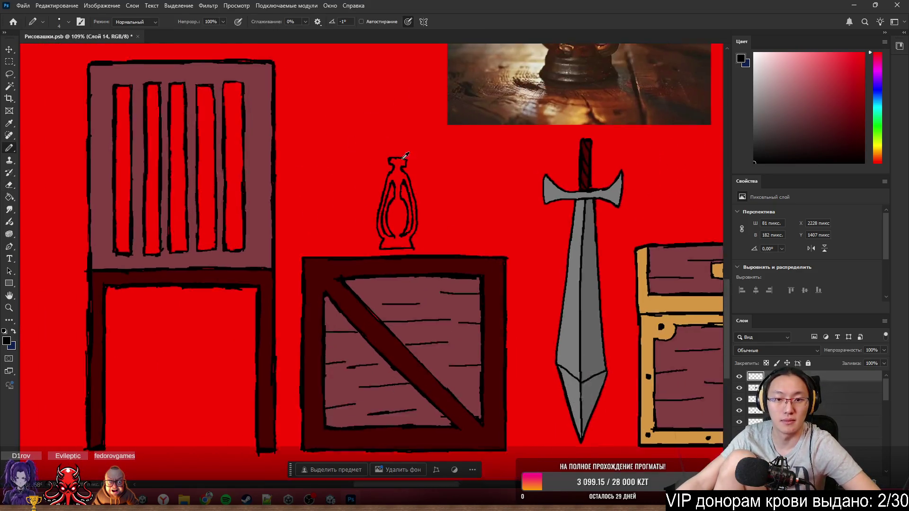
{"action": "scroll", "coordinate": [466, 282], "scroll_direction": "up", "scroll_amount": 2}
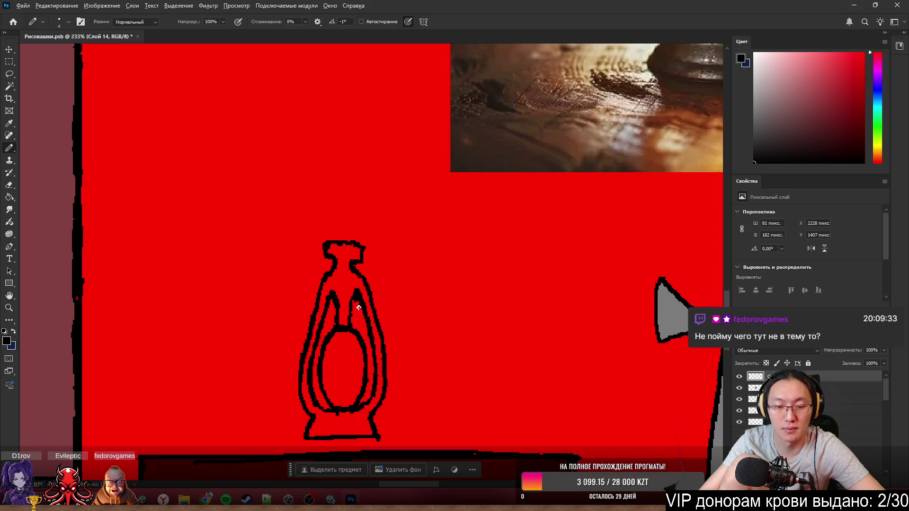
{"action": "scroll", "coordinate": [358, 308], "scroll_direction": "down", "scroll_amount": 6}
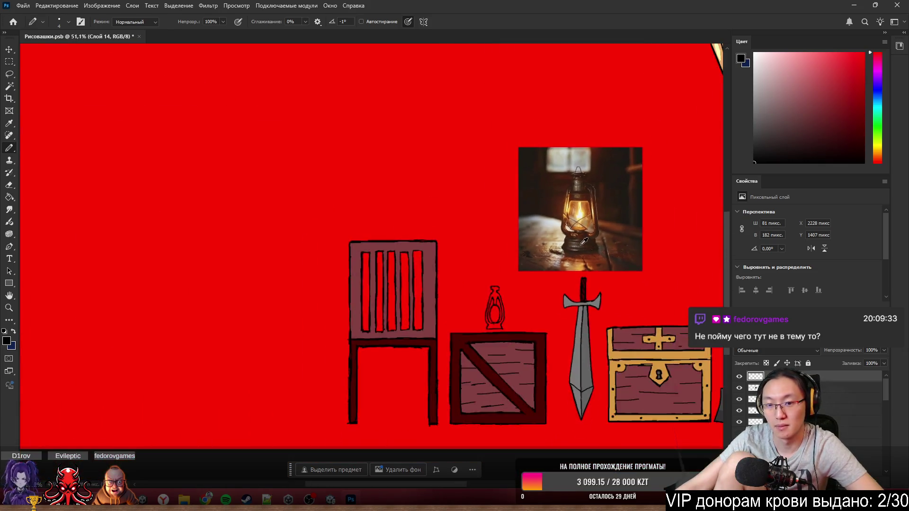
{"action": "scroll", "coordinate": [584, 242], "scroll_direction": "up", "scroll_amount": 3}
{"action": "scroll", "coordinate": [432, 370], "scroll_direction": "up", "scroll_amount": 4}
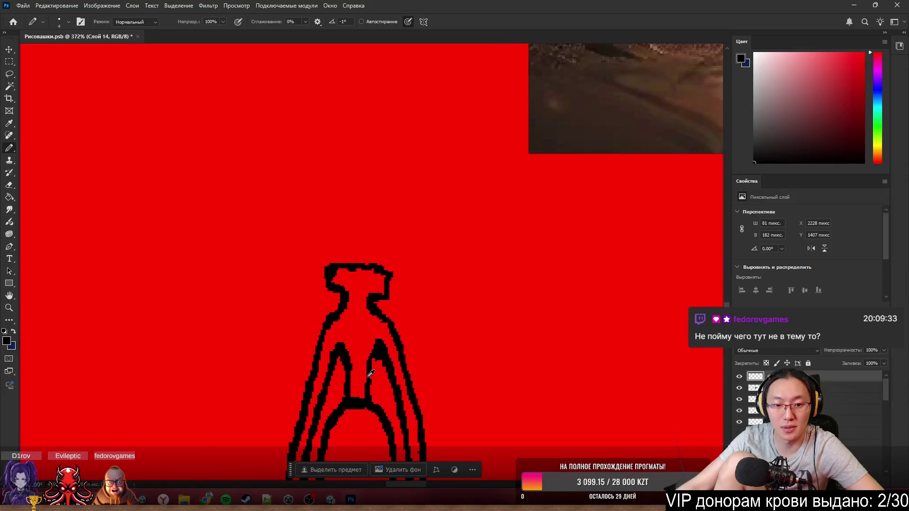
{"action": "scroll", "coordinate": [390, 359], "scroll_direction": "up", "scroll_amount": 2}
{"action": "scroll", "coordinate": [393, 360], "scroll_direction": "down", "scroll_amount": 4}
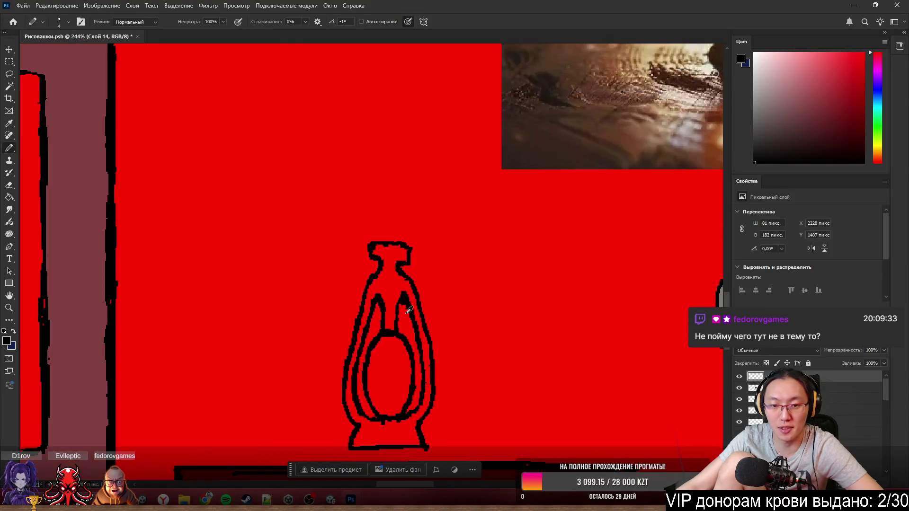
{"action": "scroll", "coordinate": [410, 366], "scroll_direction": "up", "scroll_amount": 3}
{"action": "scroll", "coordinate": [360, 310], "scroll_direction": "up", "scroll_amount": 1}
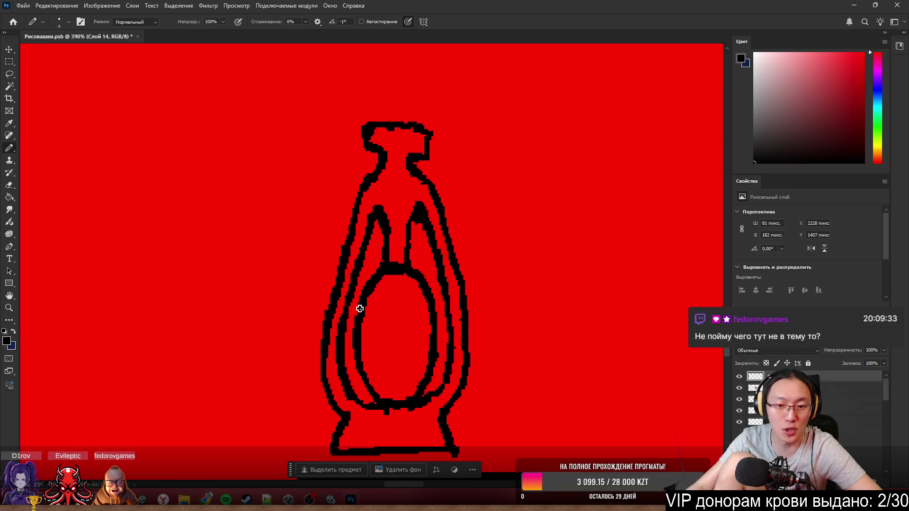
{"action": "mouse_move", "coordinate": [331, 294]}
{"action": "left_mouse_down"}
{"action": "mouse_move", "coordinate": [342, 235]}
{"action": "mouse_move", "coordinate": [333, 297]}
{"action": "left_mouse_up"}
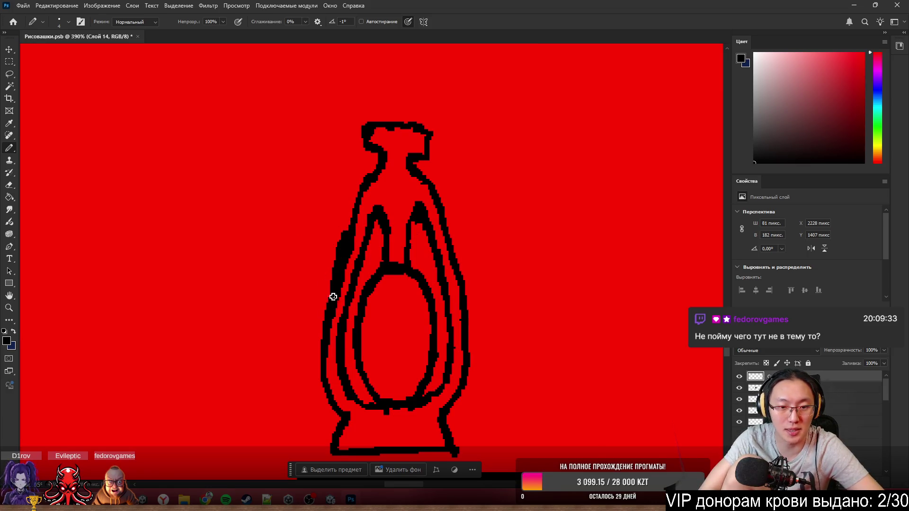
{"action": "left_click_drag", "start_coordinate": [356, 203], "coordinate": [356, 212]}
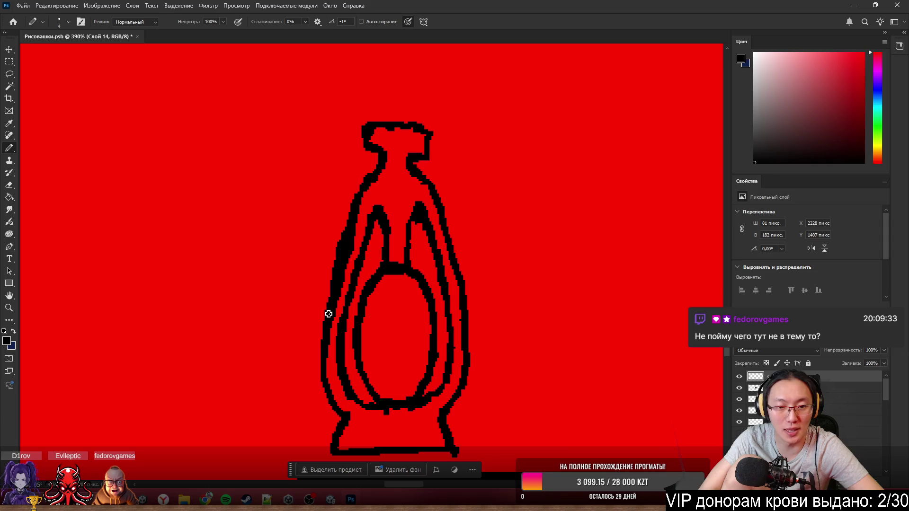
- Thin parts of the left outline and the lantern's inner left line
{"action": "key", "text": "e"}
{"action": "mouse_move", "coordinate": [335, 305]}
{"action": "left_mouse_down"}
{"action": "mouse_move", "coordinate": [362, 215]}
{"action": "mouse_move", "coordinate": [355, 263]}
{"action": "left_mouse_up"}
{"action": "key", "text": "b"}
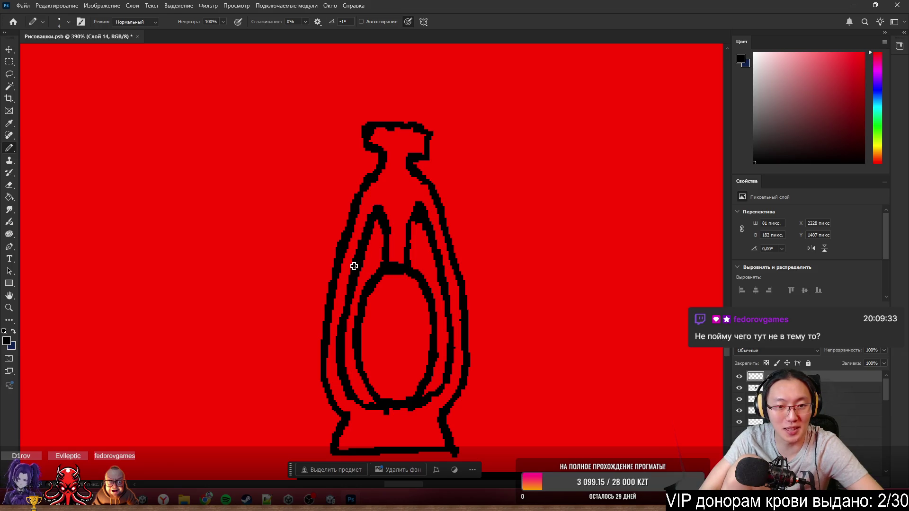
{"action": "key", "text": "e"}
{"action": "left_click_drag", "start_coordinate": [371, 229], "coordinate": [348, 308]}
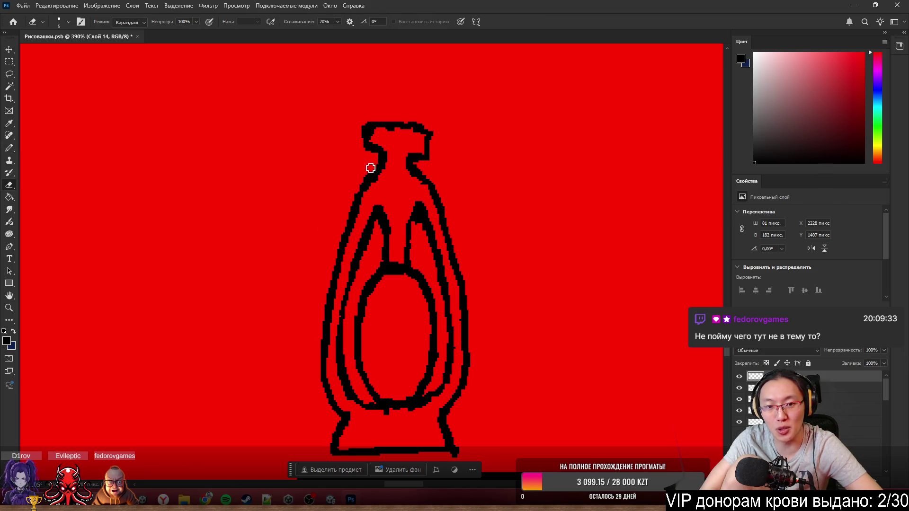
{"action": "key", "text": "b"}
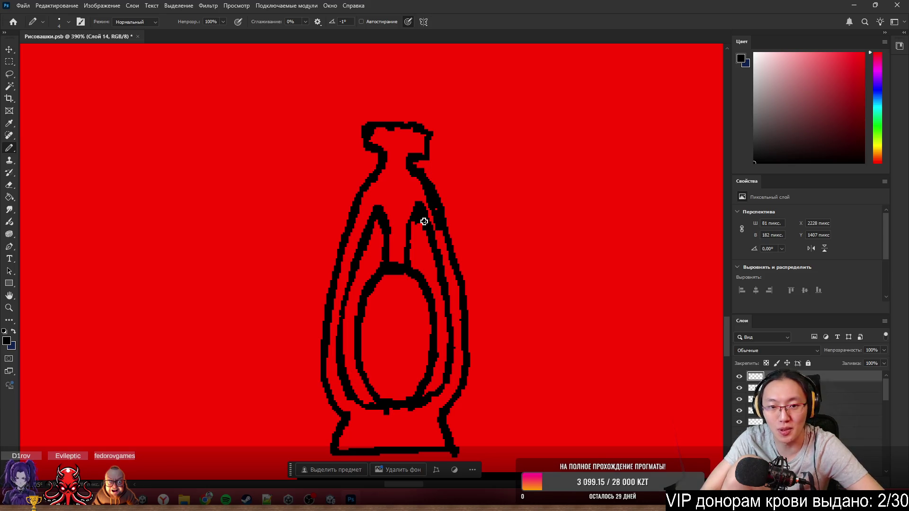
- Close the gap in the lantern's right inner line
{"action": "key", "text": "e"}
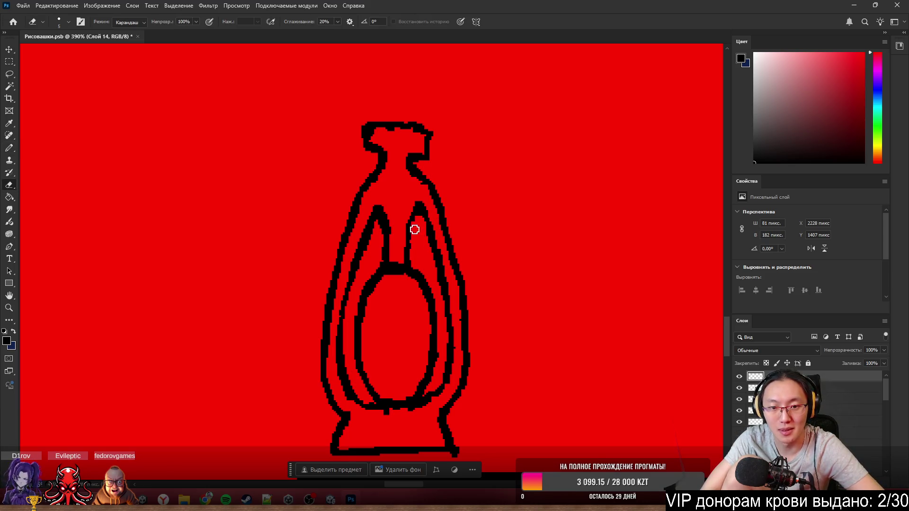
{"action": "key", "text": "b"}
{"action": "left_click_drag", "start_coordinate": [415, 227], "coordinate": [409, 249]}
- Fill in and redraw the black base line under the oval
{"action": "key", "text": "e"}
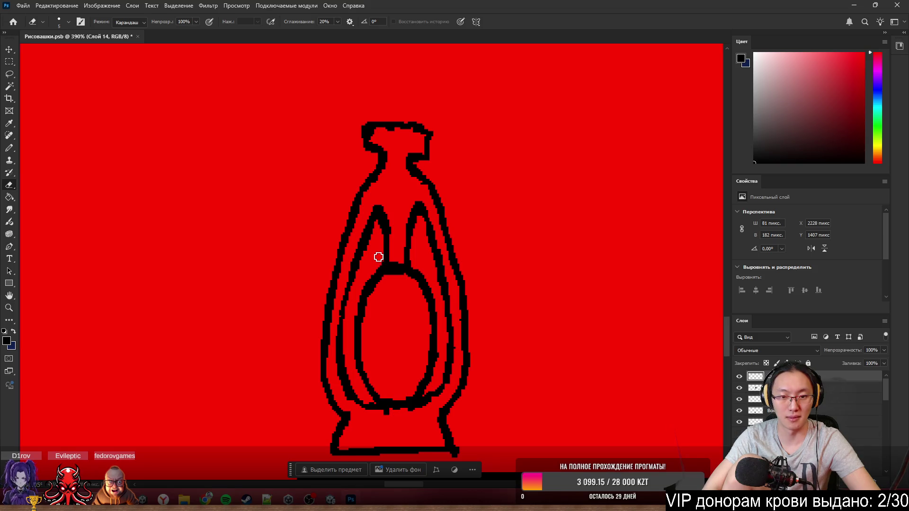
{"action": "key", "text": "b"}
{"action": "mouse_move", "coordinate": [378, 419]}
{"action": "left_mouse_down"}
{"action": "mouse_move", "coordinate": [392, 414]}
{"action": "mouse_move", "coordinate": [405, 426]}
{"action": "mouse_move", "coordinate": [406, 416]}
{"action": "mouse_move", "coordinate": [365, 416]}
{"action": "mouse_move", "coordinate": [408, 418]}
{"action": "mouse_move", "coordinate": [380, 410]}
{"action": "mouse_move", "coordinate": [418, 404]}
{"action": "mouse_move", "coordinate": [389, 407]}
{"action": "left_mouse_up"}
{"action": "key", "text": "e"}
{"action": "key", "text": "b"}
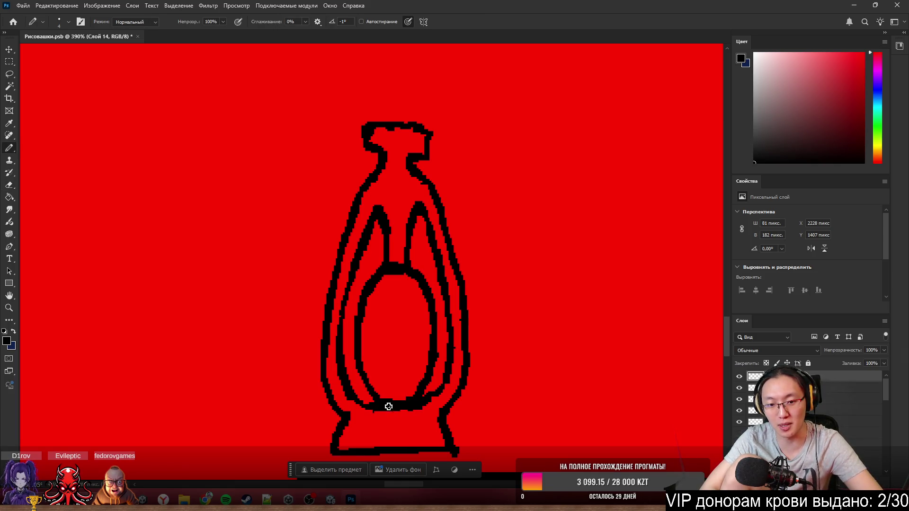
- Zoom in and draw a short stroke beside the inner right loop to join the loops
{"action": "key", "text": "e"}
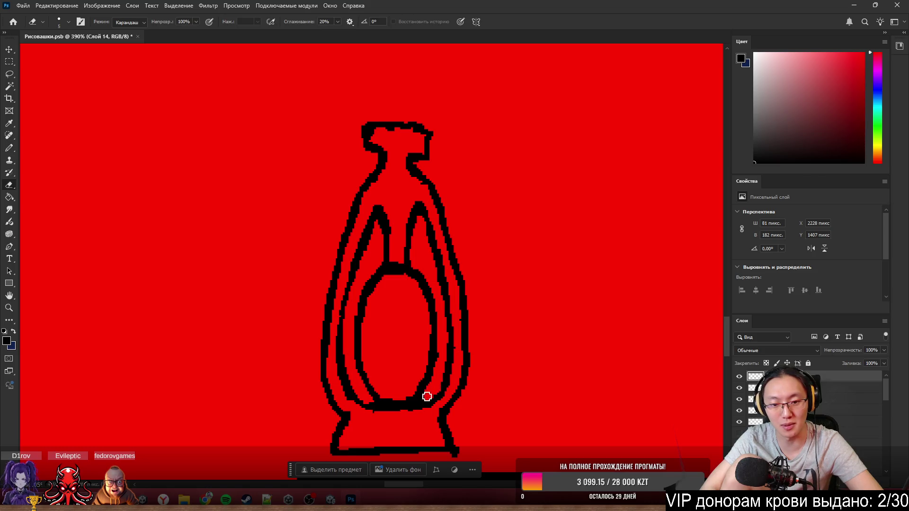
{"action": "key", "text": "b"}
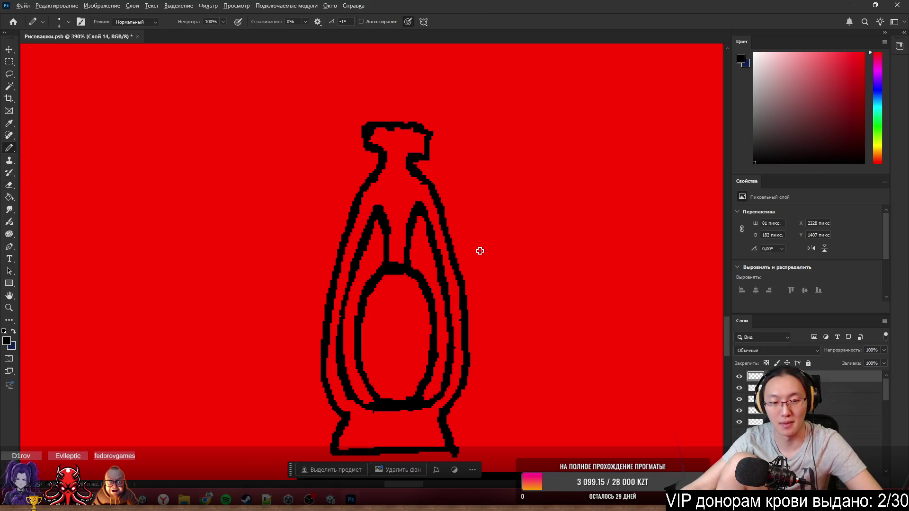
{"action": "scroll", "coordinate": [480, 251], "scroll_direction": "down", "scroll_amount": 5}
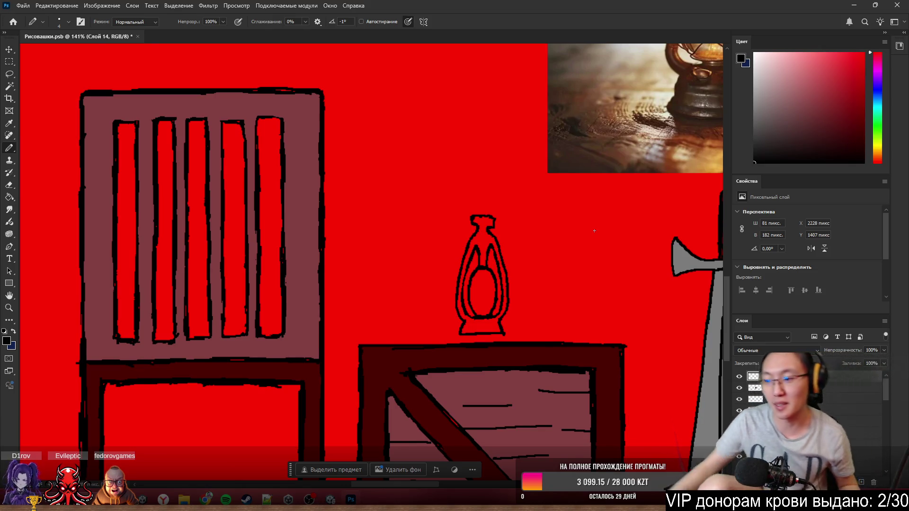
{"action": "scroll", "coordinate": [346, 308], "scroll_direction": "down", "scroll_amount": 3}
{"action": "scroll", "coordinate": [544, 219], "scroll_direction": "up", "scroll_amount": 2}
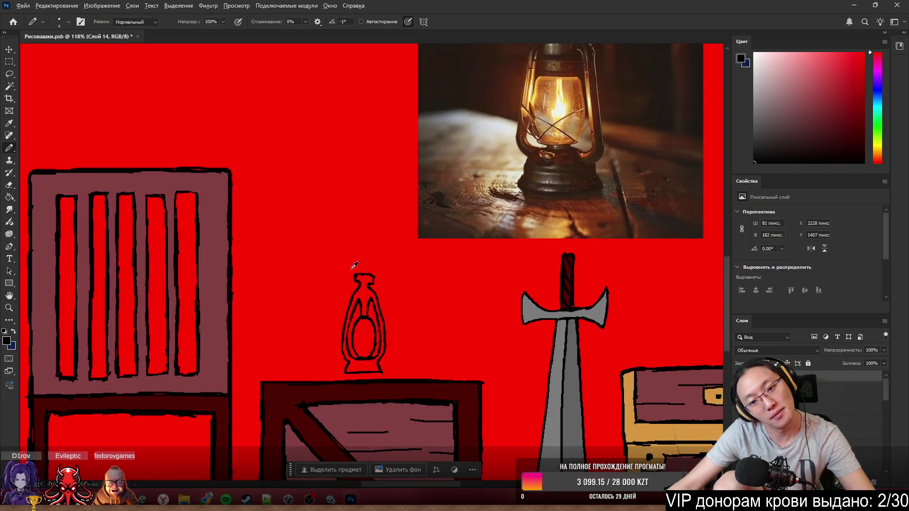
{"action": "scroll", "coordinate": [362, 303], "scroll_direction": "up", "scroll_amount": 5}
{"action": "scroll", "coordinate": [389, 315], "scroll_direction": "down", "scroll_amount": 7}
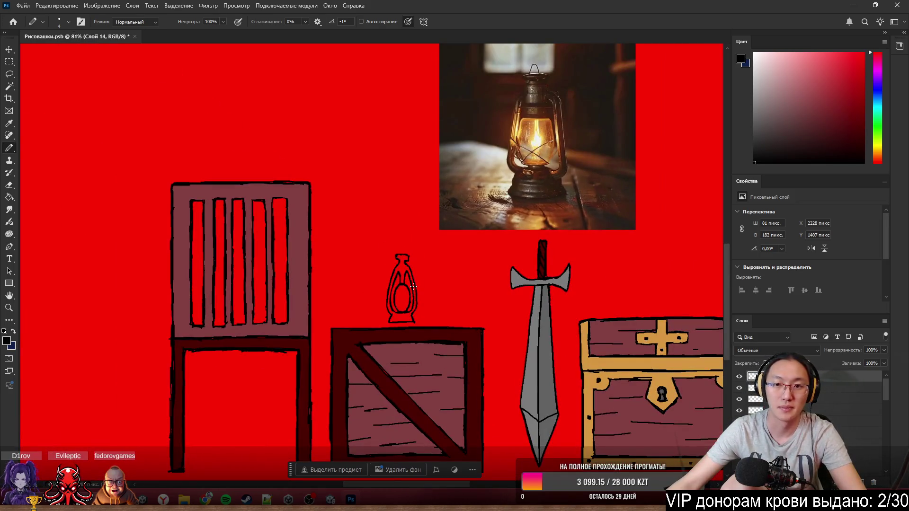
{"action": "scroll", "coordinate": [412, 286], "scroll_direction": "up", "scroll_amount": 5}
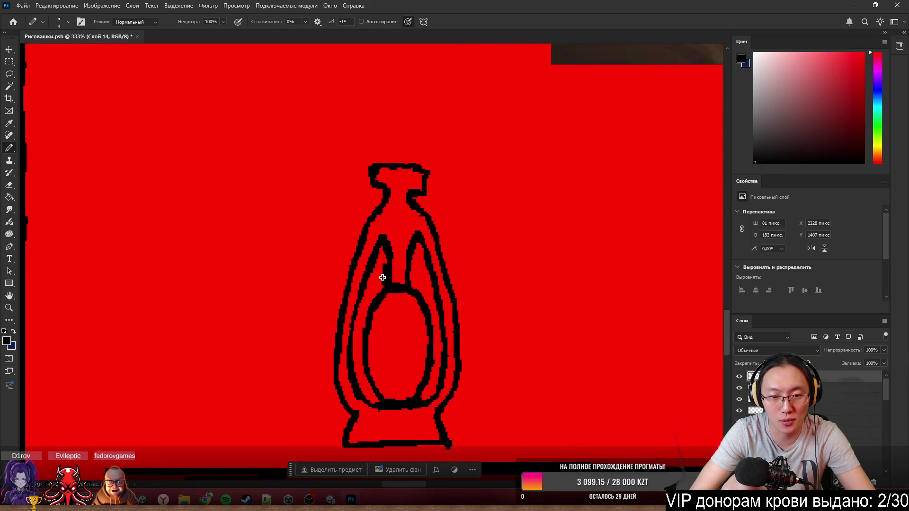
{"action": "left_click_drag", "start_coordinate": [412, 268], "coordinate": [415, 283]}
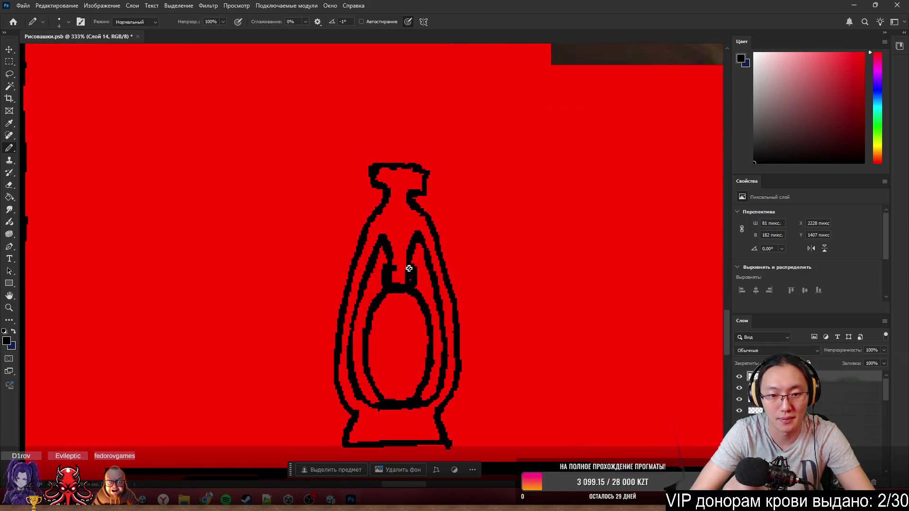
- Erase an opening to form the neck above the central oval
{"action": "key", "text": "e"}
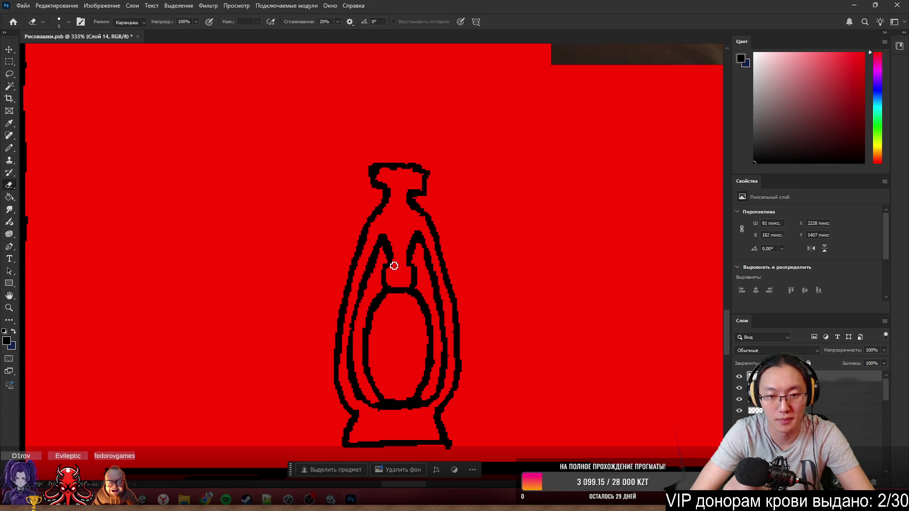
{"action": "key", "text": "b"}
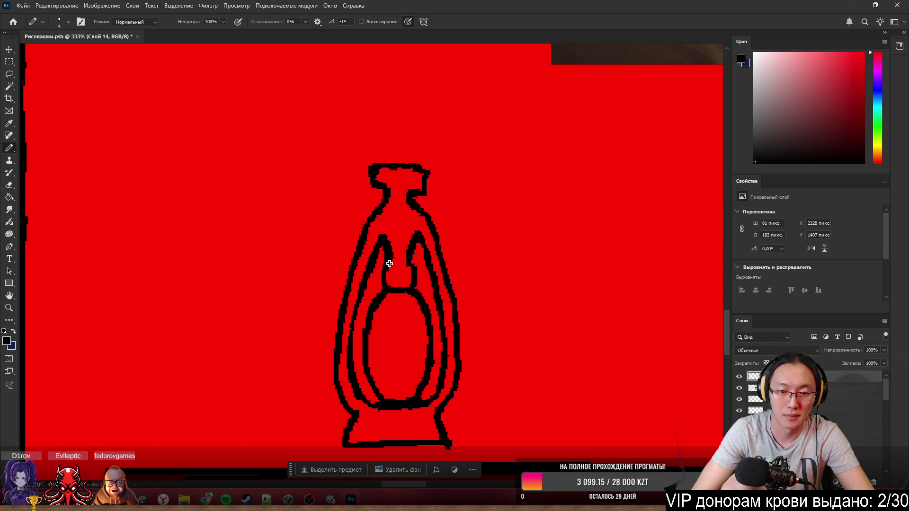
{"action": "key", "text": "e"}
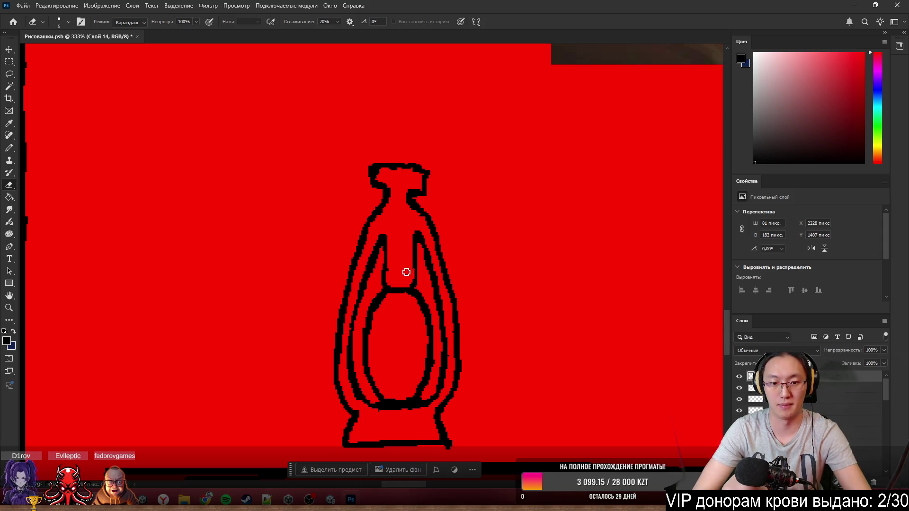
{"action": "key", "text": "b"}
{"action": "scroll", "coordinate": [393, 265], "scroll_direction": "down", "scroll_amount": 6}
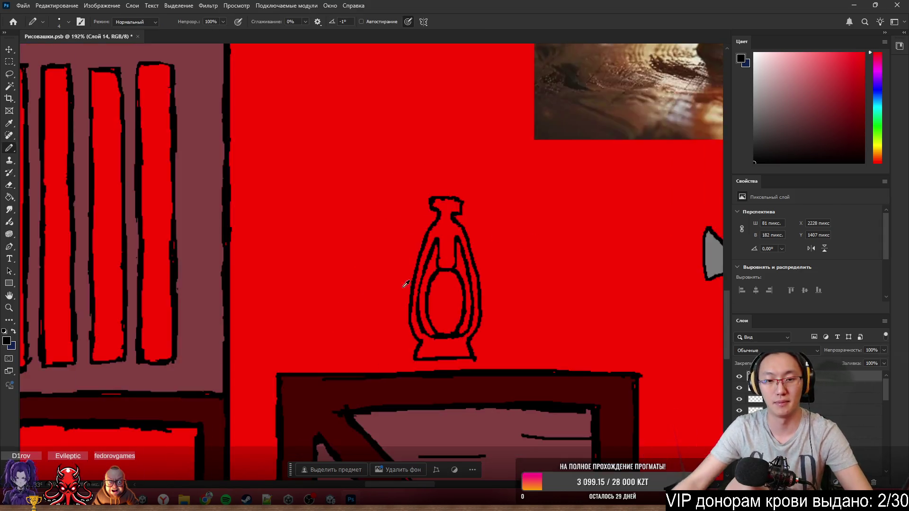
{"action": "scroll", "coordinate": [391, 290], "scroll_direction": "up", "scroll_amount": 2}
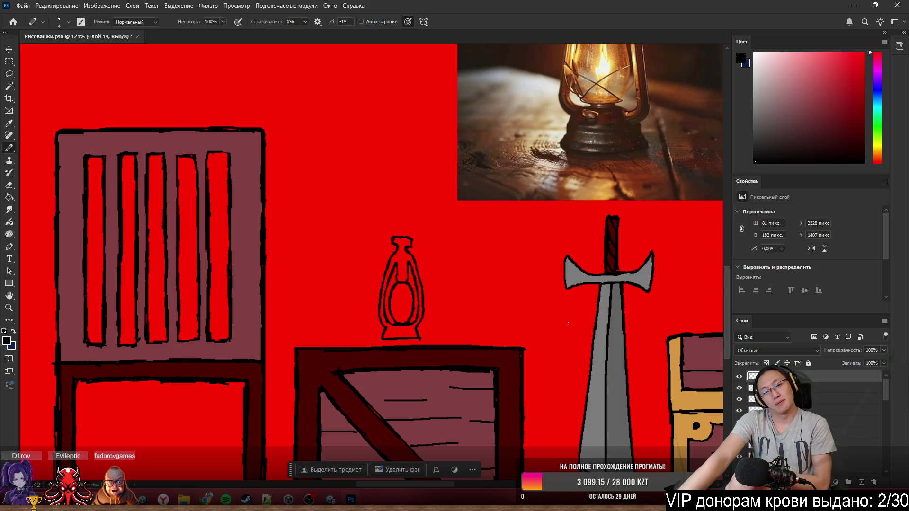
{"action": "scroll", "coordinate": [451, 327], "scroll_direction": "down", "scroll_amount": 1}
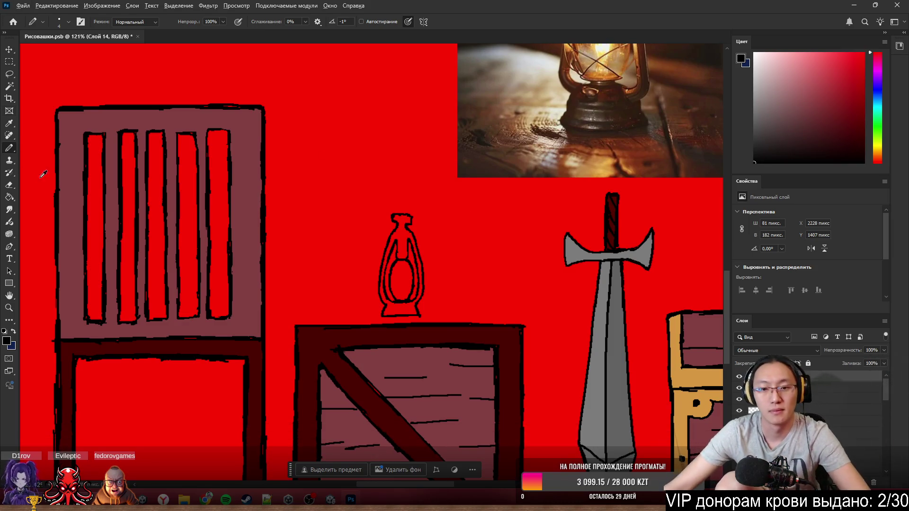
{"action": "scroll", "coordinate": [482, 261], "scroll_direction": "down", "scroll_amount": 5}
{"action": "scroll", "coordinate": [482, 261], "scroll_direction": "down", "scroll_amount": 2}
{"action": "scroll", "coordinate": [406, 221], "scroll_direction": "up", "scroll_amount": 1}
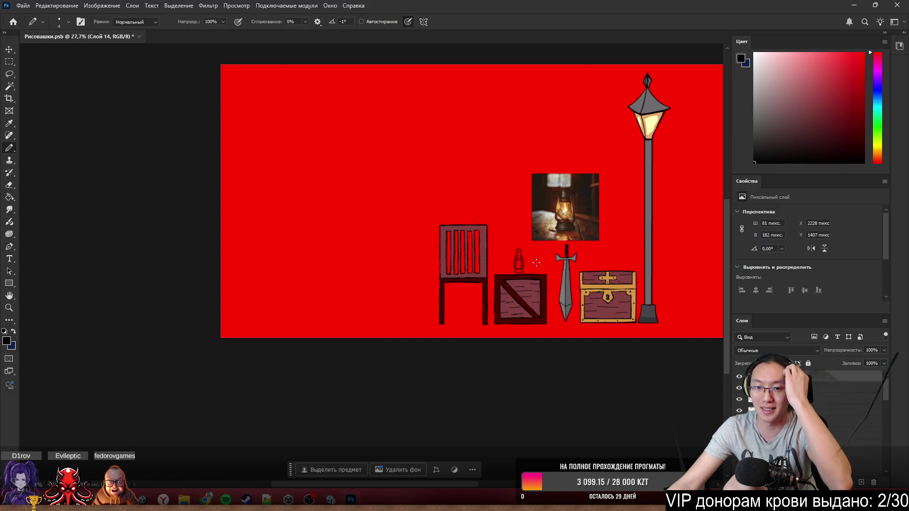
{"action": "scroll", "coordinate": [557, 302], "scroll_direction": "up", "scroll_amount": 2}
{"action": "scroll", "coordinate": [543, 342], "scroll_direction": "up", "scroll_amount": 1}
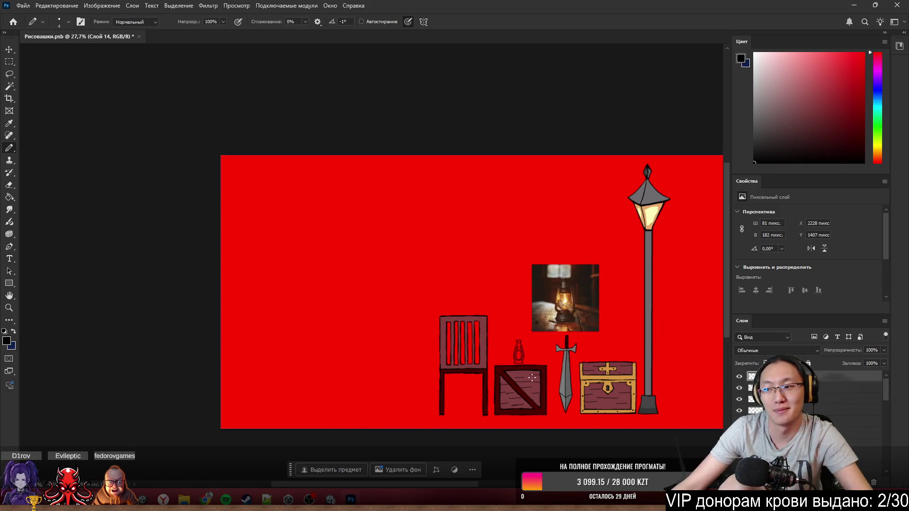
{"action": "scroll", "coordinate": [516, 336], "scroll_direction": "up", "scroll_amount": 3}
{"action": "scroll", "coordinate": [474, 274], "scroll_direction": "up", "scroll_amount": 3}
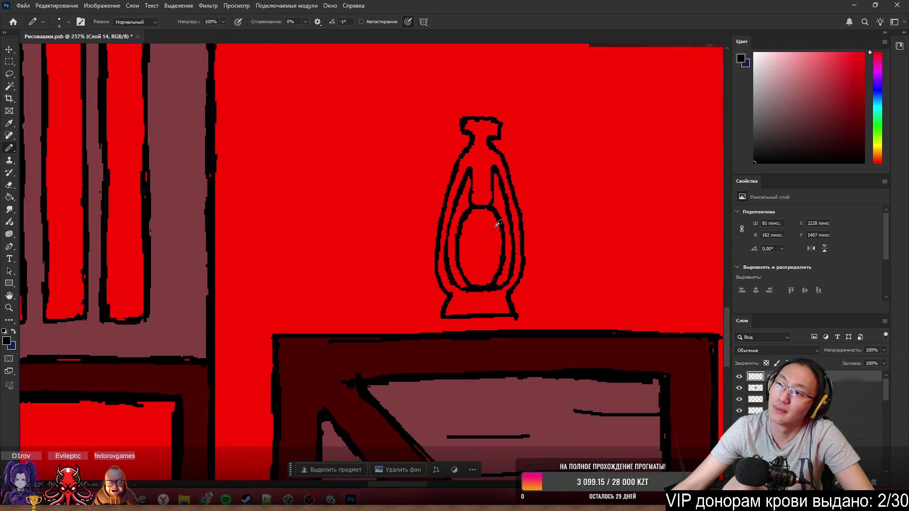
{"action": "scroll", "coordinate": [498, 223], "scroll_direction": "down", "scroll_amount": 5}
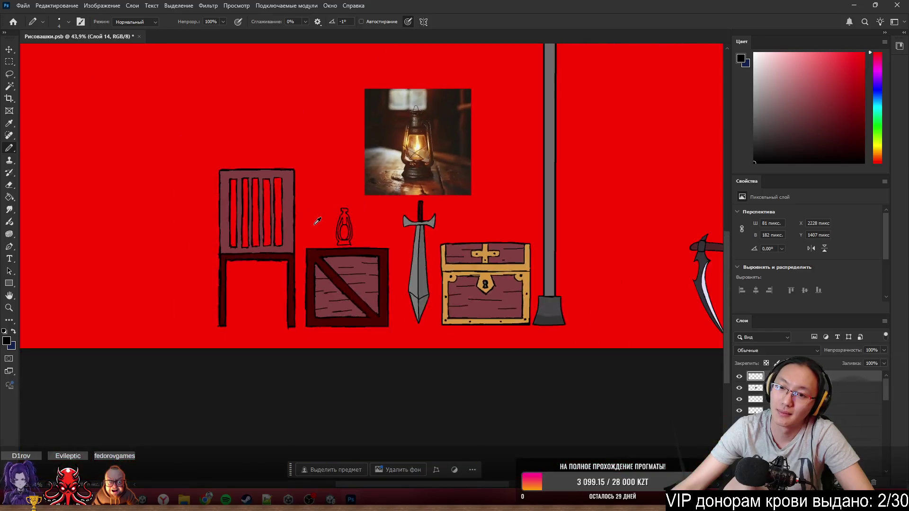
{"action": "scroll", "coordinate": [322, 223], "scroll_direction": "up", "scroll_amount": 5}
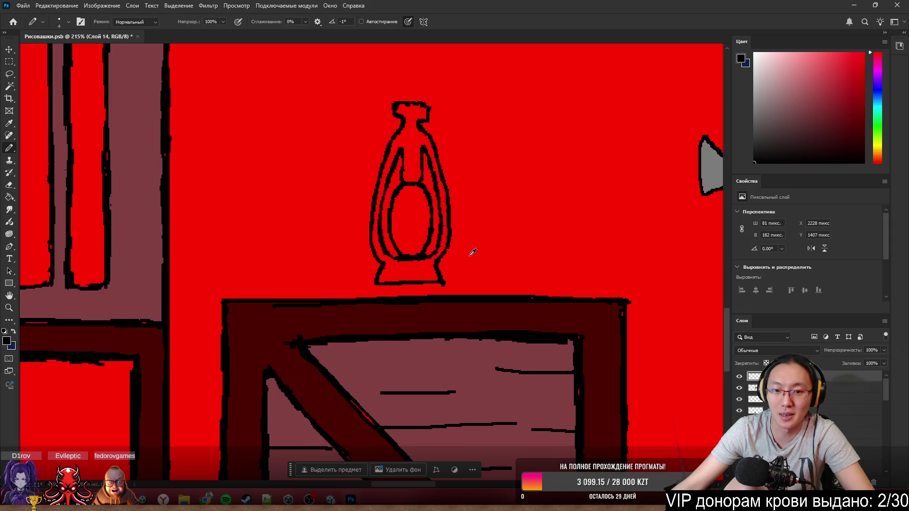
{"action": "scroll", "coordinate": [473, 252], "scroll_direction": "down", "scroll_amount": 5}
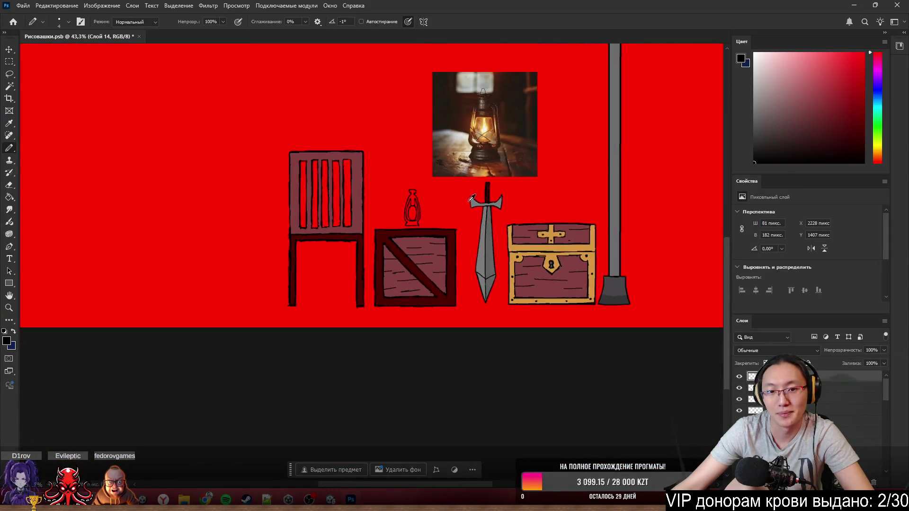
- Paint a small yellow flame inside the lantern's oval with the Pencil, then reset the foreground to black
{"action": "scroll", "coordinate": [472, 199], "scroll_direction": "up", "scroll_amount": 5}
{"action": "scroll", "coordinate": [400, 215], "scroll_direction": "up", "scroll_amount": 2}
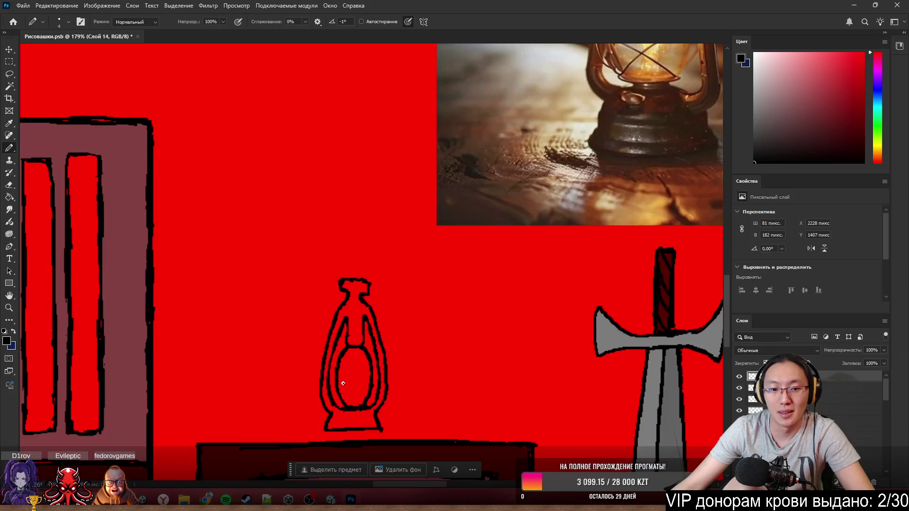
{"action": "scroll", "coordinate": [343, 383], "scroll_direction": "up", "scroll_amount": 2}
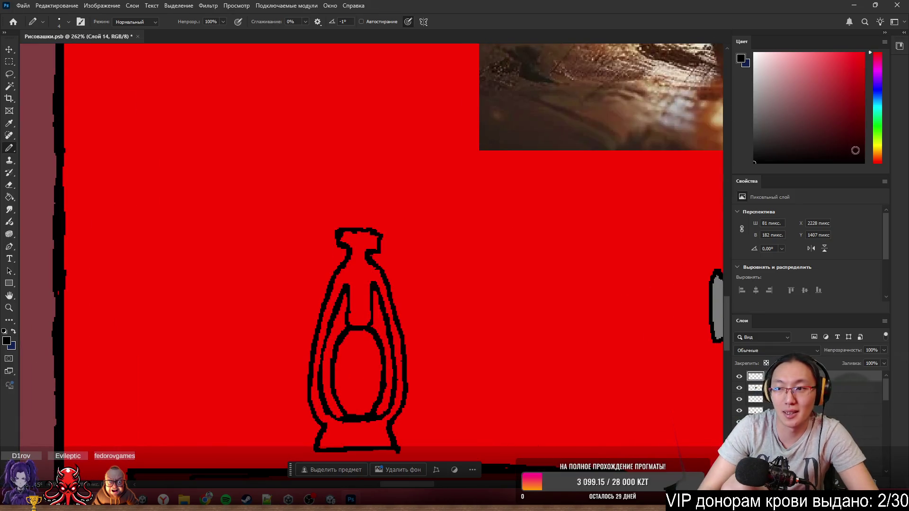
{"action": "left_click", "coordinate": [876, 148]}
{"action": "left_click", "coordinate": [864, 53]}
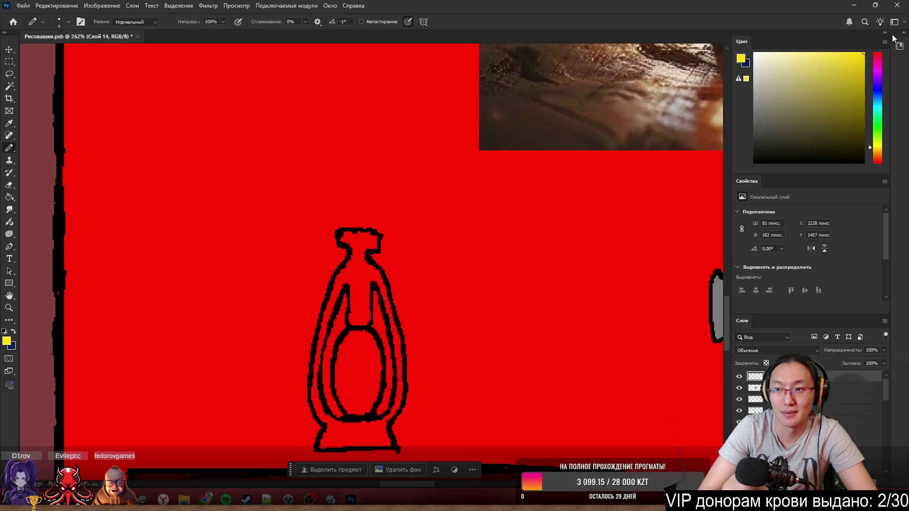
{"action": "left_click_drag", "start_coordinate": [355, 371], "coordinate": [355, 379]}
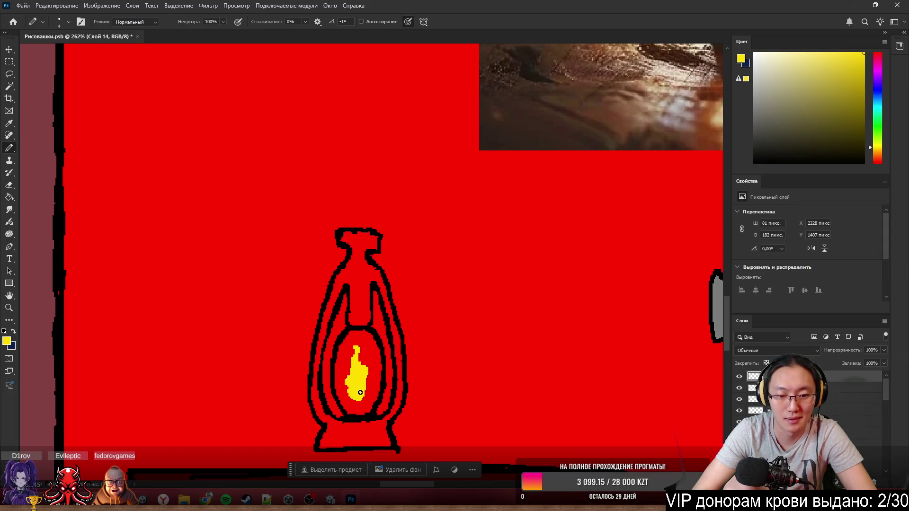
{"action": "left_click", "coordinate": [356, 415], "text": "alt"}
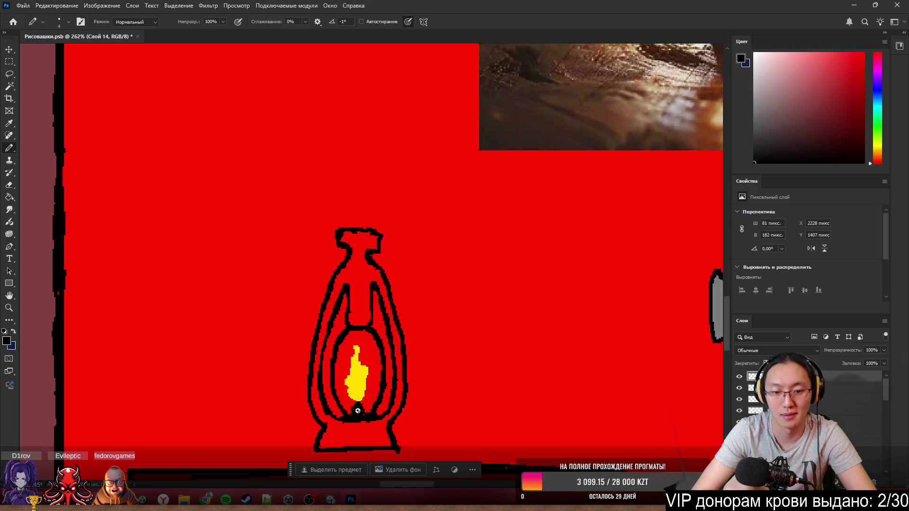
- Fill the lantern's oval with grey on a new layer, covering the yellow flame
{"action": "key", "text": "w"}
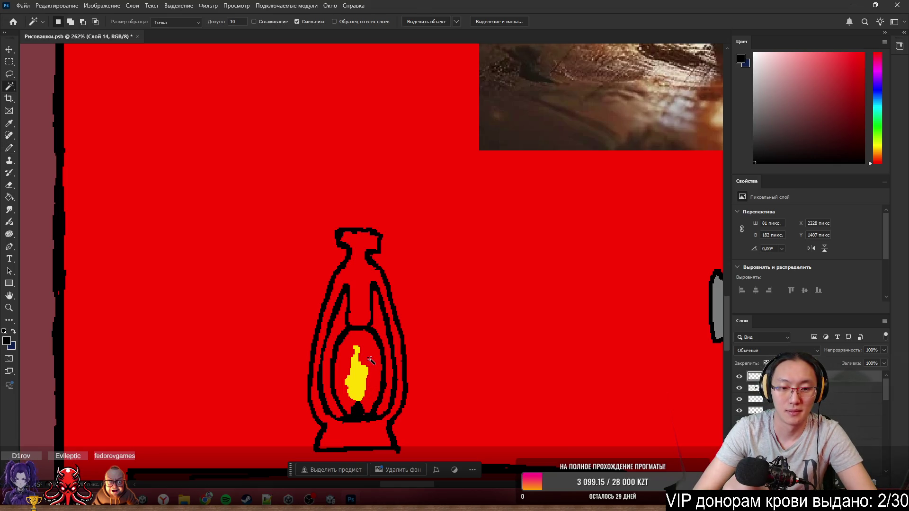
{"action": "left_click", "coordinate": [375, 371]}
{"action": "left_click_drag", "start_coordinate": [755, 113], "coordinate": [735, 121]}
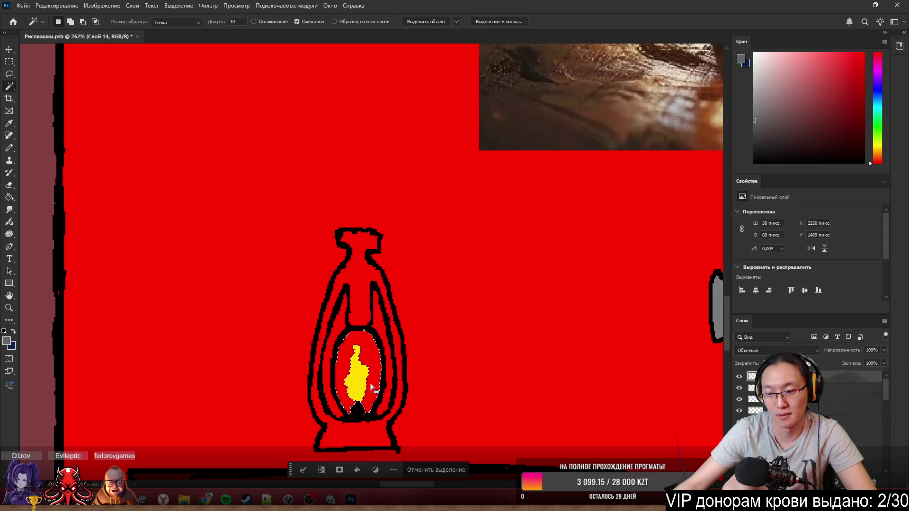
{"action": "key", "text": "ctrl+shift+alt+n"}
{"action": "key", "text": "b"}
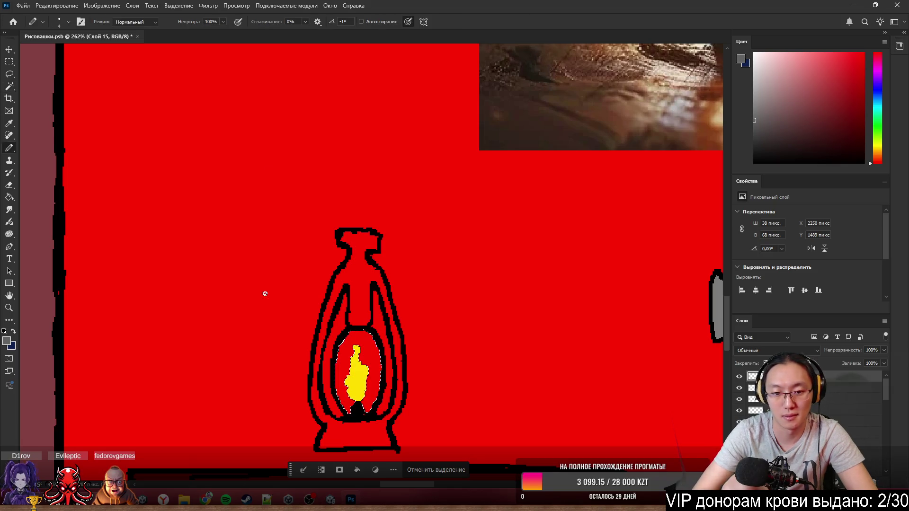
{"action": "left_click_drag", "start_coordinate": [340, 337], "coordinate": [339, 398]}
{"action": "mouse_move", "coordinate": [364, 335]}
{"action": "left_mouse_down"}
{"action": "mouse_move", "coordinate": [348, 400]}
{"action": "mouse_move", "coordinate": [374, 407]}
{"action": "mouse_move", "coordinate": [381, 367]}
{"action": "mouse_move", "coordinate": [369, 339]}
{"action": "mouse_move", "coordinate": [370, 366]}
{"action": "left_mouse_up"}
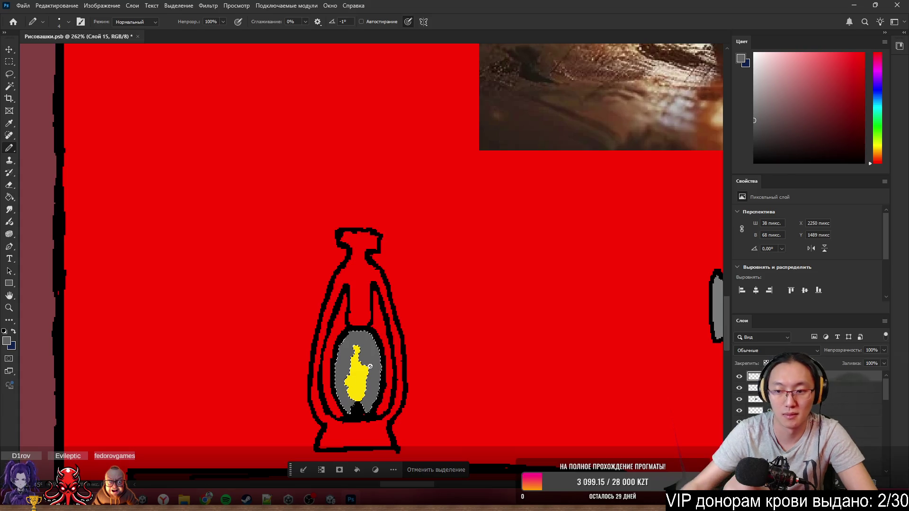
{"action": "left_click", "coordinate": [447, 470]}
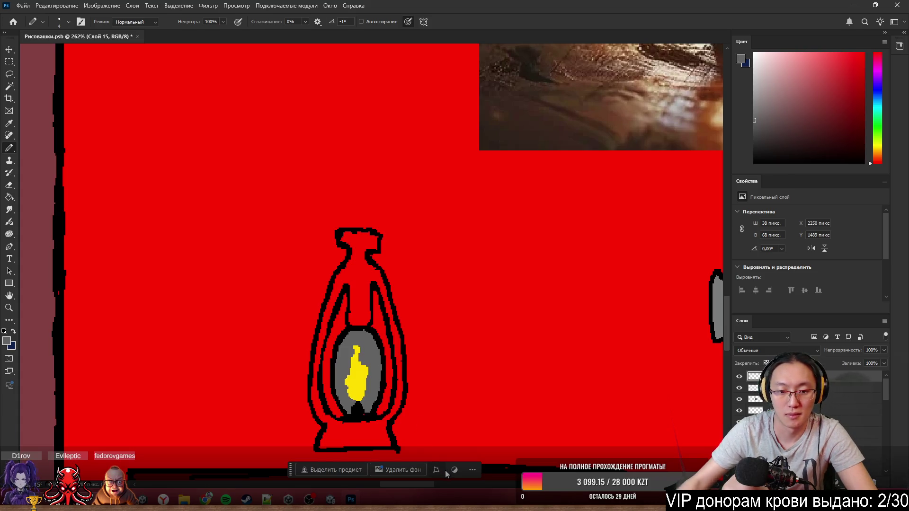
{"action": "mouse_move", "coordinate": [357, 348]}
{"action": "left_mouse_down"}
{"action": "mouse_move", "coordinate": [350, 408]}
{"action": "mouse_move", "coordinate": [363, 399]}
{"action": "mouse_move", "coordinate": [365, 367]}
{"action": "left_mouse_up"}
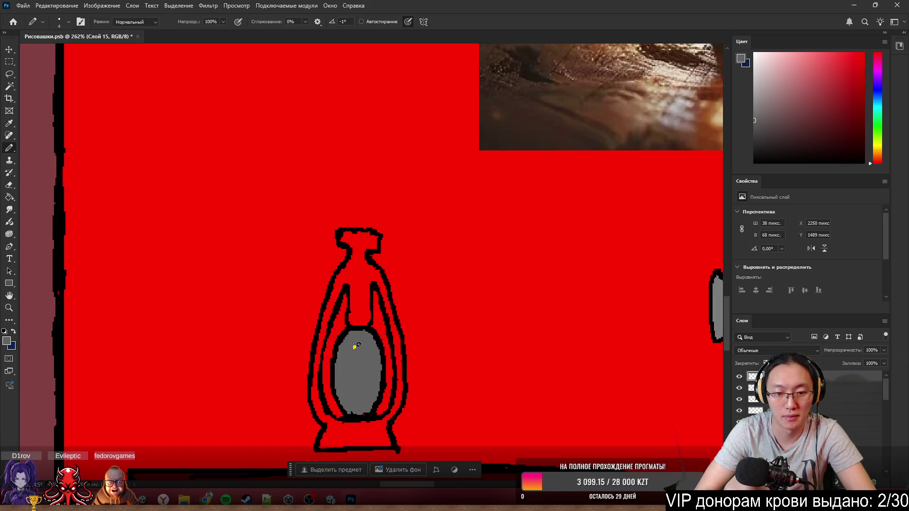
{"action": "left_click", "coordinate": [355, 347]}
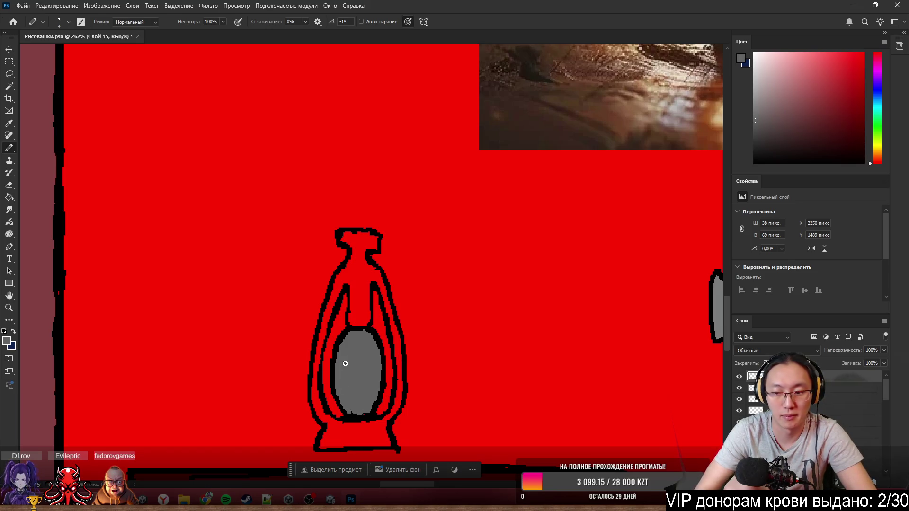
- Set the grey glass layer to 60% opacity and move it with the outline slightly up-right
{"action": "left_click", "coordinate": [883, 350]}
{"action": "left_click_drag", "start_coordinate": [862, 361], "coordinate": [867, 361]}
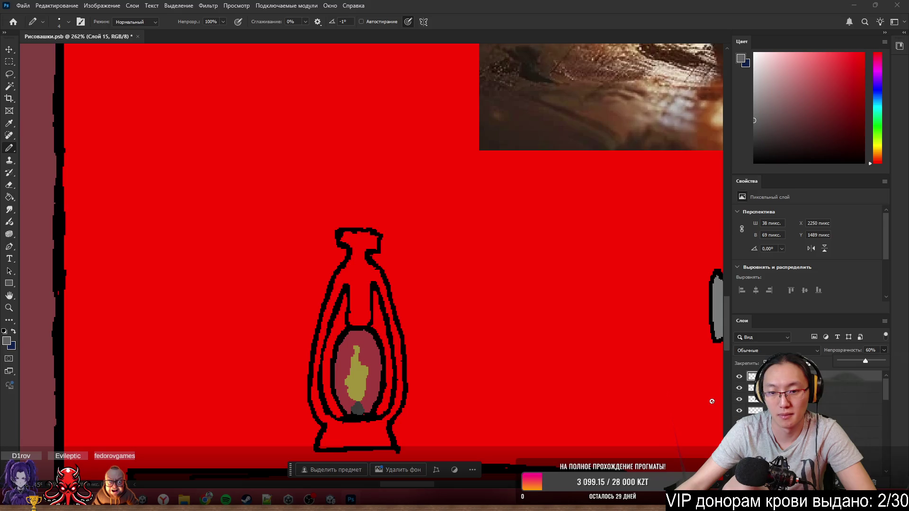
{"action": "left_click", "coordinate": [781, 388]}
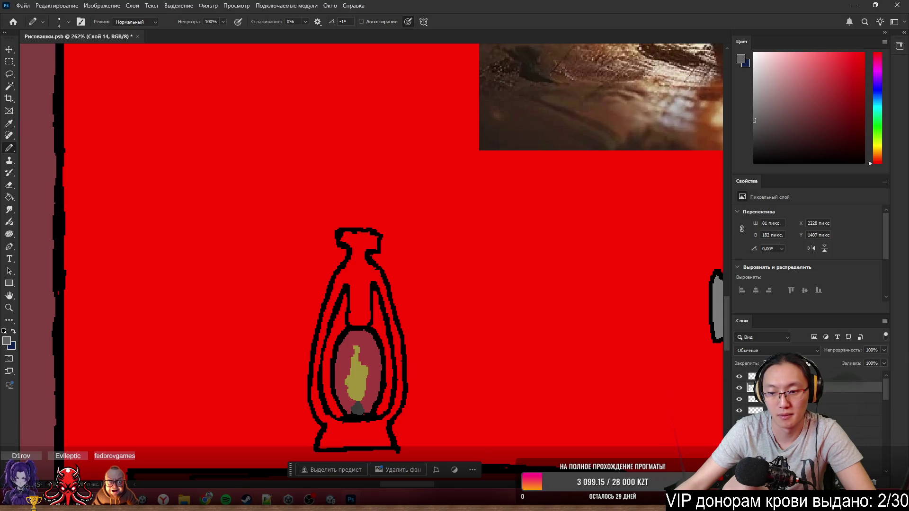
{"action": "left_click", "coordinate": [781, 376]}
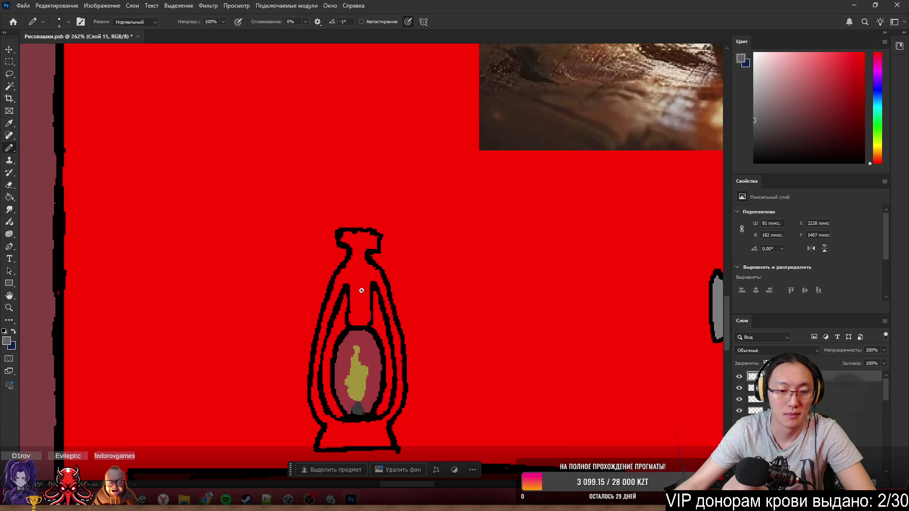
{"action": "mouse_move", "coordinate": [362, 382]}
{"action": "left_mouse_down"}
{"action": "mouse_move", "coordinate": [547, 101]}
{"action": "mouse_move", "coordinate": [532, 81]}
{"action": "mouse_move", "coordinate": [462, 183]}
{"action": "mouse_move", "coordinate": [372, 376]}
{"action": "left_mouse_up"}
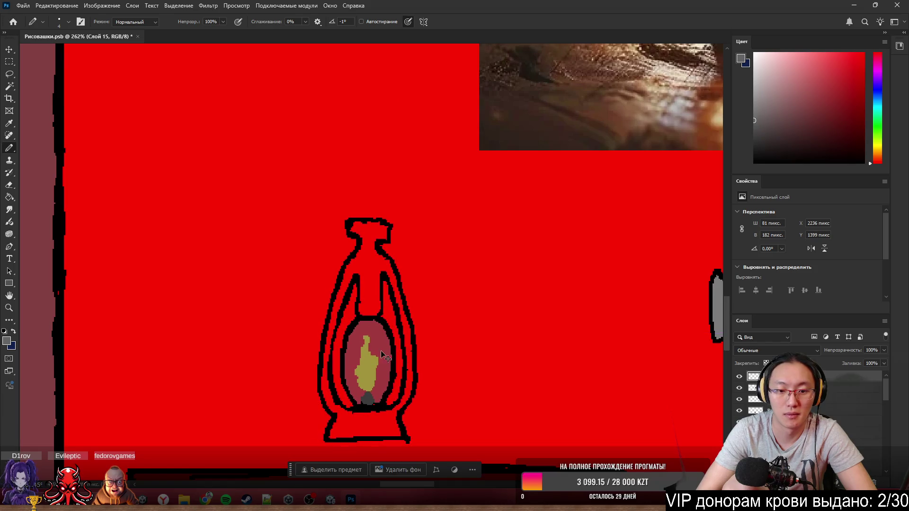
- Magic Wand the lantern's interior and paint its cap, neck and base with a large Pencil
{"action": "key", "text": "w"}
{"action": "left_click", "coordinate": [378, 284]}
{"action": "key", "text": "b"}
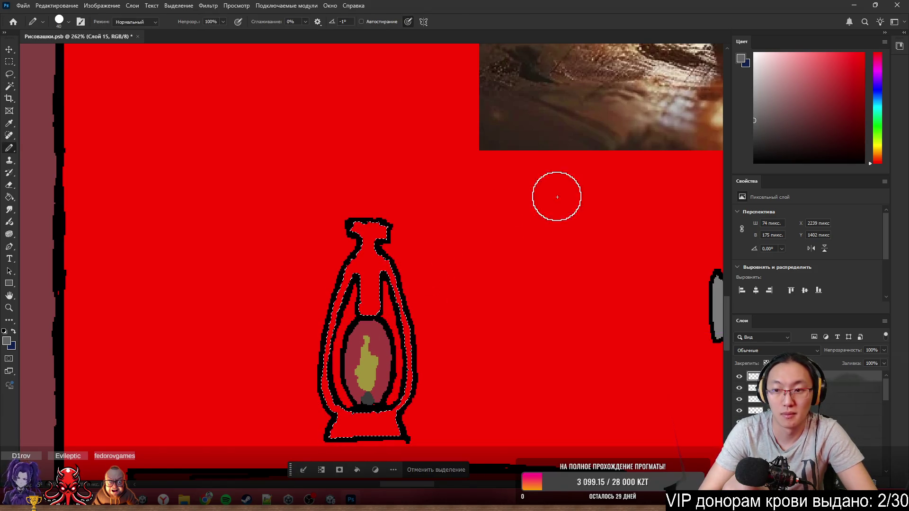
{"action": "scroll", "coordinate": [521, 237], "scroll_direction": "down", "scroll_amount": 5}
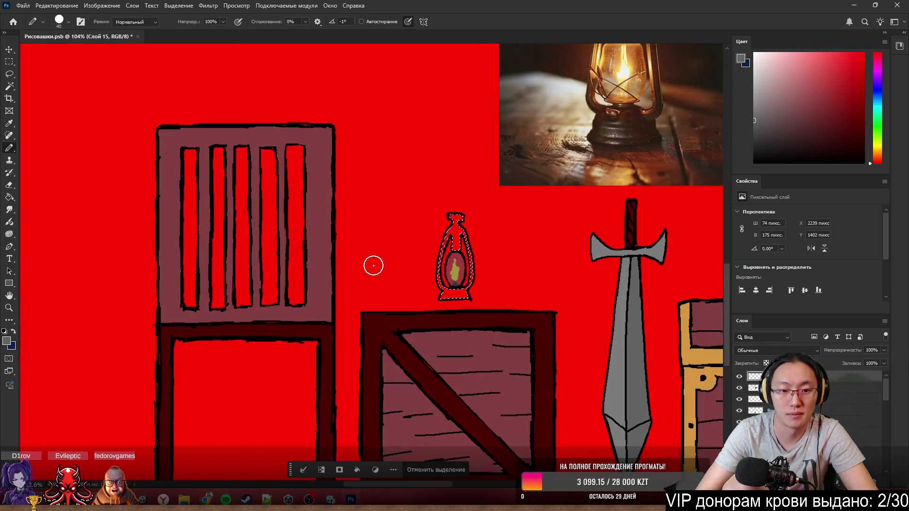
{"action": "left_click_drag", "start_coordinate": [455, 222], "coordinate": [444, 303]}
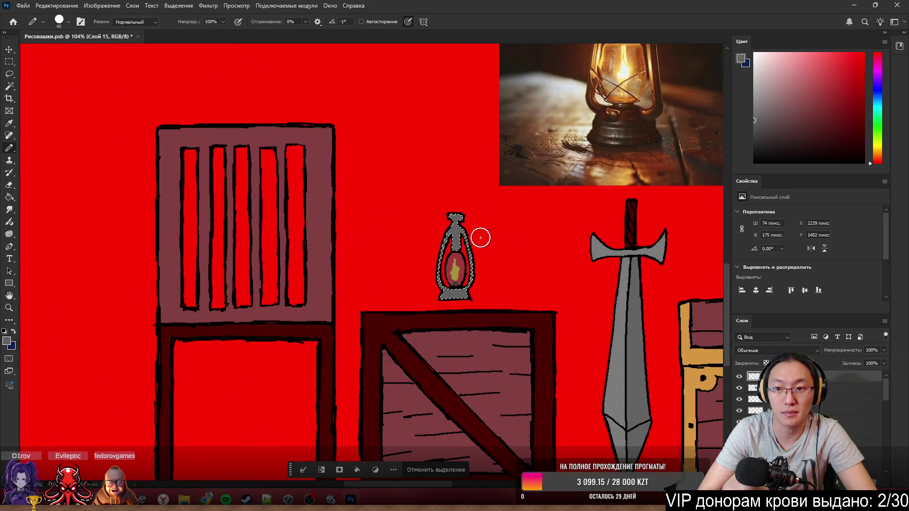
- Recolour the cap, neck and base with an orange-tan sampled from the reference photo, then deselect
{"action": "left_click", "coordinate": [624, 101], "text": "alt"}
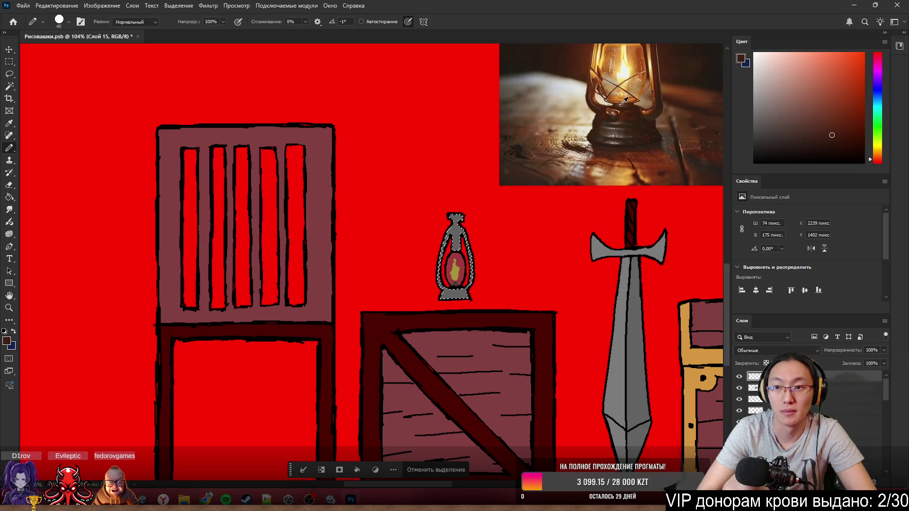
{"action": "left_click", "coordinate": [656, 71], "text": "alt"}
{"action": "left_click", "coordinate": [656, 76], "text": "alt"}
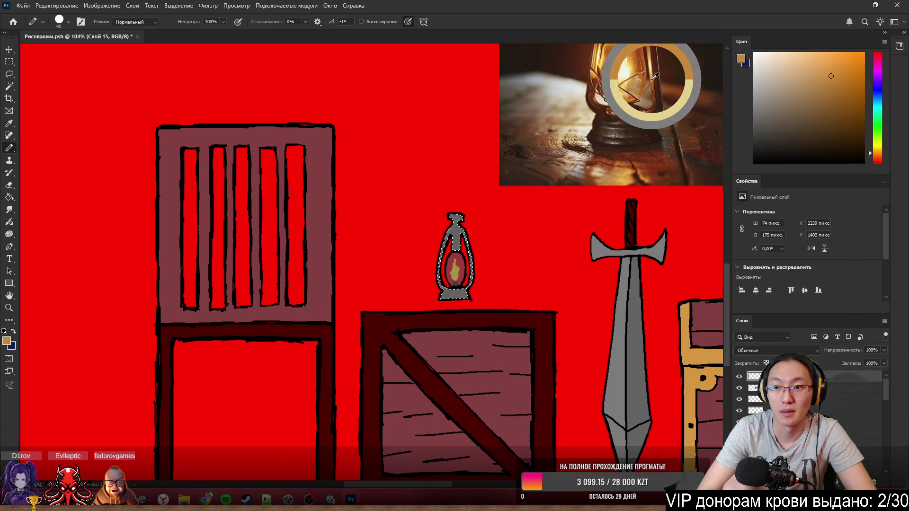
{"action": "left_click", "coordinate": [655, 76], "text": "alt"}
{"action": "mouse_move", "coordinate": [443, 225]}
{"action": "left_mouse_down"}
{"action": "mouse_move", "coordinate": [457, 203]}
{"action": "mouse_move", "coordinate": [470, 303]}
{"action": "left_mouse_up"}
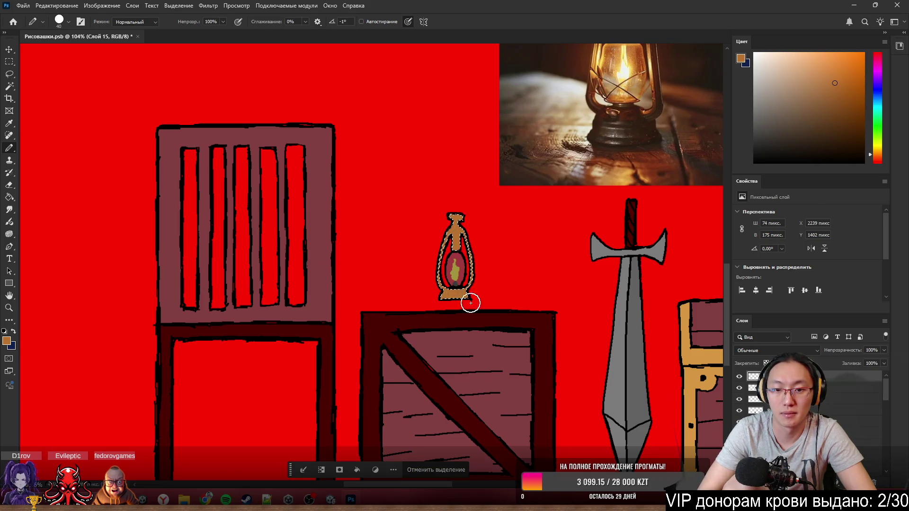
{"action": "left_click", "coordinate": [458, 469]}
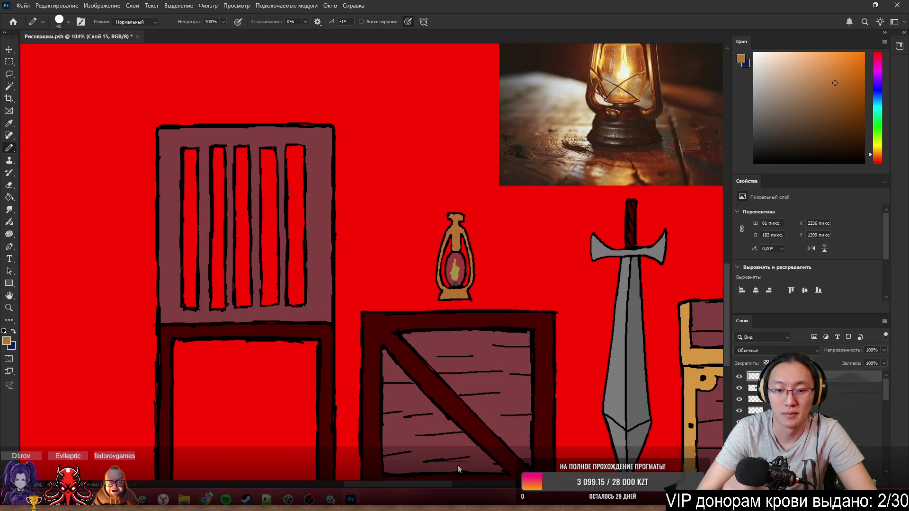
{"action": "scroll", "coordinate": [277, 275], "scroll_direction": "down", "scroll_amount": 5}
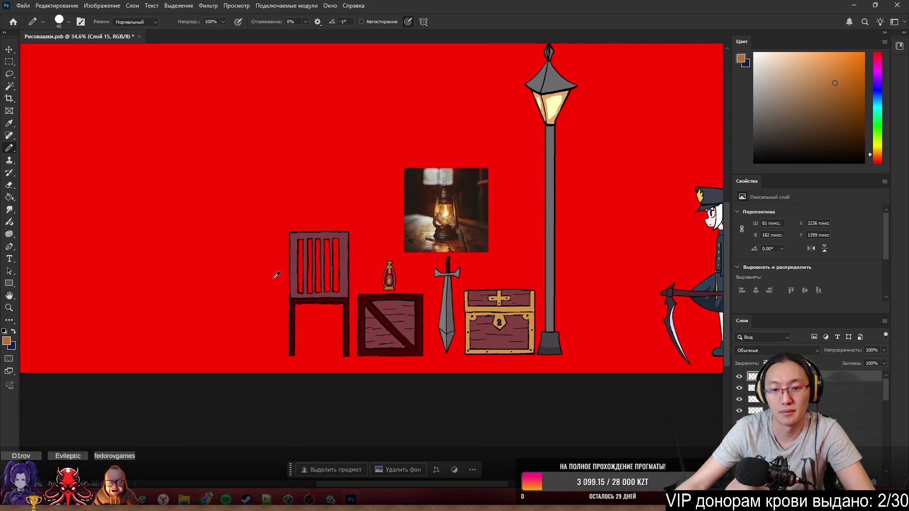
- Zoom out to the full scene, toggle the lantern reference photo off and on, and select Cheir
{"action": "scroll", "coordinate": [573, 285], "scroll_direction": "up", "scroll_amount": 2}
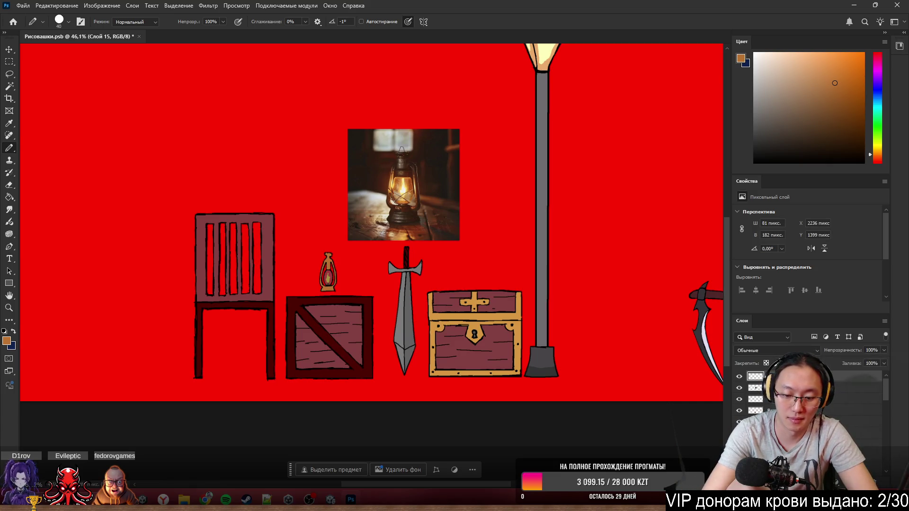
{"action": "left_click", "coordinate": [776, 387]}
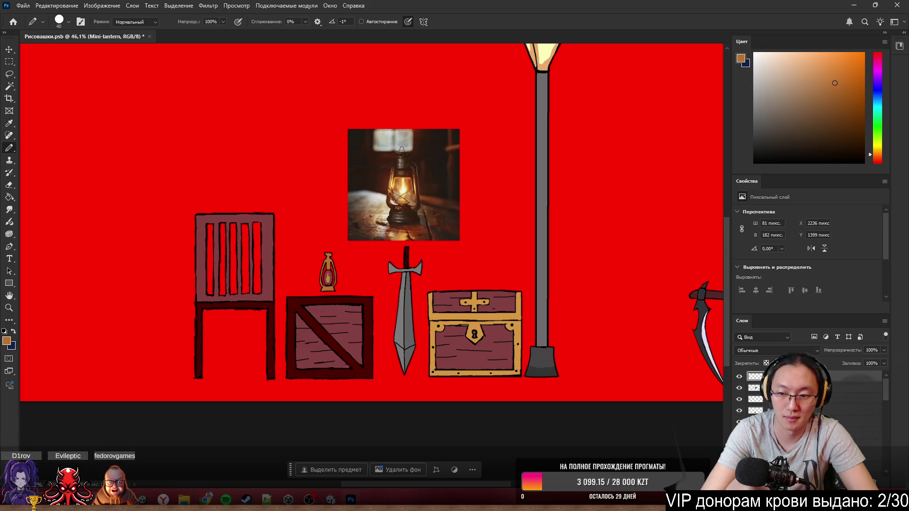
{"action": "left_click", "coordinate": [740, 388]}
{"action": "left_click", "coordinate": [740, 388]}
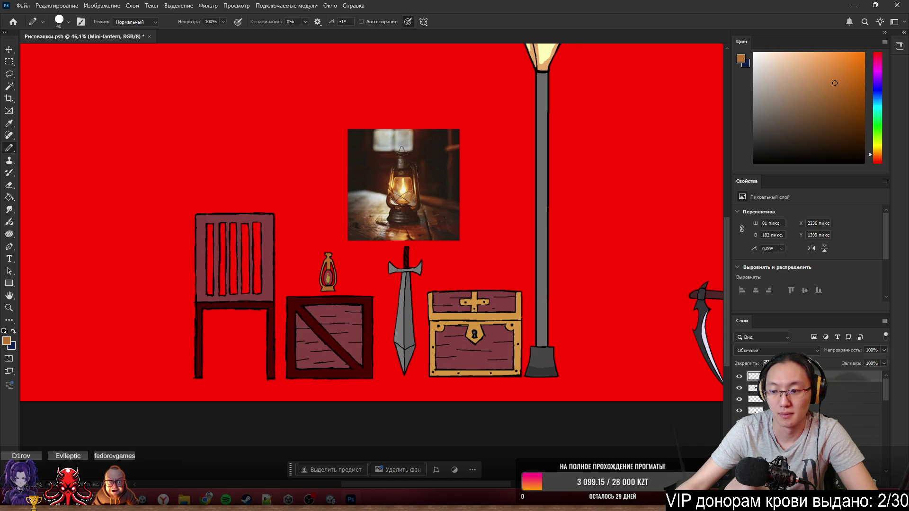
{"action": "left_click", "coordinate": [777, 388]}
- Hide the lantern reference photo layer
{"action": "left_click", "coordinate": [739, 388]}
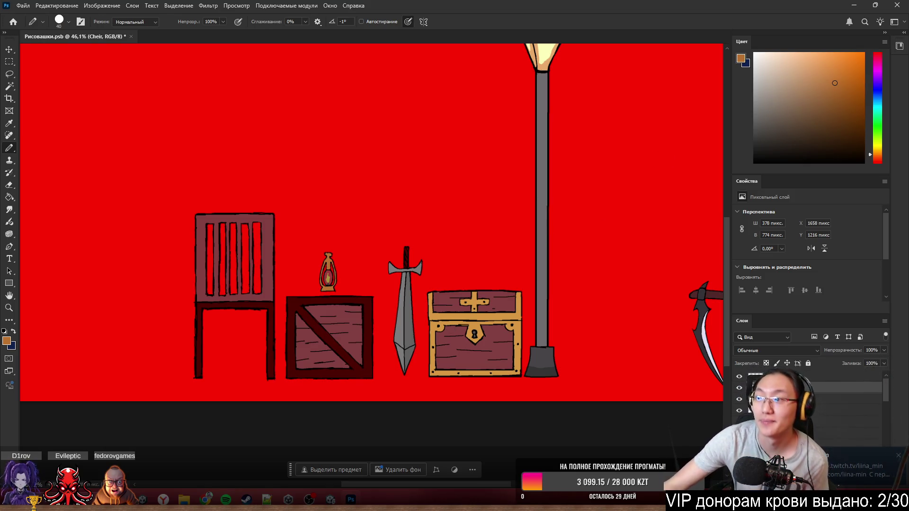
- Open youtube.com in a new Chrome window and switch to another channel account
{"action": "key", "text": "super+4"}
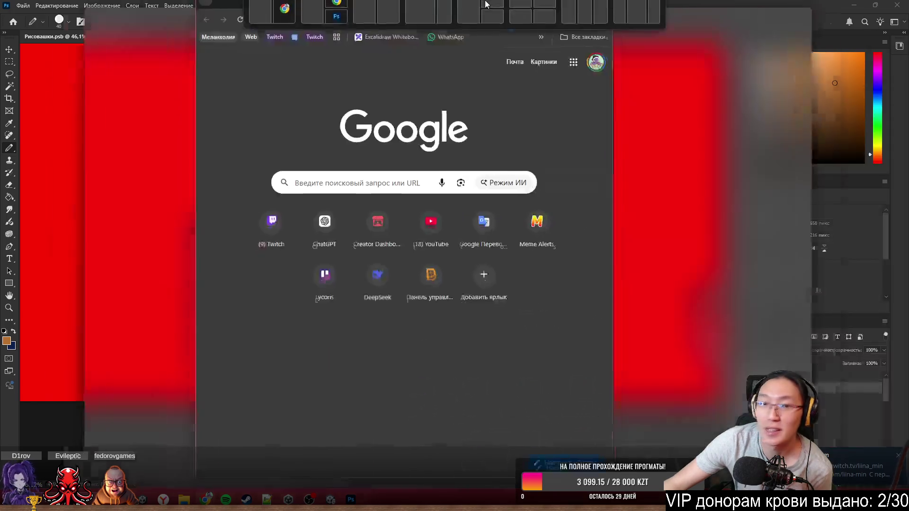
{"action": "type", "text": "you"}
{"action": "key", "text": "Return"}
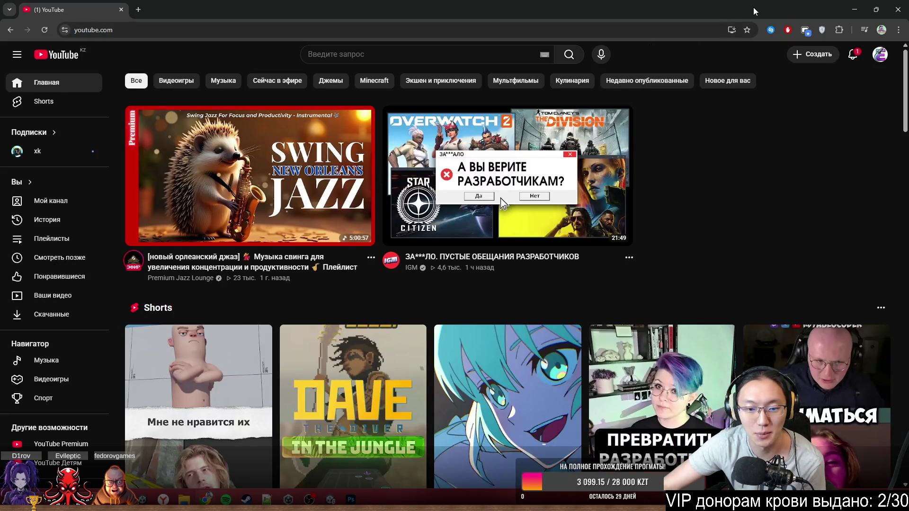
{"action": "mouse_move", "coordinate": [617, 161]}
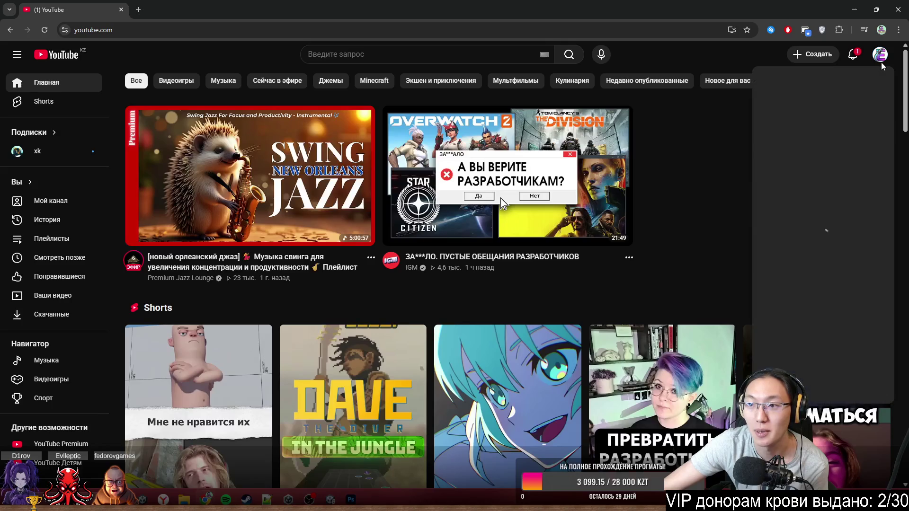
{"action": "left_click", "coordinate": [879, 54]}
{"action": "left_click", "coordinate": [826, 148]}
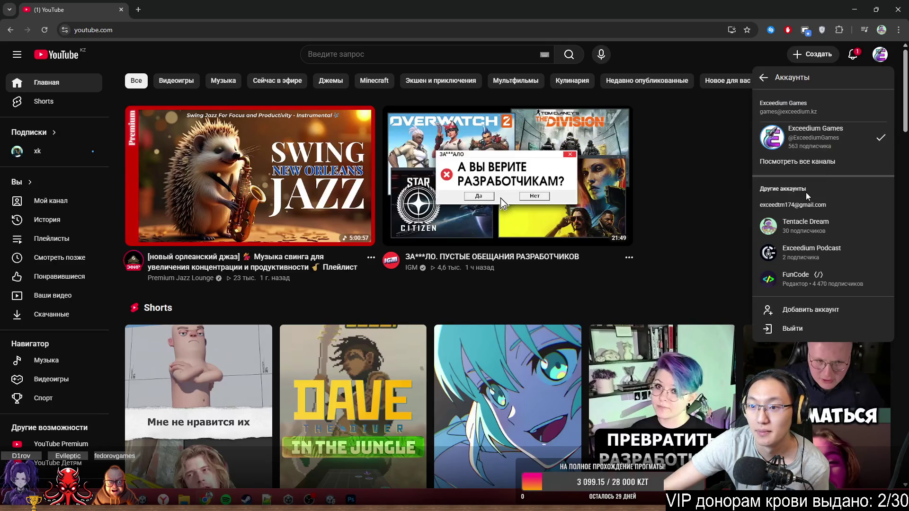
{"action": "left_click", "coordinate": [800, 227]}
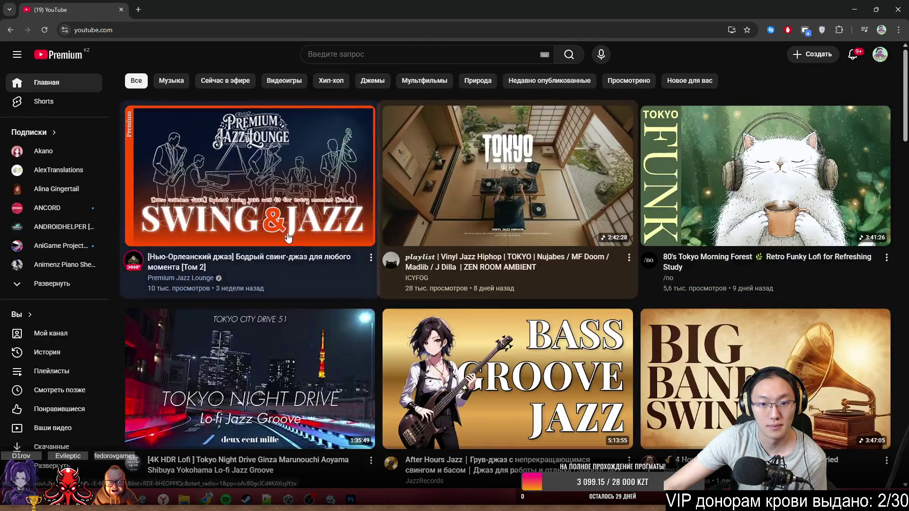
- Open the rocket video "Ракета - самый тупой способ попасть в космос?" from the Подписки feed
{"action": "scroll", "coordinate": [235, 223], "scroll_direction": "down", "scroll_amount": 3}
{"action": "scroll", "coordinate": [235, 222], "scroll_direction": "down", "scroll_amount": 3}
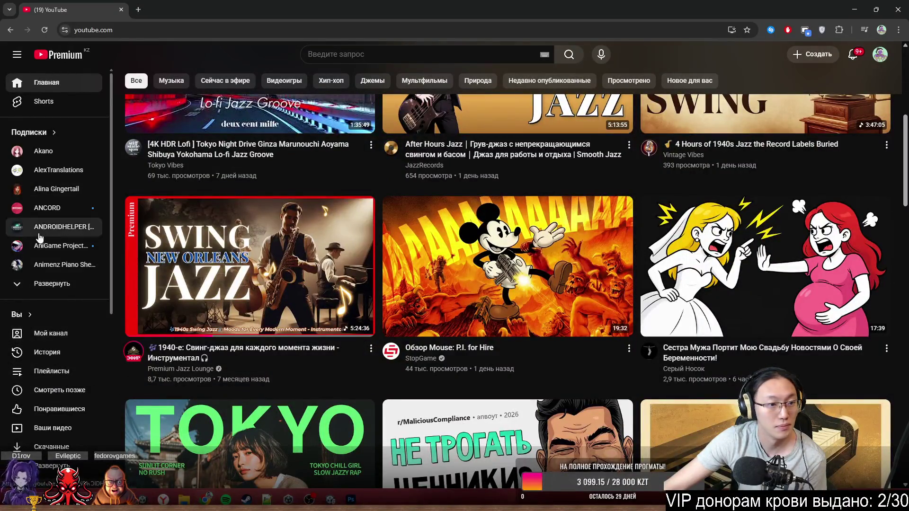
{"action": "left_click", "coordinate": [28, 132]}
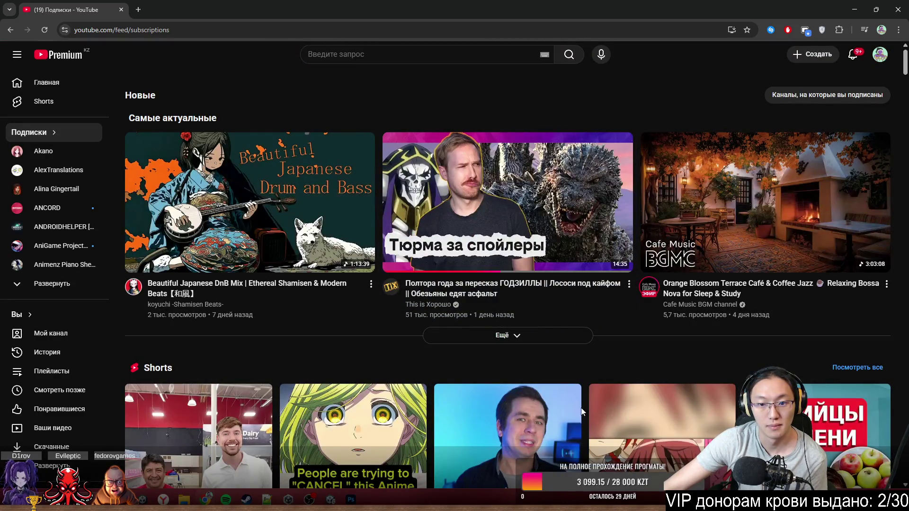
{"action": "scroll", "coordinate": [586, 414], "scroll_direction": "down", "scroll_amount": 9}
{"action": "scroll", "coordinate": [529, 369], "scroll_direction": "up", "scroll_amount": 6}
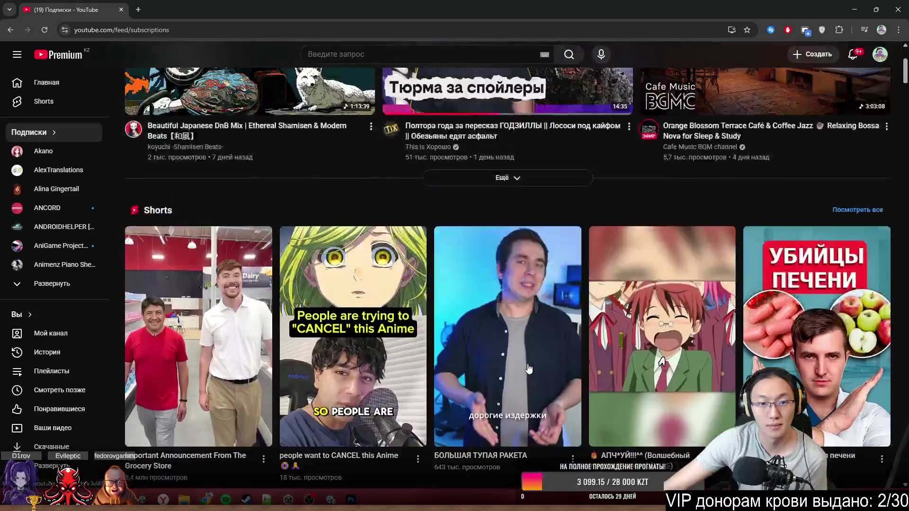
{"action": "scroll", "coordinate": [521, 379], "scroll_direction": "down", "scroll_amount": 11}
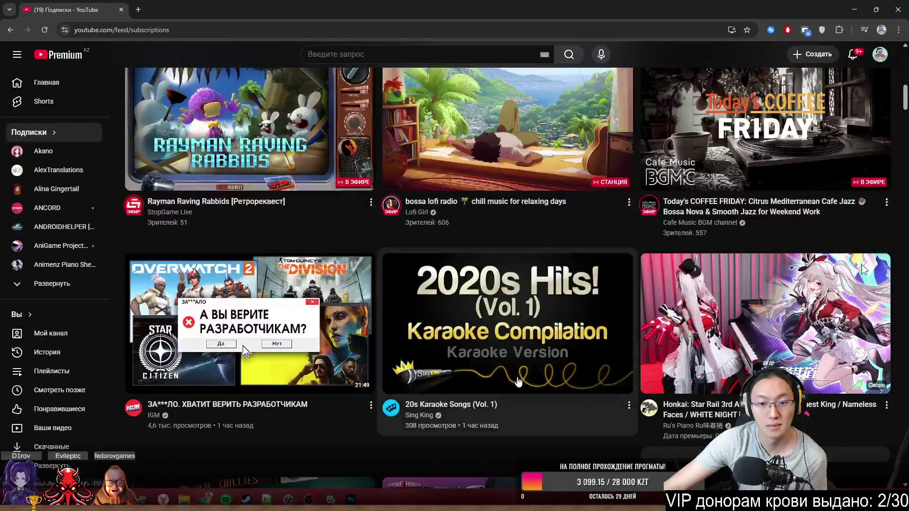
{"action": "scroll", "coordinate": [518, 381], "scroll_direction": "down", "scroll_amount": 5}
{"action": "scroll", "coordinate": [515, 382], "scroll_direction": "down", "scroll_amount": 5}
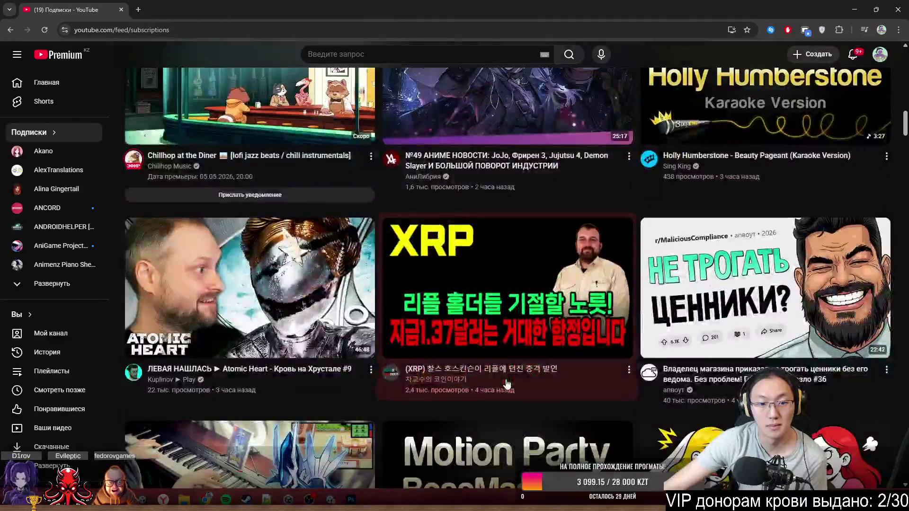
{"action": "scroll", "coordinate": [506, 384], "scroll_direction": "down", "scroll_amount": 3}
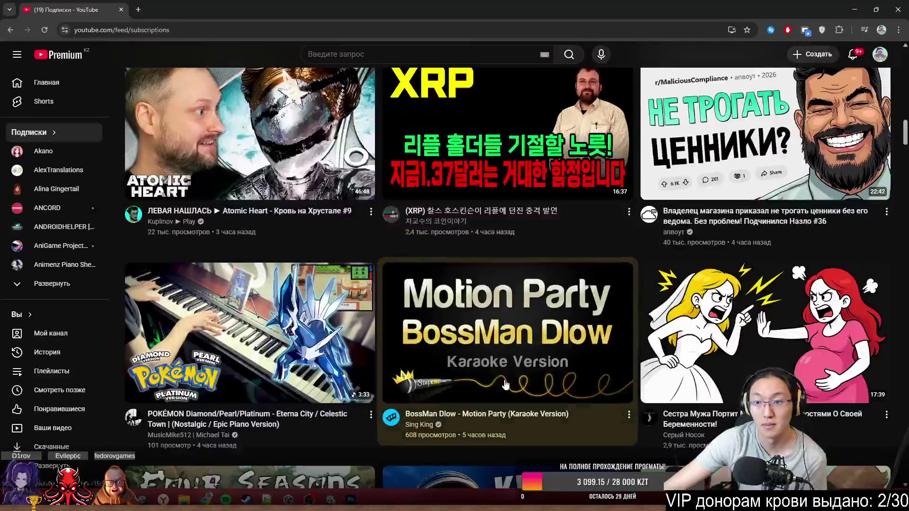
{"action": "scroll", "coordinate": [506, 384], "scroll_direction": "down", "scroll_amount": 3}
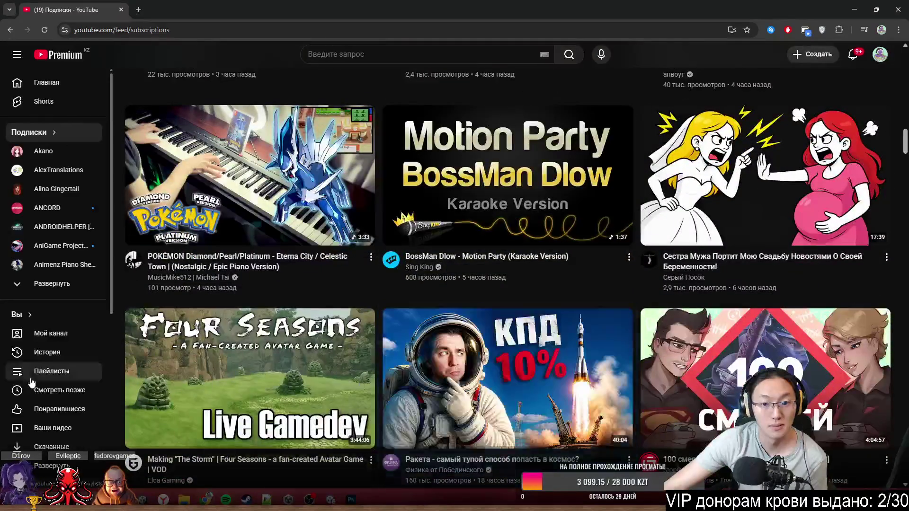
{"action": "scroll", "coordinate": [506, 384], "scroll_direction": "down", "scroll_amount": 3}
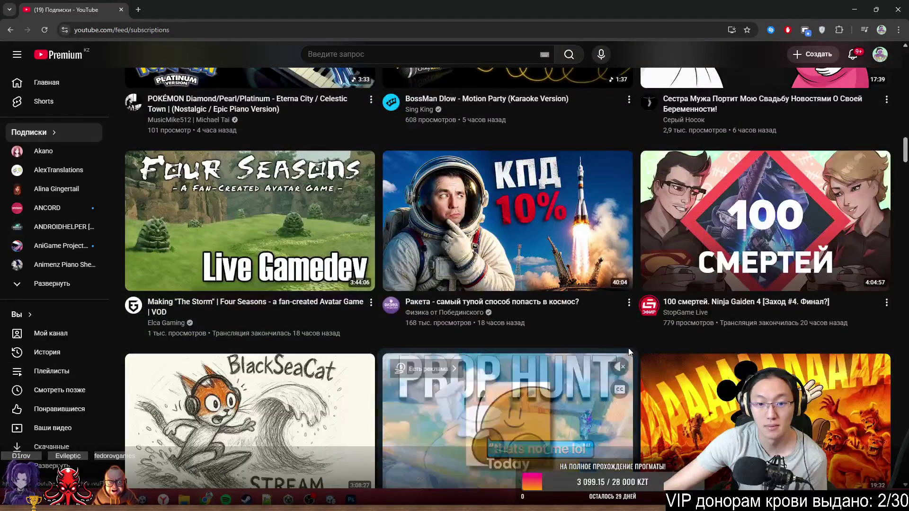
{"action": "left_click", "coordinate": [572, 331]}
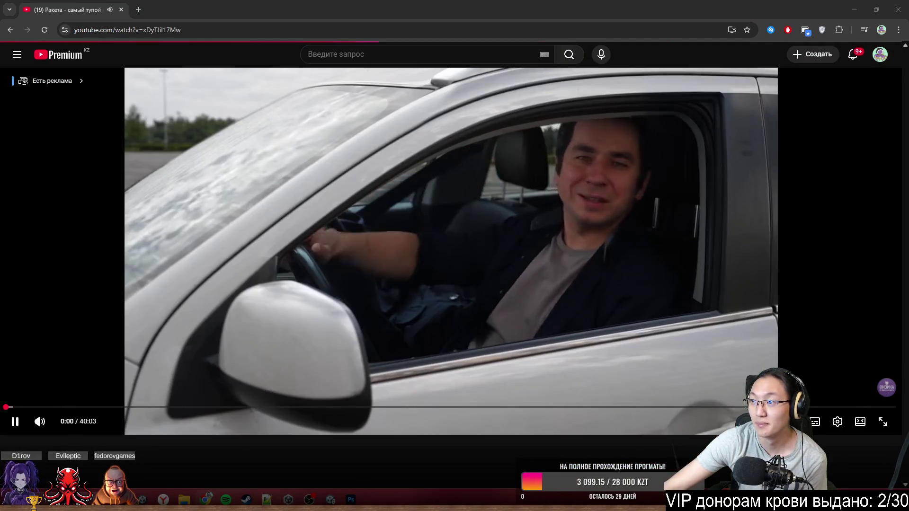
- Play the video fullscreen at 1080p quality
{"action": "left_click", "coordinate": [884, 422]}
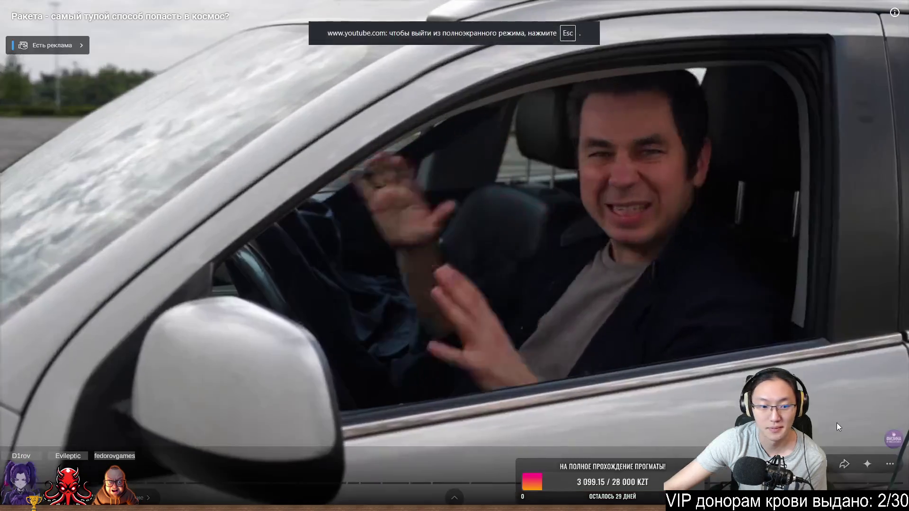
{"action": "left_click", "coordinate": [868, 464]}
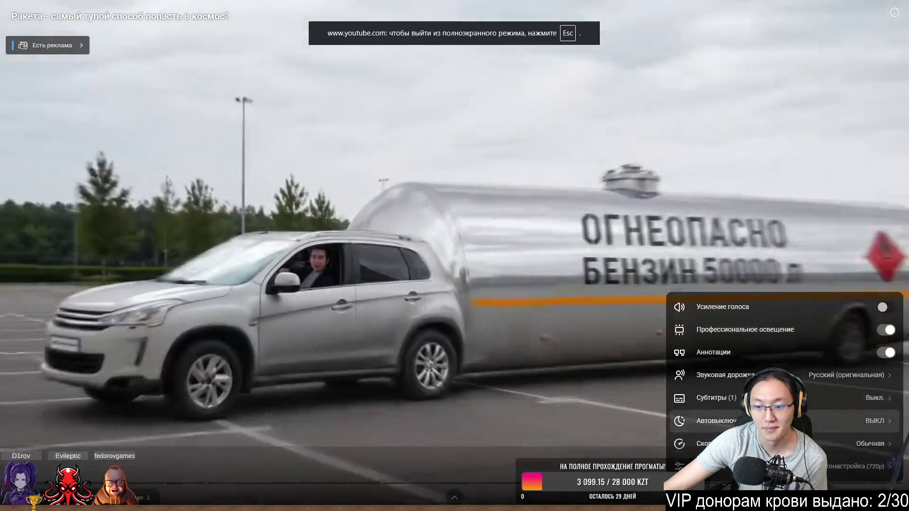
{"action": "left_click", "coordinate": [820, 425]}
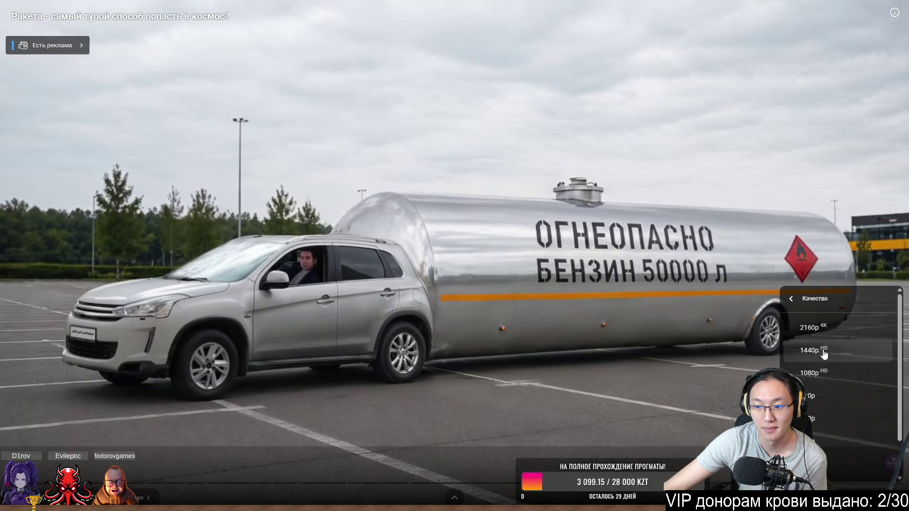
{"action": "left_click", "coordinate": [814, 373]}
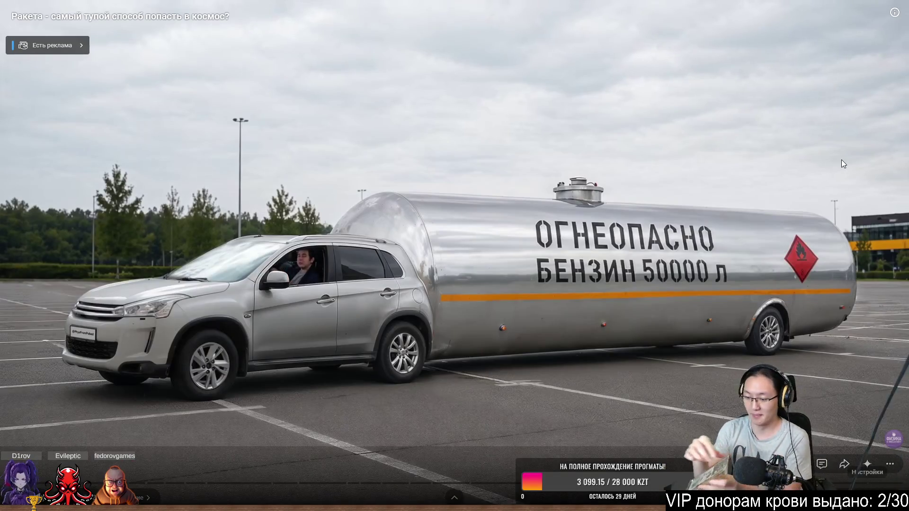
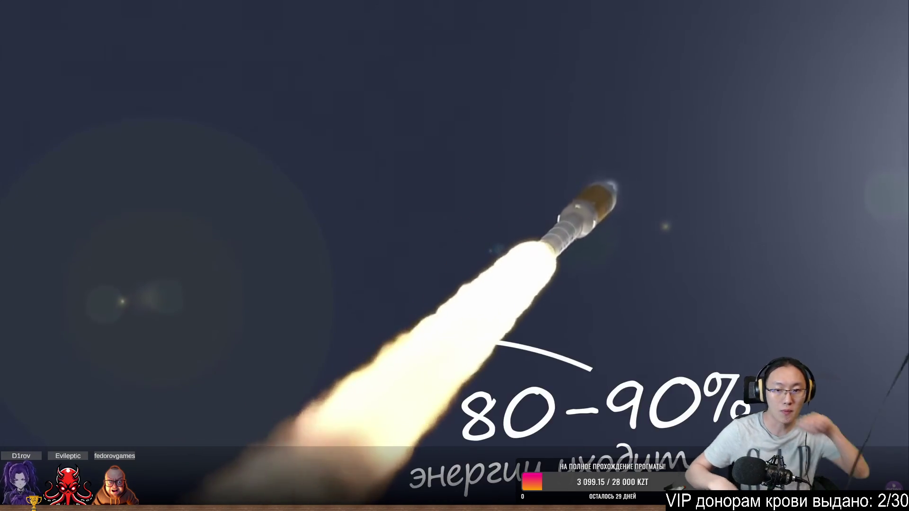
- Take the rocket video out of fullscreen, pause it, and shrink Chrome so Photoshop shows behind
{"action": "mouse_move", "coordinate": [739, 331]}
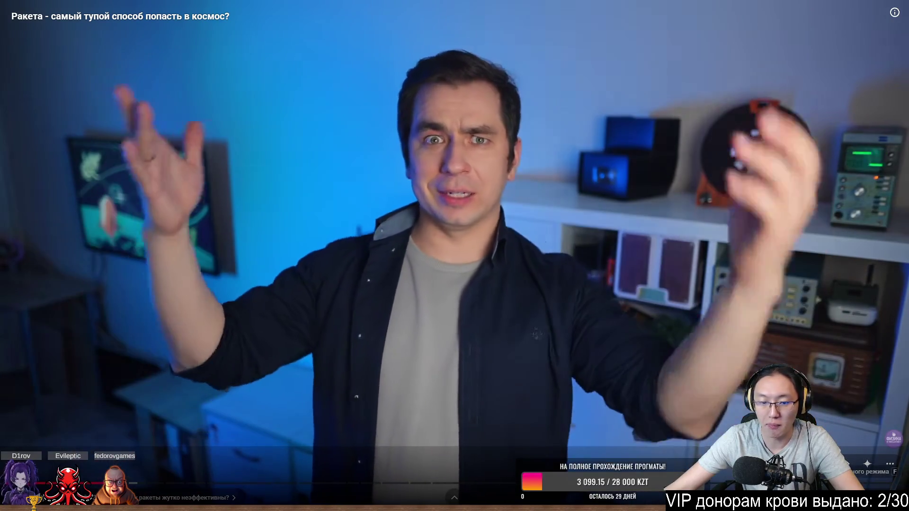
{"action": "double_click", "coordinate": [404, 246]}
{"action": "left_click", "coordinate": [383, 244]}
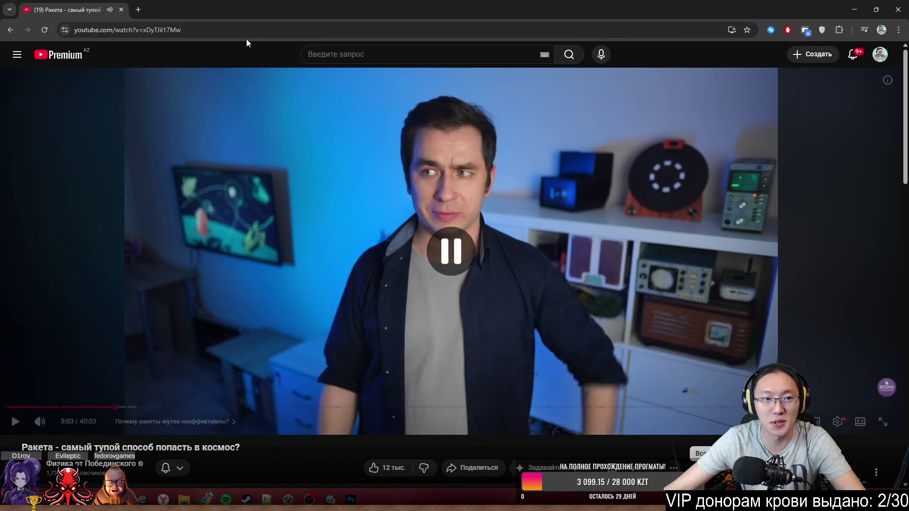
{"action": "key", "text": "super+Down"}
- Bring Photoshop forward and zoom in and out on the Рисовашки.psb props sheet
{"action": "left_click", "coordinate": [527, 137]}
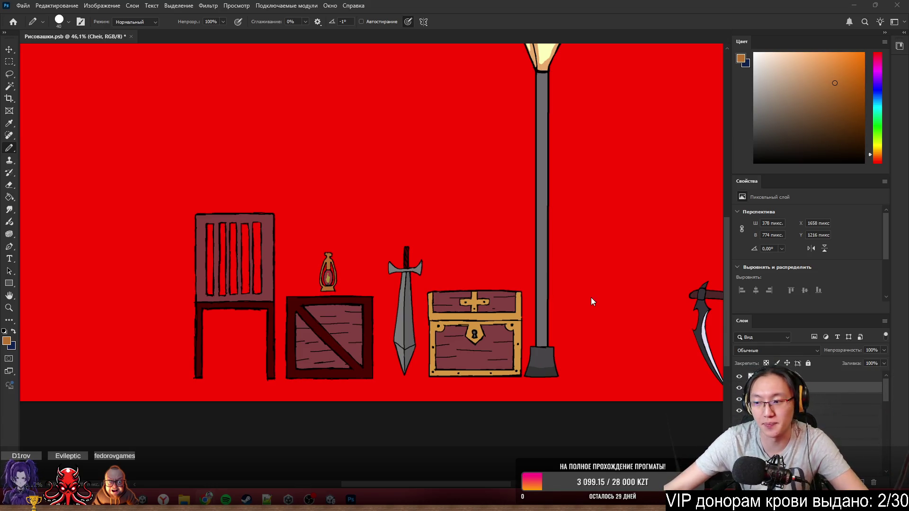
{"action": "scroll", "coordinate": [513, 329], "scroll_direction": "up", "scroll_amount": 3}
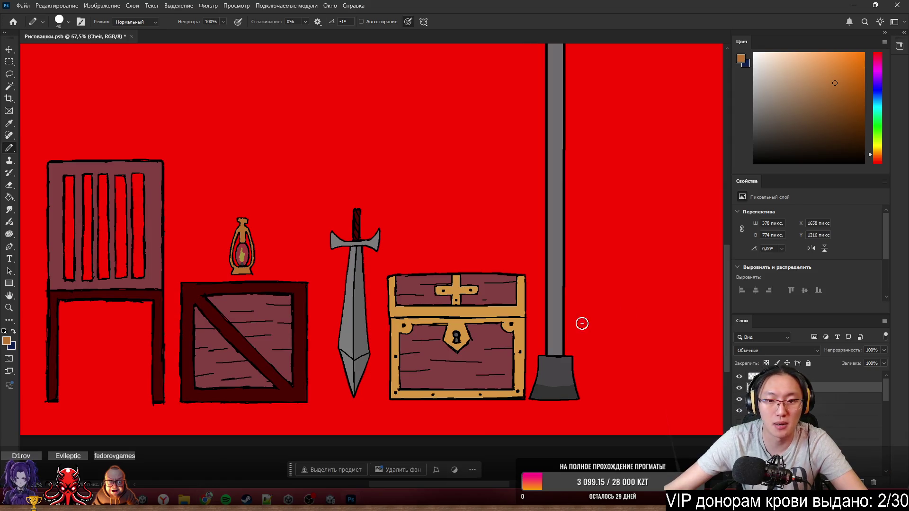
{"action": "scroll", "coordinate": [558, 335], "scroll_direction": "down", "scroll_amount": 4}
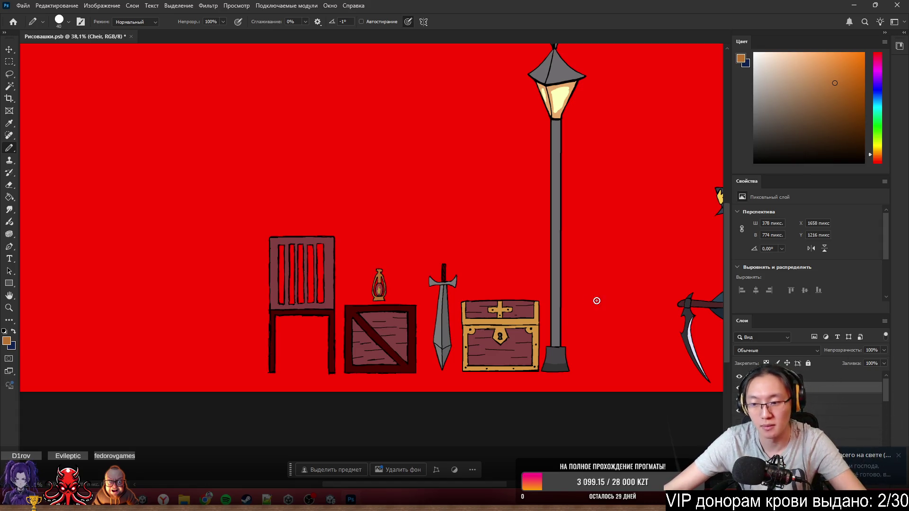
{"action": "scroll", "coordinate": [521, 310], "scroll_direction": "up", "scroll_amount": 2}
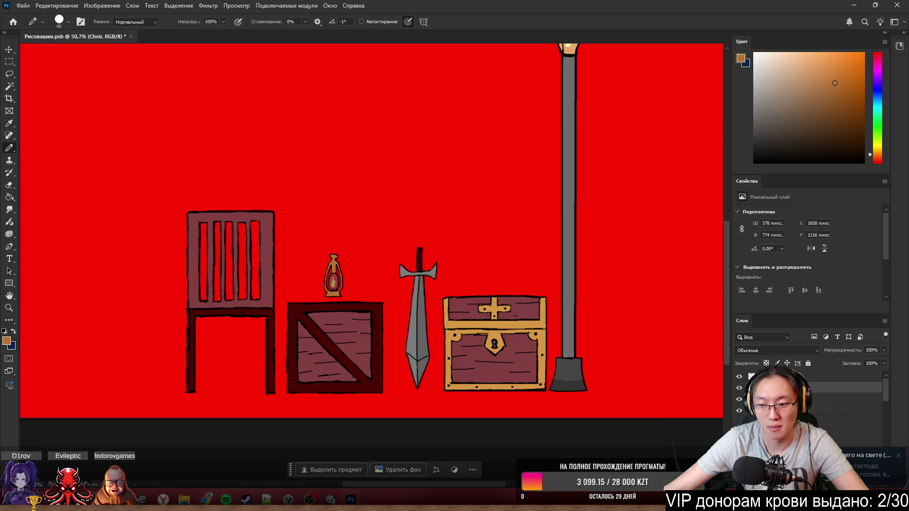
- Open the Обсуждение всего на свете group chat and highlight the start of the schedule message
{"action": "left_click", "coordinate": [871, 462]}
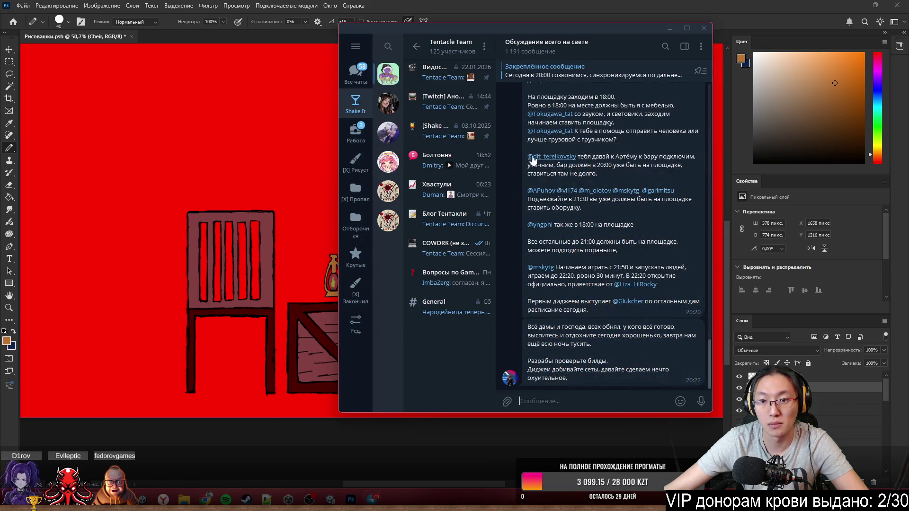
{"action": "scroll", "coordinate": [533, 166], "scroll_direction": "up", "scroll_amount": 2}
{"action": "scroll", "coordinate": [517, 207], "scroll_direction": "down", "scroll_amount": 3}
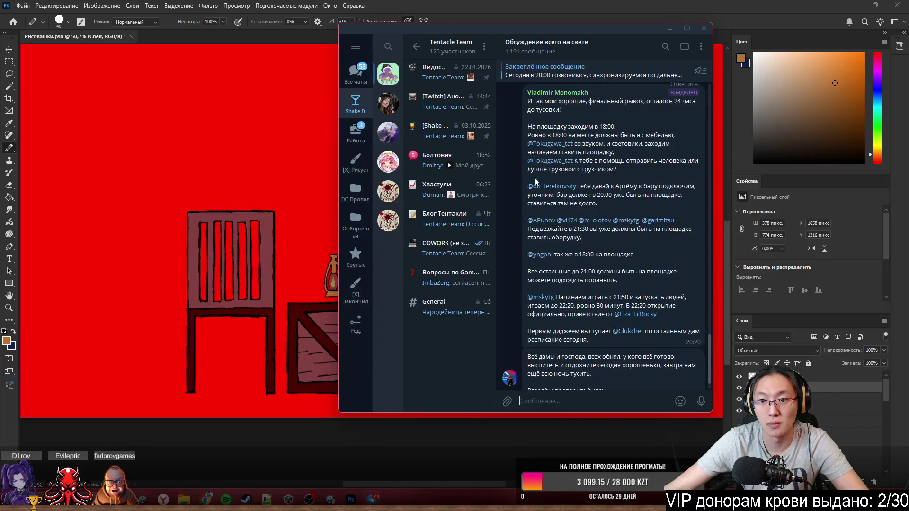
{"action": "left_click_drag", "start_coordinate": [535, 127], "coordinate": [637, 142]}
{"action": "left_click", "coordinate": [645, 156]}
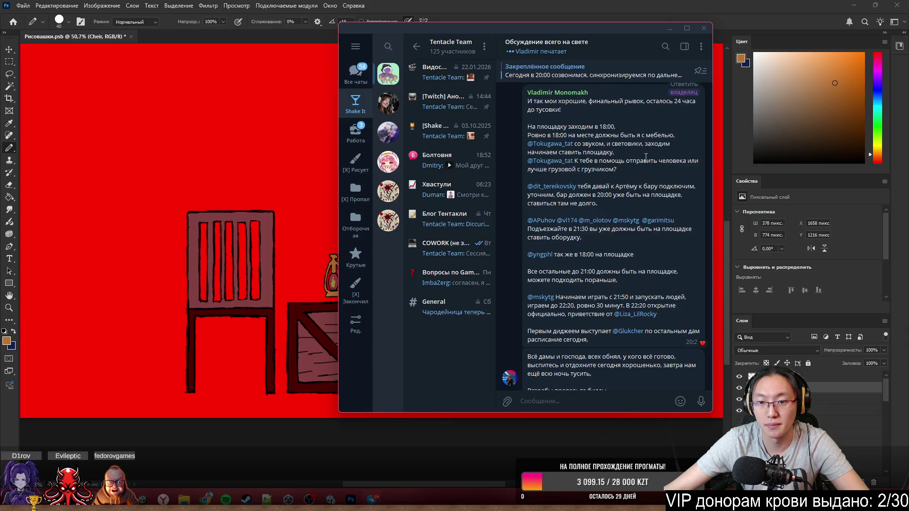
- Select in turn the paragraphs about arriving at 21:30, equipment setup, 21:00, starting play at 21:50, and the first DJ
{"action": "triple_click", "coordinate": [563, 232]}
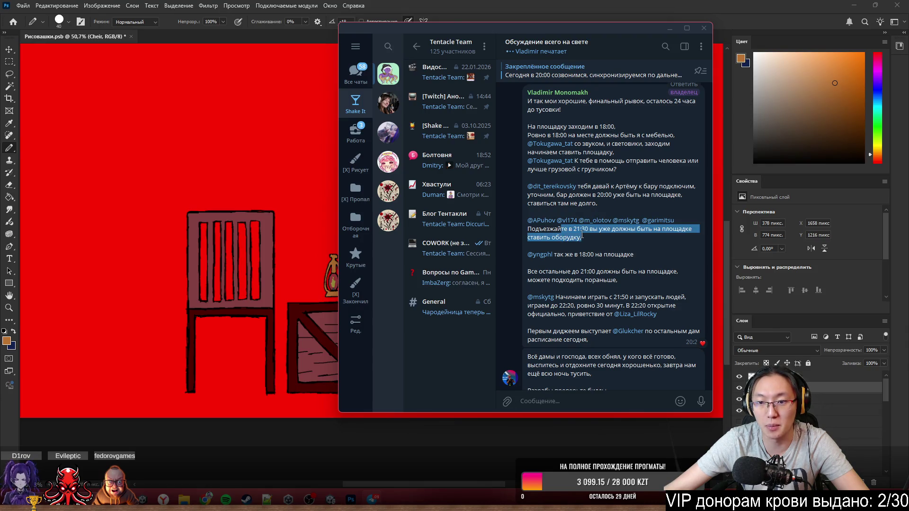
{"action": "left_click", "coordinate": [589, 236]}
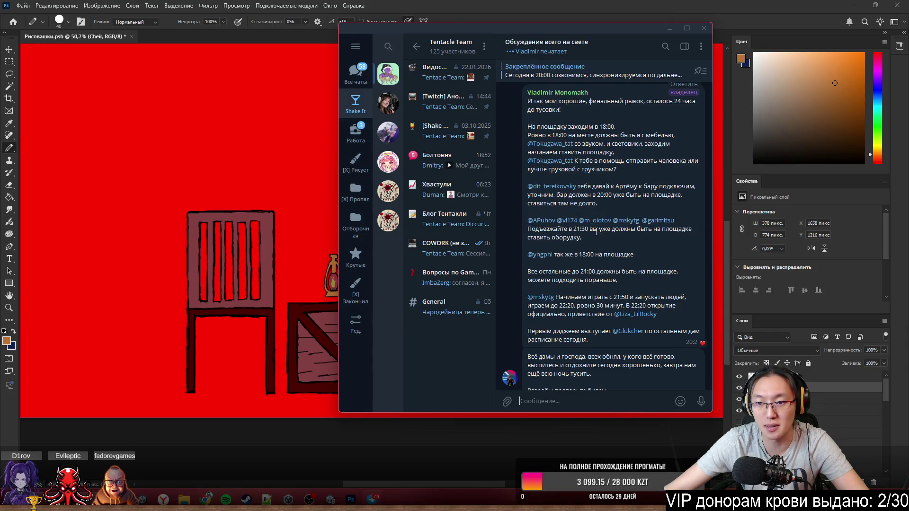
{"action": "left_click_drag", "start_coordinate": [612, 229], "coordinate": [632, 234]}
{"action": "left_click", "coordinate": [627, 239]}
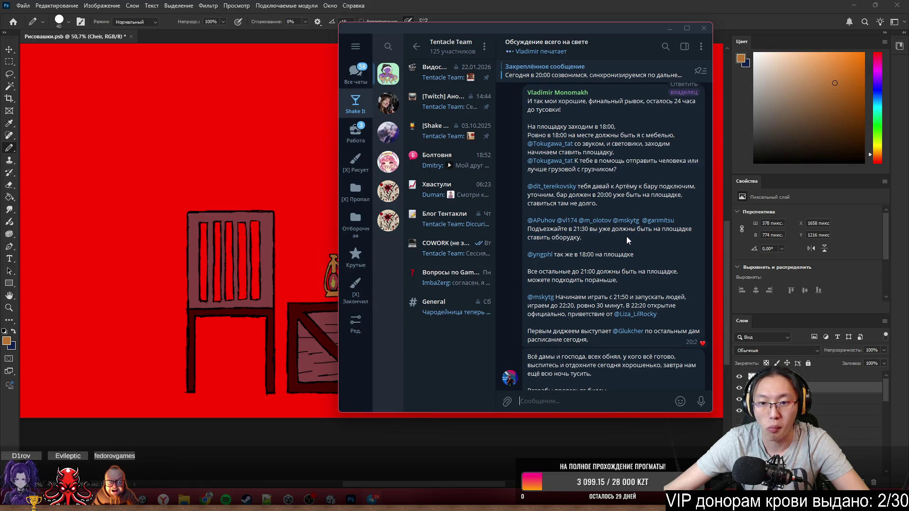
{"action": "triple_click", "coordinate": [588, 271]}
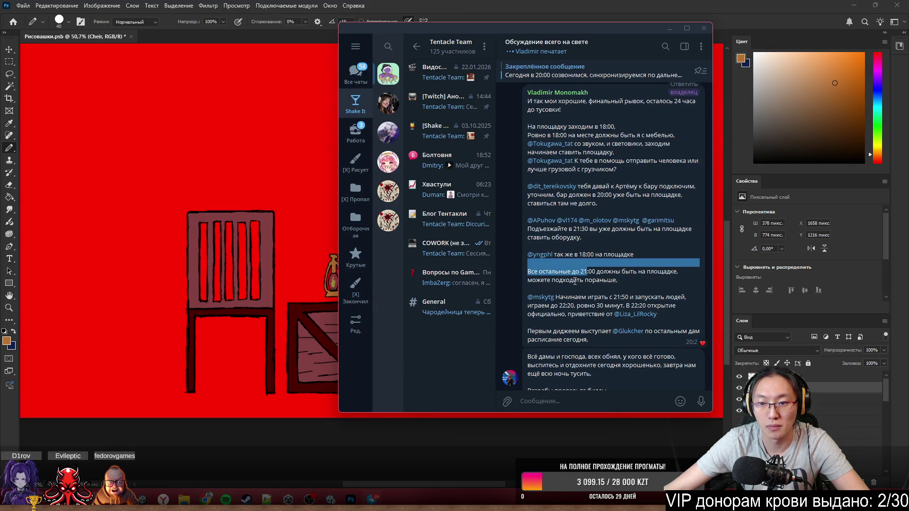
{"action": "left_click", "coordinate": [576, 292]}
{"action": "triple_click", "coordinate": [560, 296]}
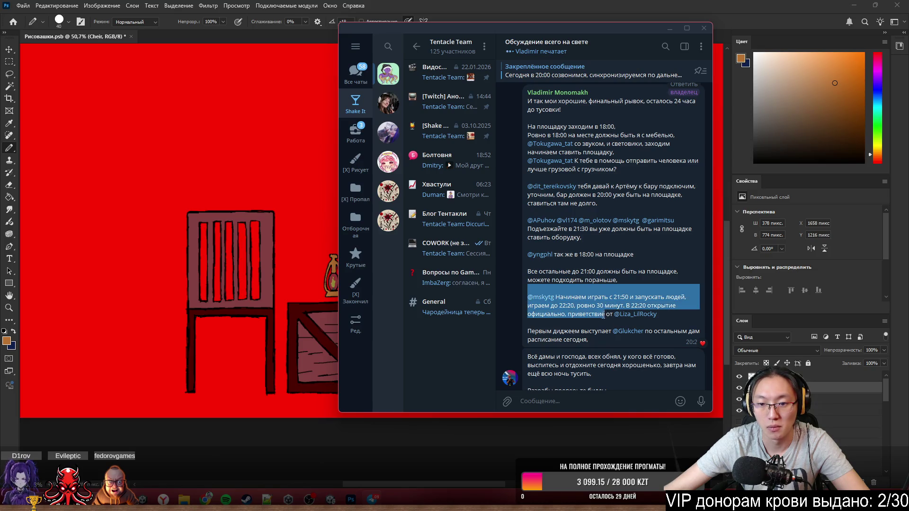
{"action": "left_click", "coordinate": [592, 330]}
{"action": "triple_click", "coordinate": [571, 333]}
{"action": "left_click", "coordinate": [593, 348]}
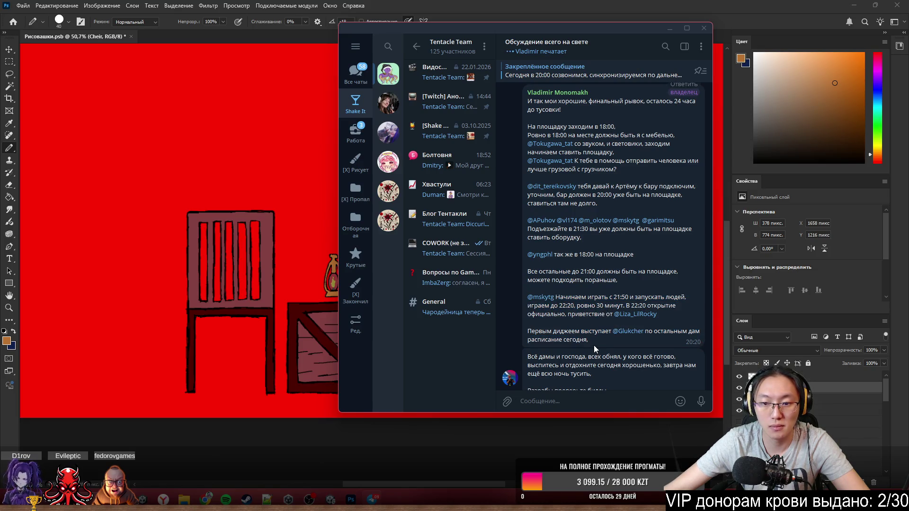
- Highlight the closing message's greeting and its lines about builds and DJ sets
{"action": "scroll", "coordinate": [594, 345], "scroll_direction": "down", "scroll_amount": 1}
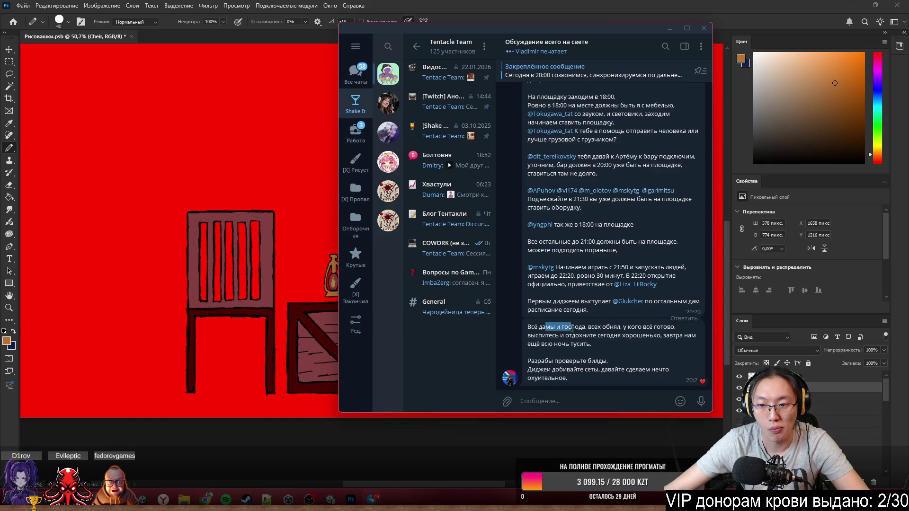
{"action": "mouse_move", "coordinate": [572, 328]}
{"action": "left_mouse_down"}
{"action": "mouse_move", "coordinate": [604, 344]}
{"action": "mouse_move", "coordinate": [584, 369]}
{"action": "mouse_move", "coordinate": [599, 376]}
{"action": "left_mouse_up"}
{"action": "left_click", "coordinate": [604, 344]}
{"action": "left_click", "coordinate": [599, 376]}
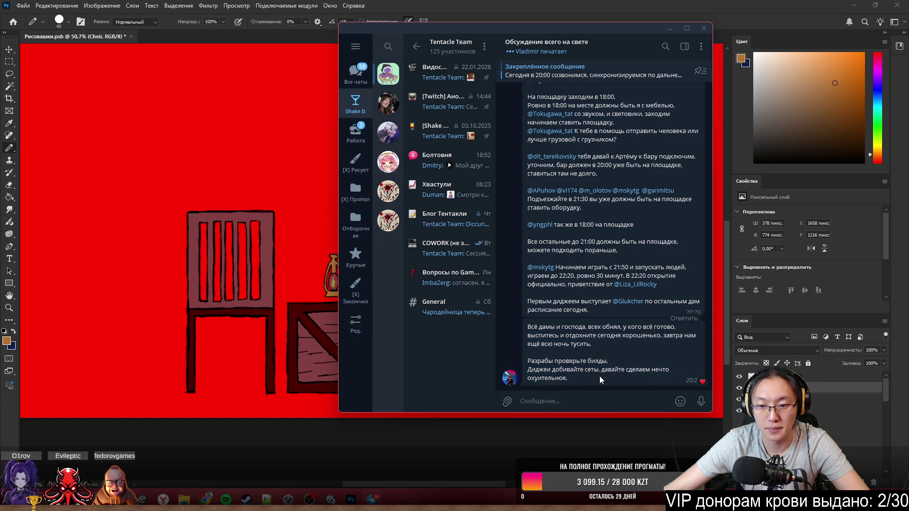
- Return to Photoshop and pan and zoom around the props sheet
{"action": "left_click", "coordinate": [672, 29]}
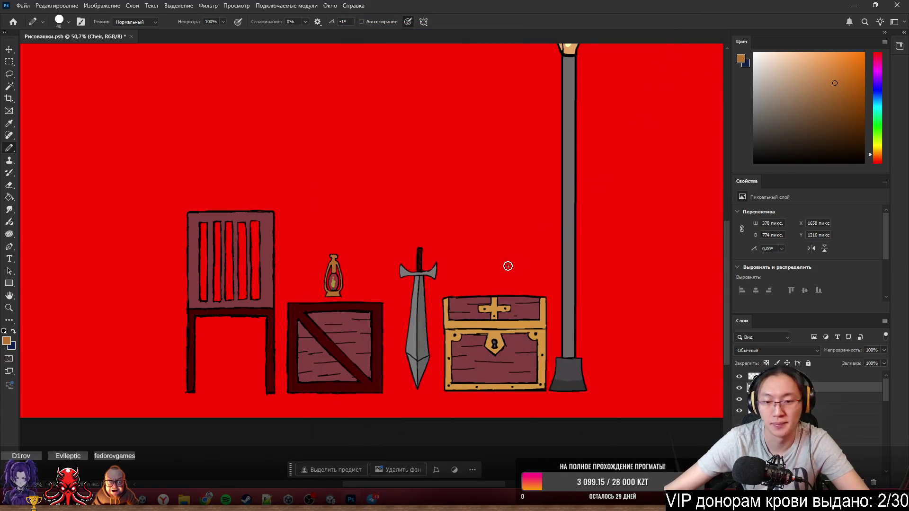
{"action": "scroll", "coordinate": [491, 217], "scroll_direction": "down", "scroll_amount": 4}
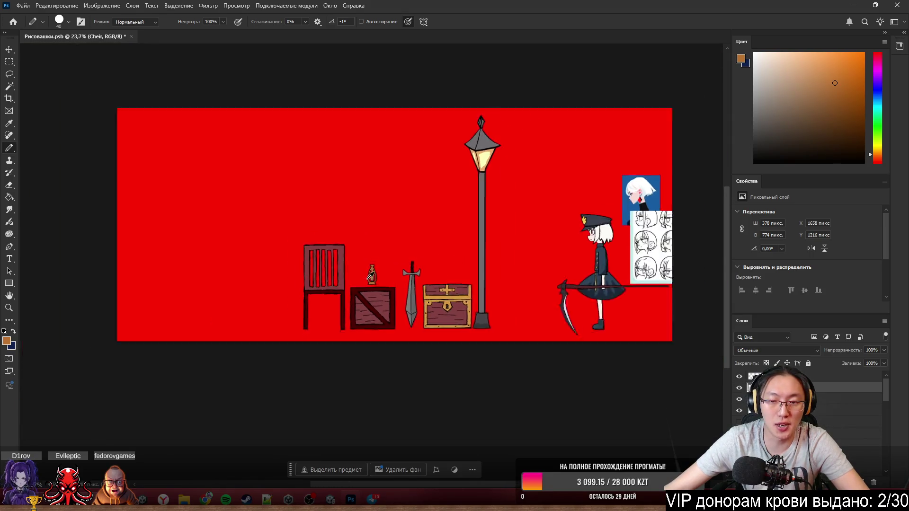
{"action": "scroll", "coordinate": [491, 260], "scroll_direction": "up", "scroll_amount": 2}
{"action": "scroll", "coordinate": [491, 260], "scroll_direction": "up", "scroll_amount": 3}
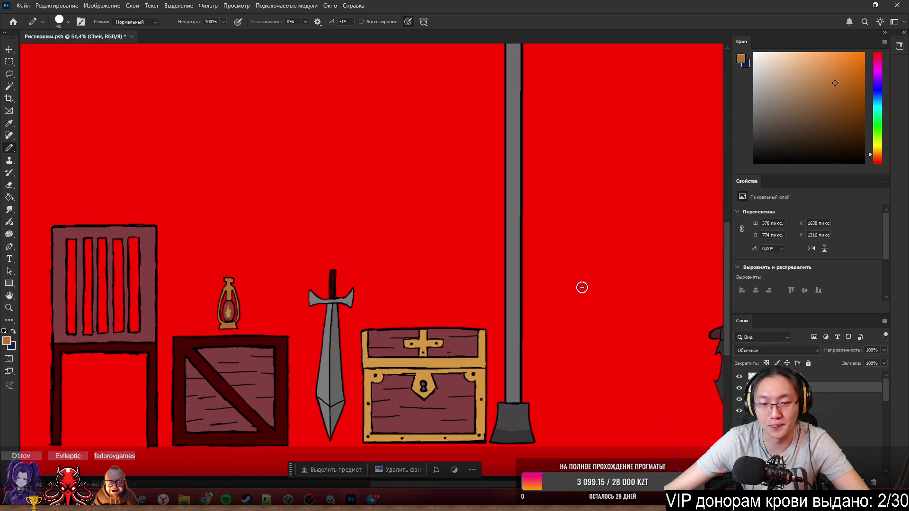
{"action": "scroll", "coordinate": [450, 284], "scroll_direction": "right", "scroll_amount": 5}
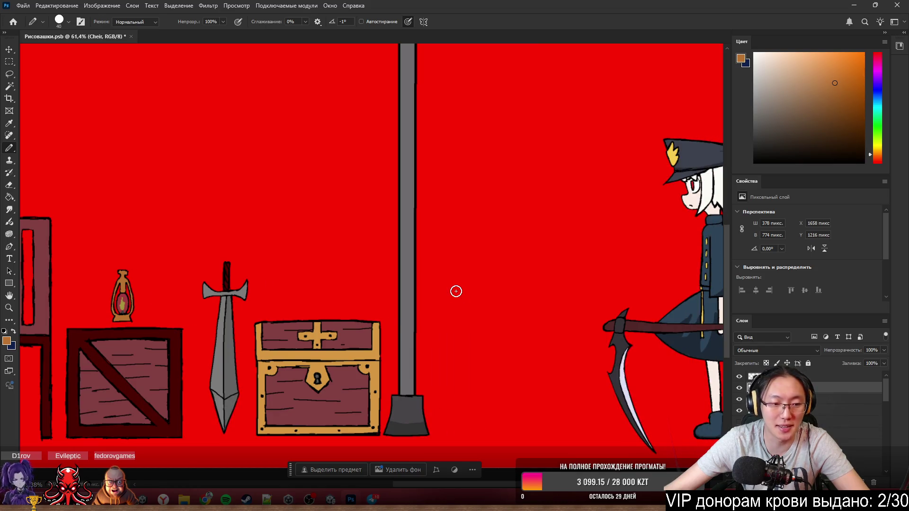
{"action": "scroll", "coordinate": [462, 290], "scroll_direction": "up", "scroll_amount": 1}
{"action": "scroll", "coordinate": [468, 289], "scroll_direction": "down", "scroll_amount": 4}
{"action": "scroll", "coordinate": [486, 336], "scroll_direction": "up", "scroll_amount": 3}
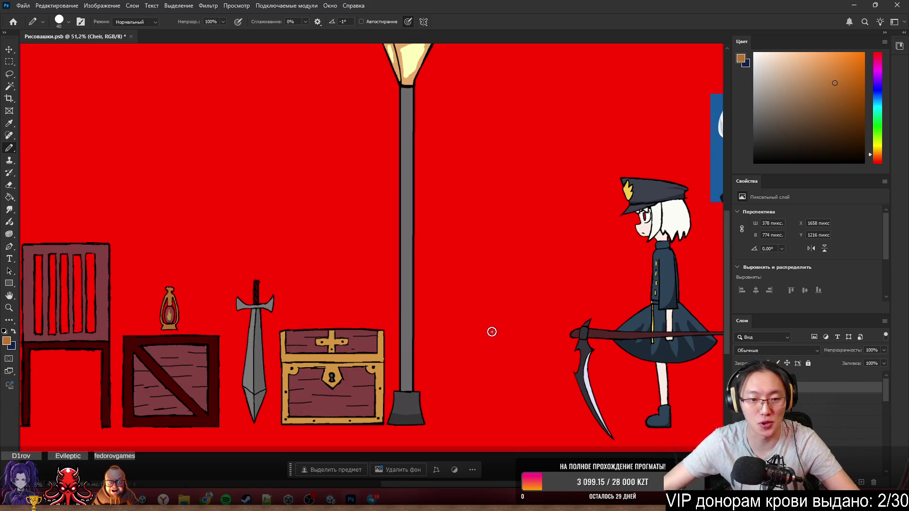
- Undo the stray orange arc beside the chest and zoom in on that area
{"action": "scroll", "coordinate": [469, 358], "scroll_direction": "up", "scroll_amount": 5}
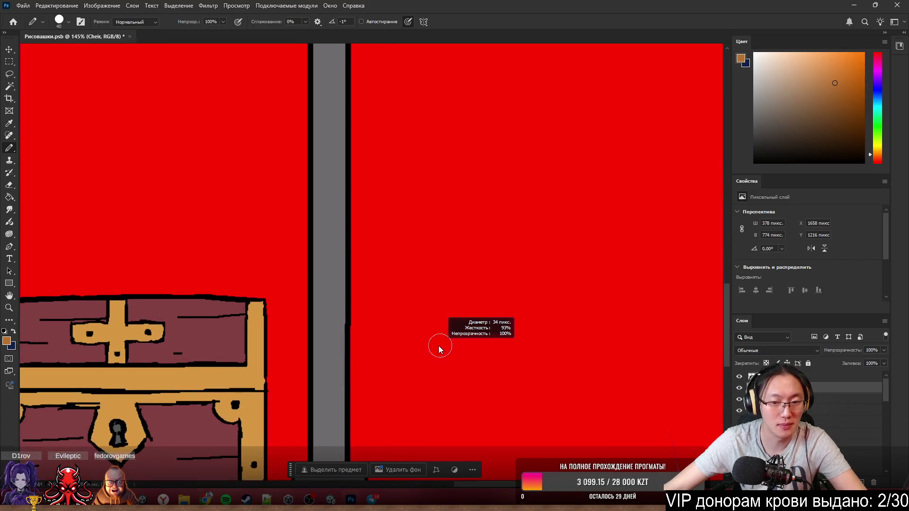
{"action": "scroll", "coordinate": [421, 345], "scroll_direction": "up", "scroll_amount": 8}
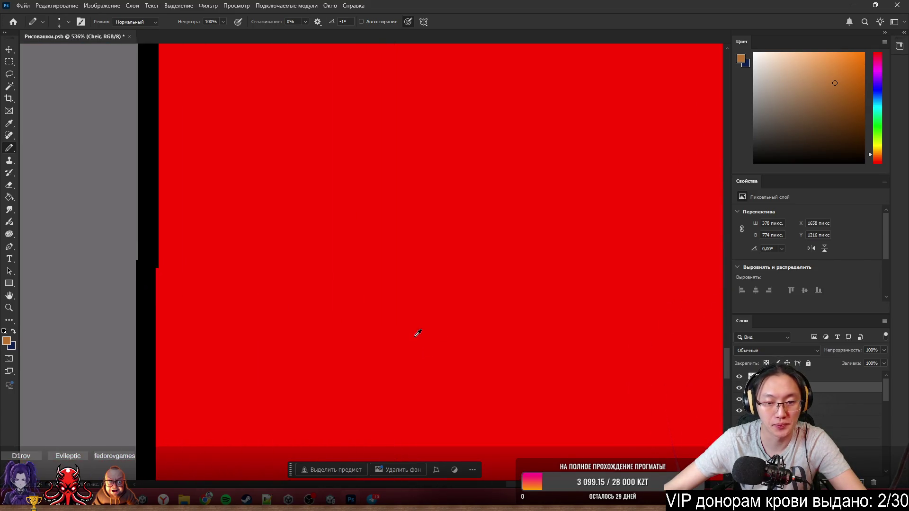
{"action": "scroll", "coordinate": [422, 345], "scroll_direction": "down", "scroll_amount": 10}
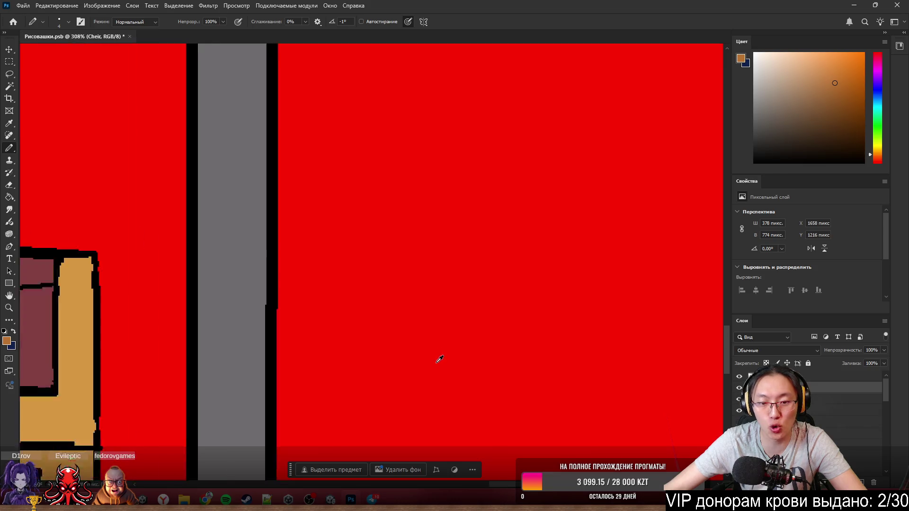
{"action": "scroll", "coordinate": [448, 371], "scroll_direction": "down", "scroll_amount": 3}
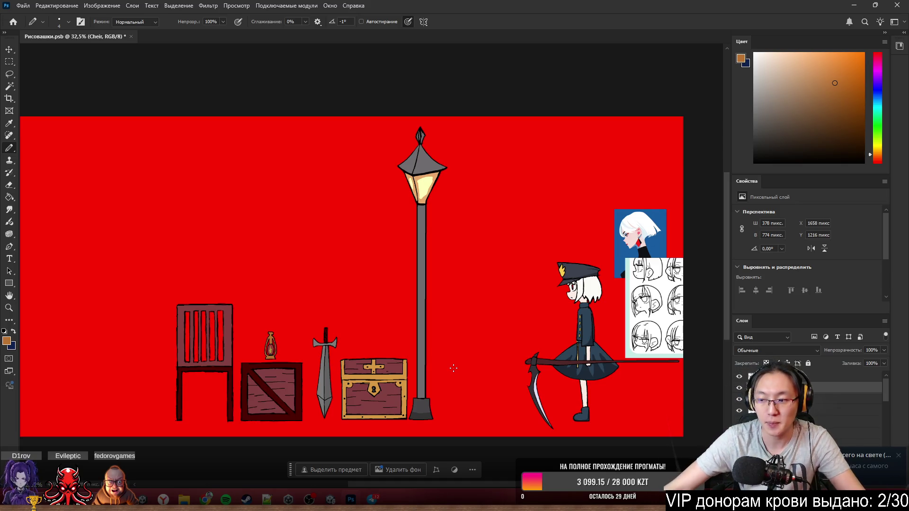
{"action": "scroll", "coordinate": [473, 332], "scroll_direction": "down", "scroll_amount": 1}
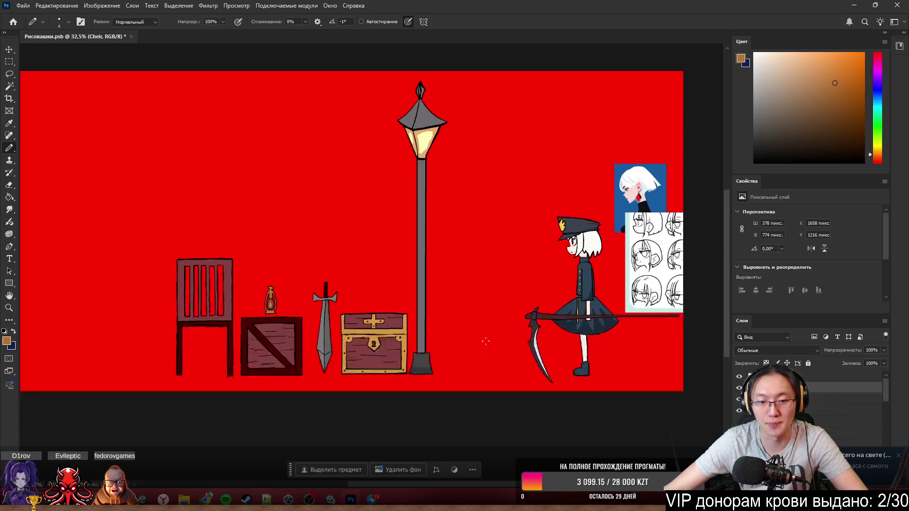
{"action": "scroll", "coordinate": [463, 329], "scroll_direction": "up", "scroll_amount": 4}
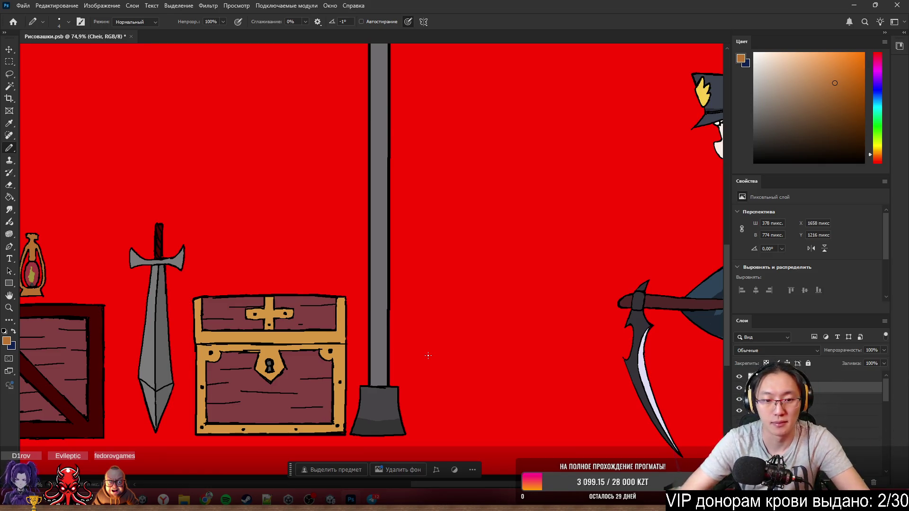
{"action": "key", "text": "ctrl+z"}
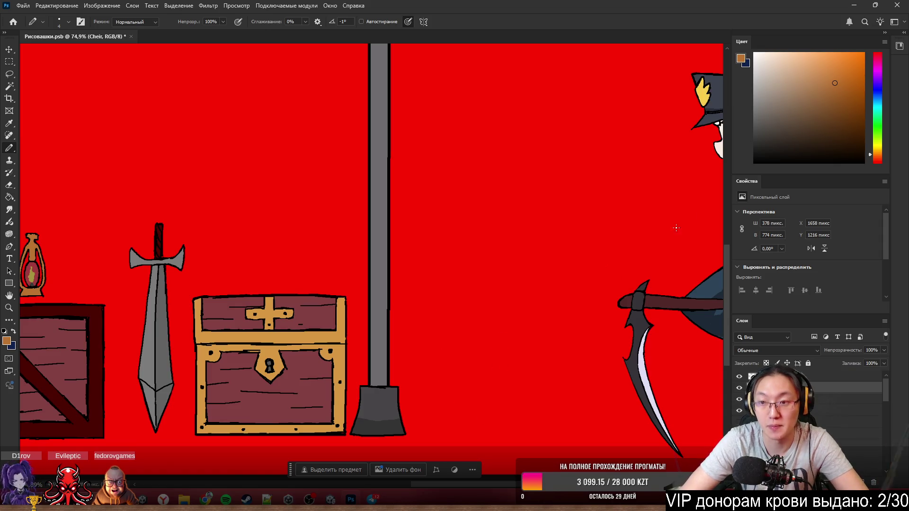
{"action": "scroll", "coordinate": [504, 379], "scroll_direction": "up", "scroll_amount": 3}
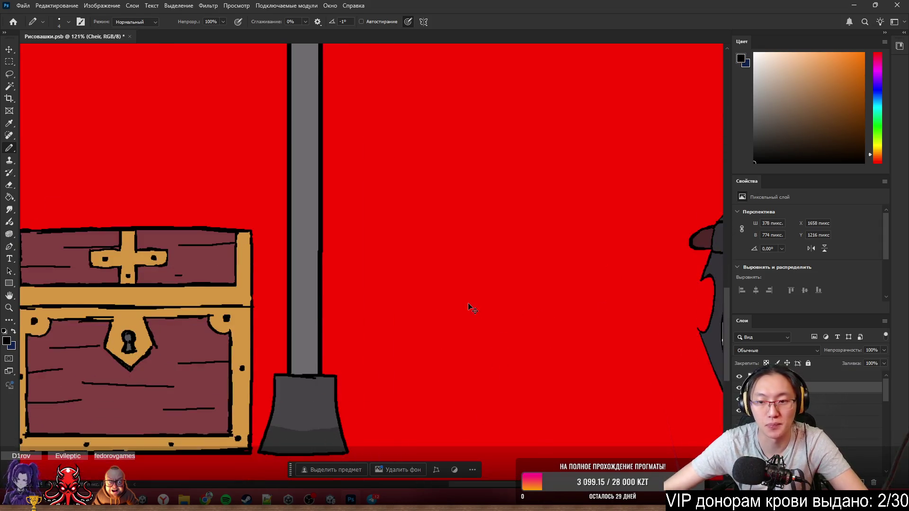
- Pencil one curved side of the shield, redrawing the stroke until it looks right
{"action": "left_click_drag", "start_coordinate": [372, 238], "coordinate": [431, 445]}
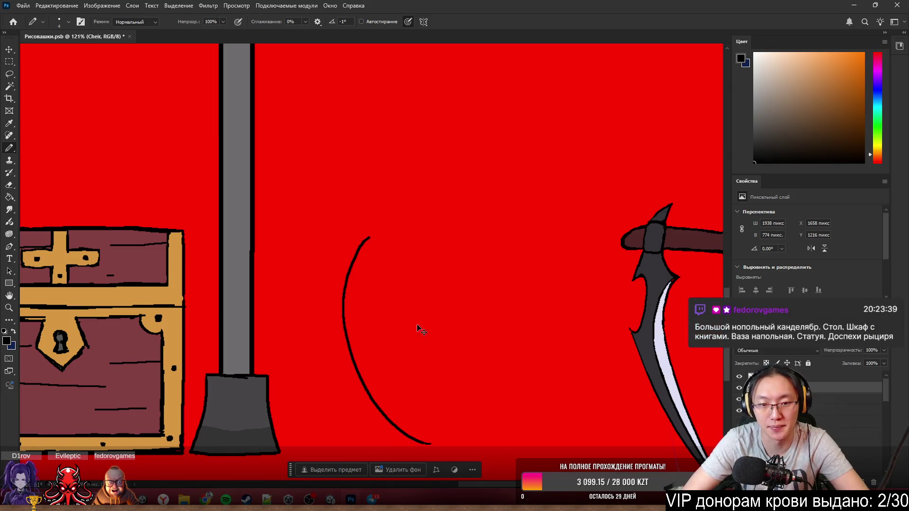
{"action": "key", "text": "ctrl+z"}
{"action": "mouse_move", "coordinate": [370, 236]}
{"action": "left_mouse_down"}
{"action": "mouse_move", "coordinate": [433, 444]}
{"action": "mouse_move", "coordinate": [363, 279]}
{"action": "mouse_move", "coordinate": [456, 442]}
{"action": "mouse_move", "coordinate": [535, 328]}
{"action": "left_mouse_up"}
{"action": "key", "text": "ctrl+z"}
{"action": "key", "text": "ctrl+z"}
{"action": "mouse_move", "coordinate": [530, 236]}
{"action": "left_mouse_down"}
{"action": "mouse_move", "coordinate": [533, 319]}
{"action": "mouse_move", "coordinate": [456, 443]}
{"action": "left_mouse_up"}
{"action": "key", "text": "ctrl+z"}
{"action": "left_click_drag", "start_coordinate": [531, 236], "coordinate": [441, 450]}
{"action": "key", "text": "ctrl+z"}
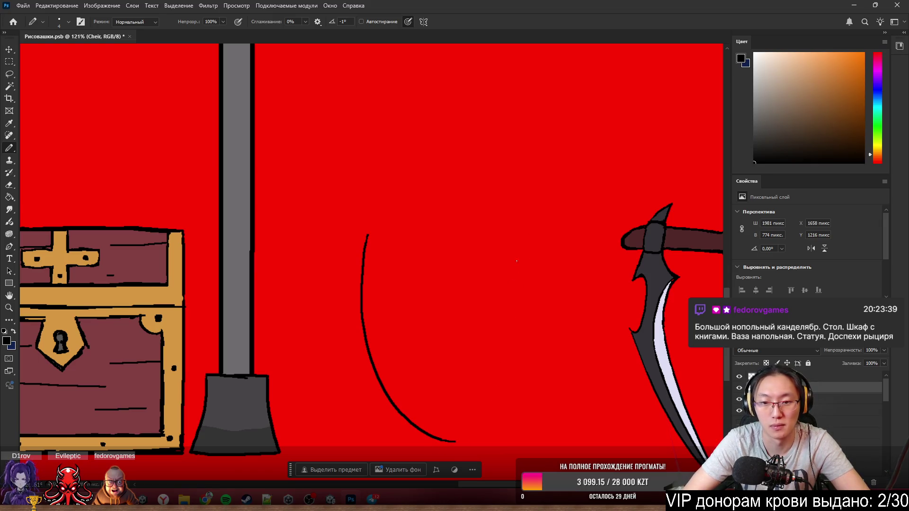
{"action": "left_click_drag", "start_coordinate": [523, 240], "coordinate": [448, 455]}
{"action": "key", "text": "ctrl+z"}
{"action": "left_click_drag", "start_coordinate": [523, 239], "coordinate": [456, 441]}
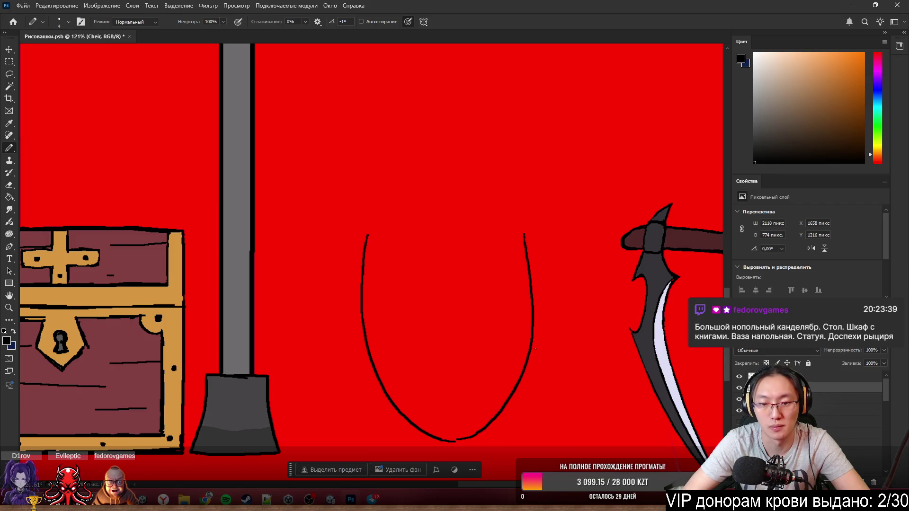
{"action": "key", "text": "ctrl+z"}
{"action": "left_click_drag", "start_coordinate": [516, 242], "coordinate": [459, 444]}
{"action": "key", "text": "ctrl+z"}
{"action": "left_click_drag", "start_coordinate": [513, 231], "coordinate": [442, 434]}
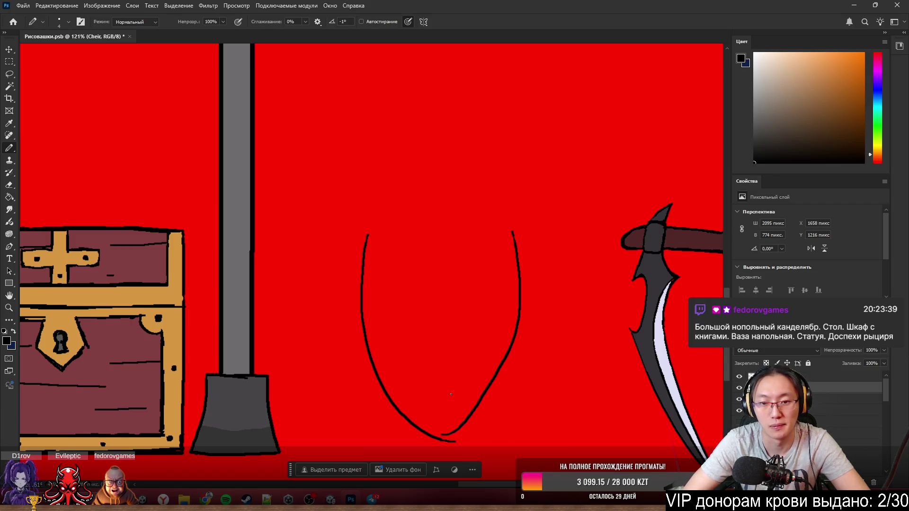
{"action": "key", "text": "ctrl+z"}
{"action": "left_click_drag", "start_coordinate": [513, 232], "coordinate": [446, 434]}
{"action": "key", "text": "ctrl+z"}
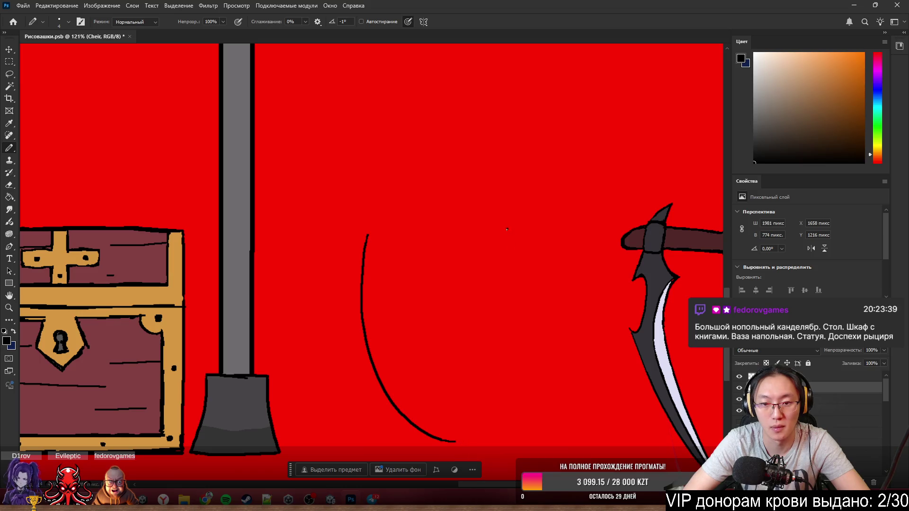
{"action": "left_click_drag", "start_coordinate": [507, 229], "coordinate": [433, 435]}
{"action": "key", "text": "ctrl+z"}
{"action": "key", "text": "ctrl+z"}
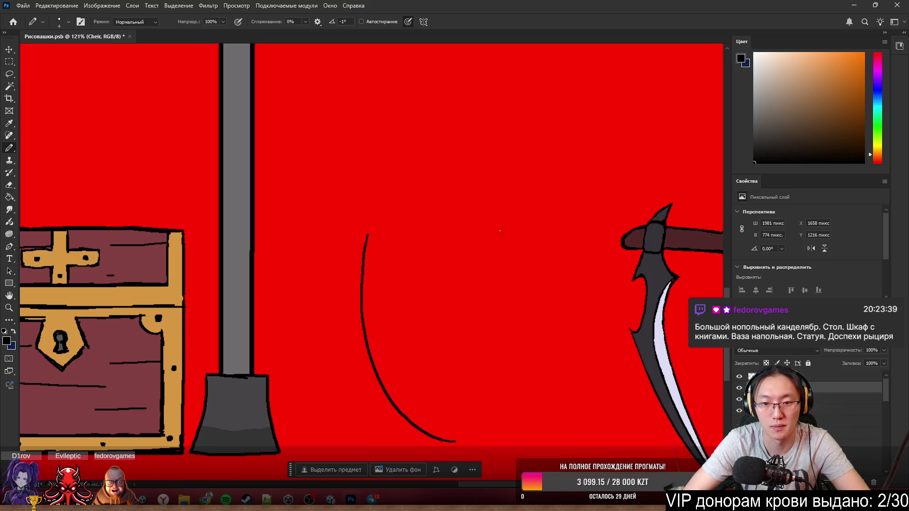
{"action": "left_click_drag", "start_coordinate": [505, 232], "coordinate": [431, 452]}
{"action": "key", "text": "ctrl+z"}
{"action": "mouse_move", "coordinate": [504, 239]}
{"action": "left_mouse_down"}
{"action": "mouse_move", "coordinate": [432, 442]}
{"action": "mouse_move", "coordinate": [500, 366]}
{"action": "mouse_move", "coordinate": [436, 442]}
{"action": "left_mouse_up"}
{"action": "key", "text": "ctrl+z"}
{"action": "key", "text": "ctrl+z"}
{"action": "scroll", "coordinate": [501, 256], "scroll_direction": "down", "scroll_amount": 1}
- Lasso the curve onto a new layer, flip it horizontally, and move it right as the opposite side
{"action": "key", "text": "l"}
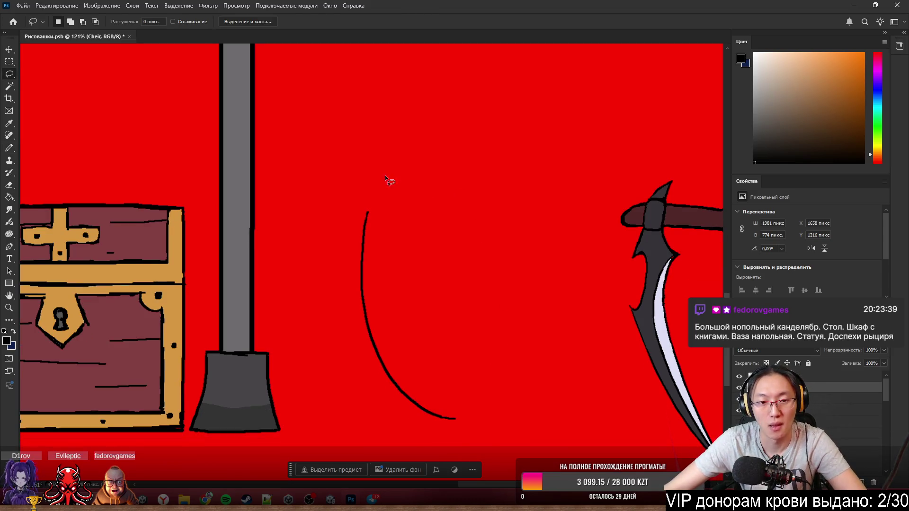
{"action": "mouse_move", "coordinate": [389, 179]}
{"action": "left_mouse_down"}
{"action": "mouse_move", "coordinate": [521, 270]}
{"action": "mouse_move", "coordinate": [516, 284]}
{"action": "left_mouse_up"}
{"action": "key", "text": "ctrl+j"}
{"action": "left_click_drag", "start_coordinate": [454, 269], "coordinate": [466, 290], "text": "ctrl"}
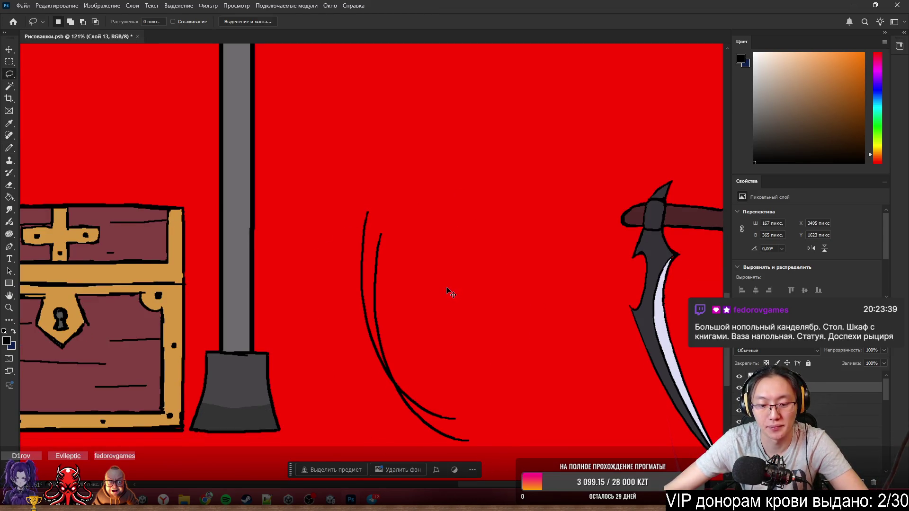
{"action": "key", "text": "ctrl+t"}
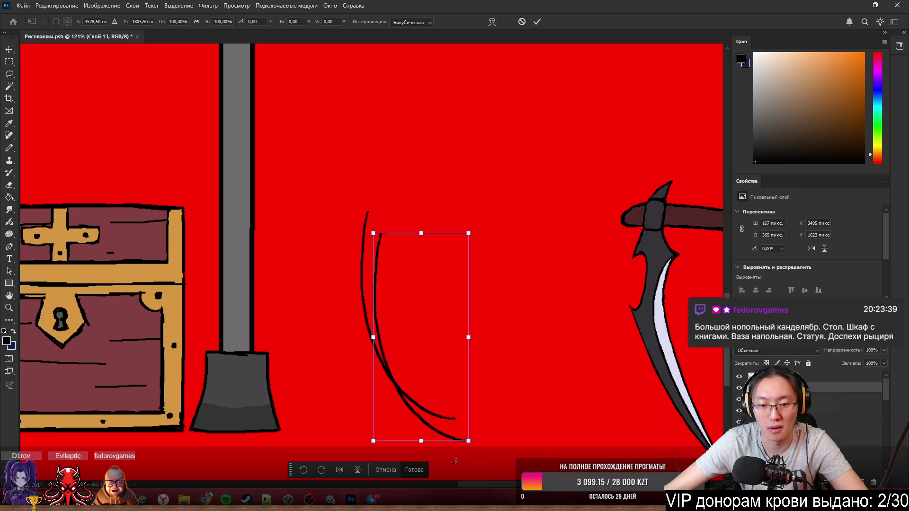
{"action": "scroll", "coordinate": [430, 455], "scroll_direction": "down", "scroll_amount": 5}
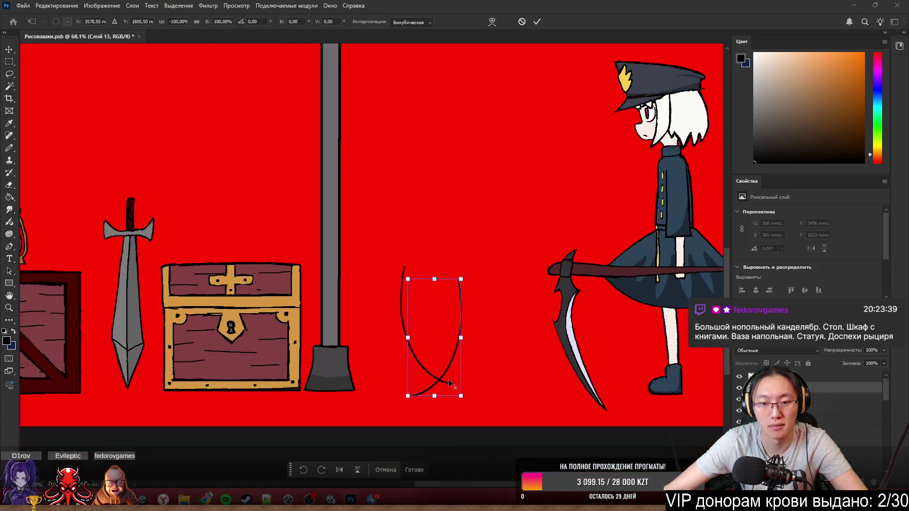
{"action": "left_click", "coordinate": [410, 475]}
{"action": "scroll", "coordinate": [457, 371], "scroll_direction": "up", "scroll_amount": 6}
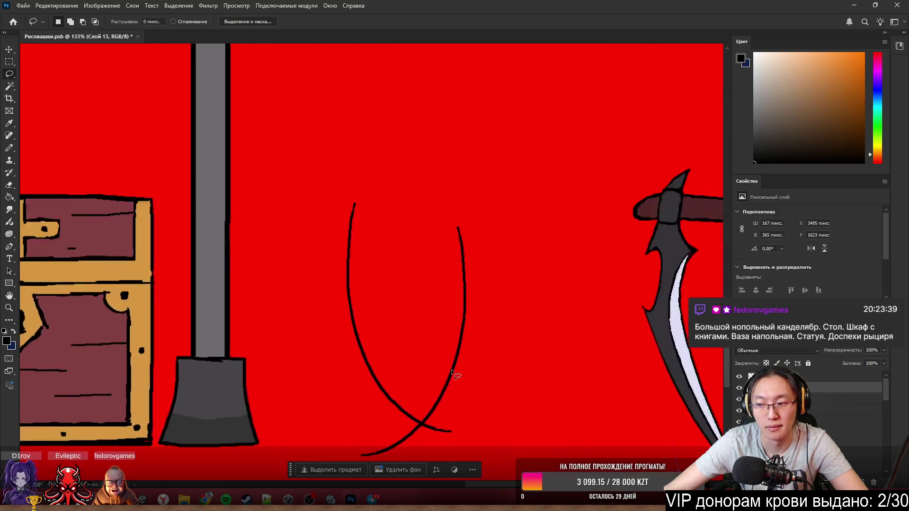
{"action": "scroll", "coordinate": [472, 352], "scroll_direction": "down", "scroll_amount": 4}
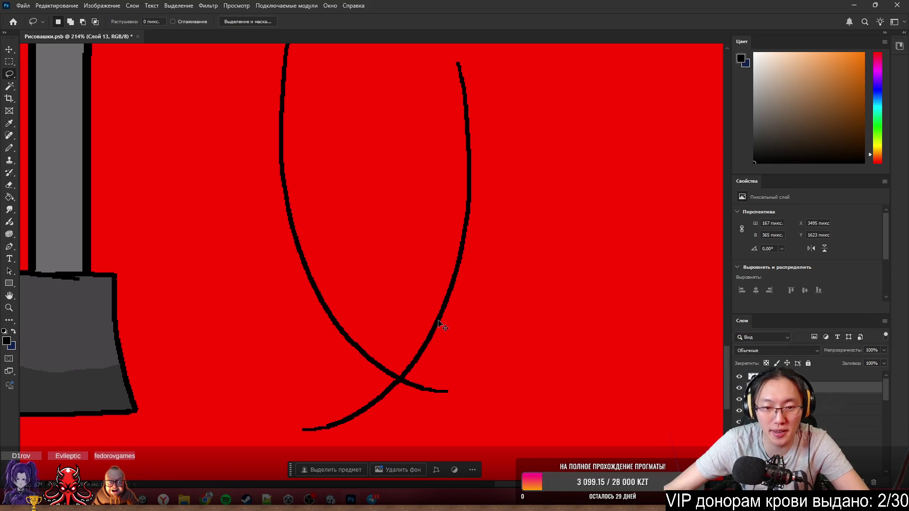
{"action": "mouse_move", "coordinate": [441, 326]}
{"action": "left_mouse_down"}
{"action": "mouse_move", "coordinate": [556, 274]}
{"action": "mouse_move", "coordinate": [578, 279]}
{"action": "left_mouse_up"}
- Pencil a slightly arched top edge joining the tops of both curves
{"action": "scroll", "coordinate": [514, 312], "scroll_direction": "down", "scroll_amount": 5}
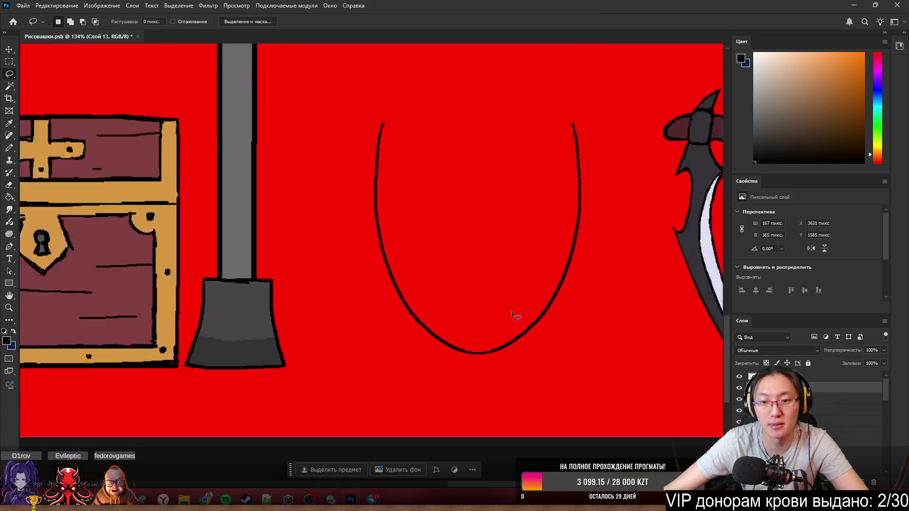
{"action": "scroll", "coordinate": [584, 194], "scroll_direction": "up", "scroll_amount": 3}
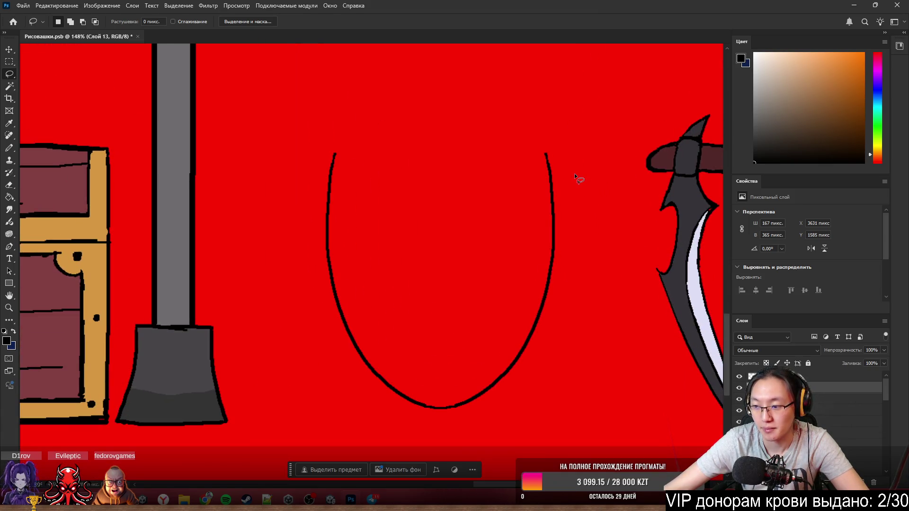
{"action": "scroll", "coordinate": [574, 174], "scroll_direction": "up", "scroll_amount": 3}
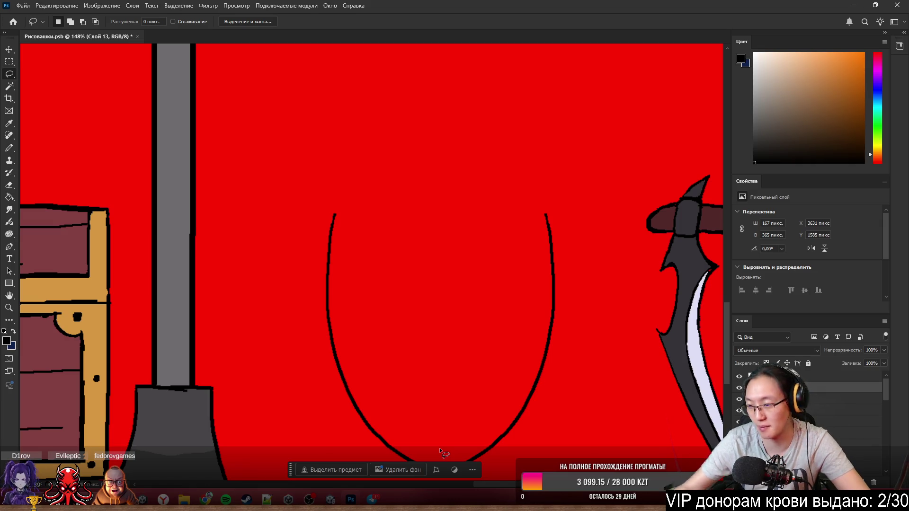
{"action": "scroll", "coordinate": [526, 291], "scroll_direction": "down", "scroll_amount": 5}
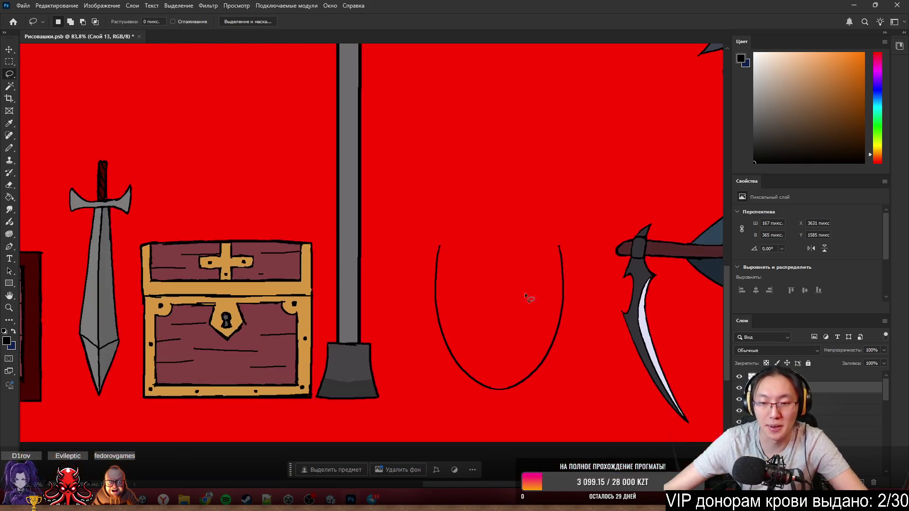
{"action": "scroll", "coordinate": [539, 280], "scroll_direction": "up", "scroll_amount": 5}
{"action": "left_click_drag", "start_coordinate": [538, 281], "coordinate": [504, 264]}
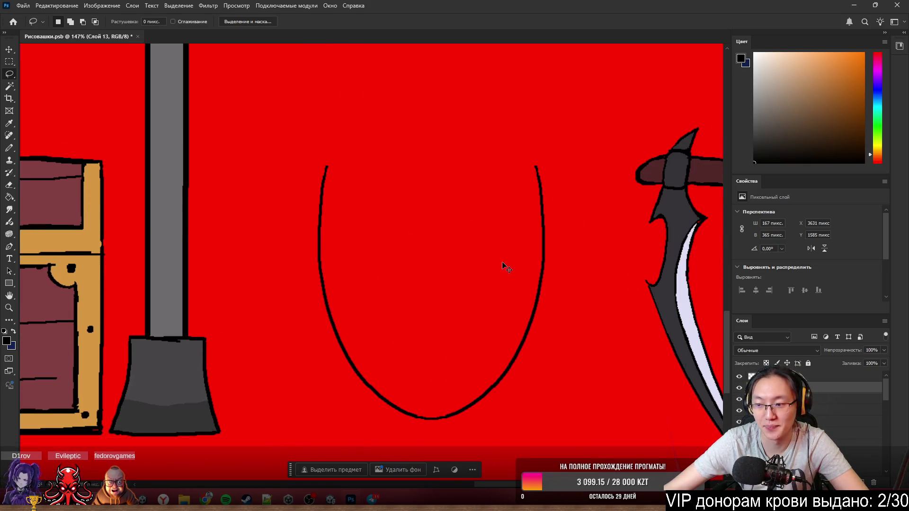
{"action": "scroll", "coordinate": [401, 157], "scroll_direction": "left", "scroll_amount": 2}
{"action": "key", "text": "b"}
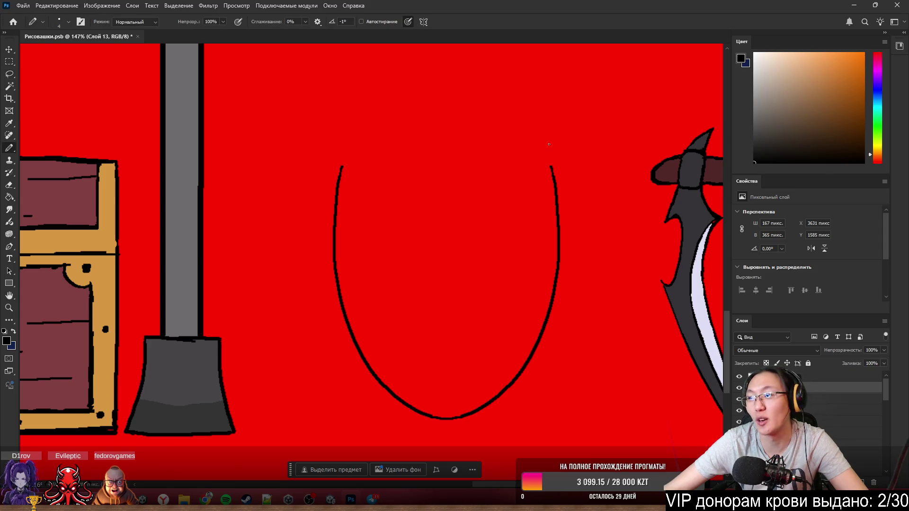
{"action": "scroll", "coordinate": [599, 218], "scroll_direction": "up", "scroll_amount": 3}
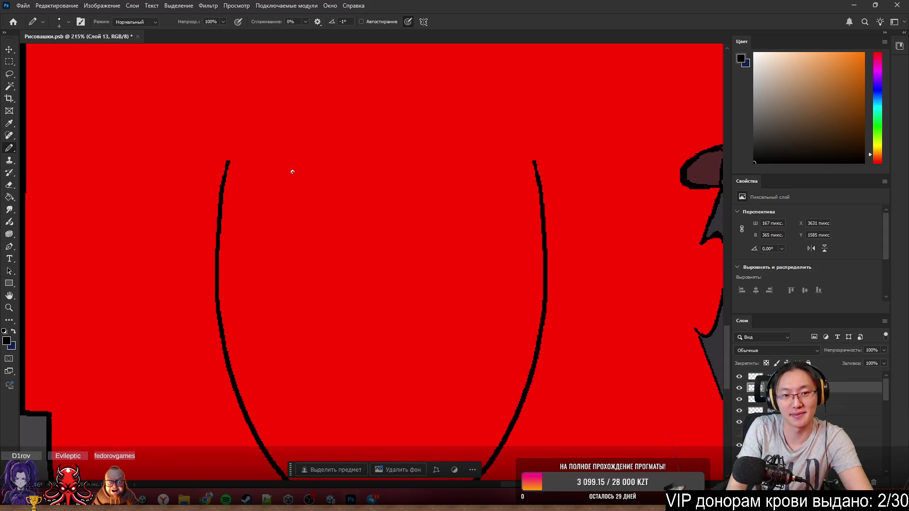
{"action": "left_click_drag", "start_coordinate": [226, 161], "coordinate": [294, 146]}
{"action": "key", "text": "ctrl+z"}
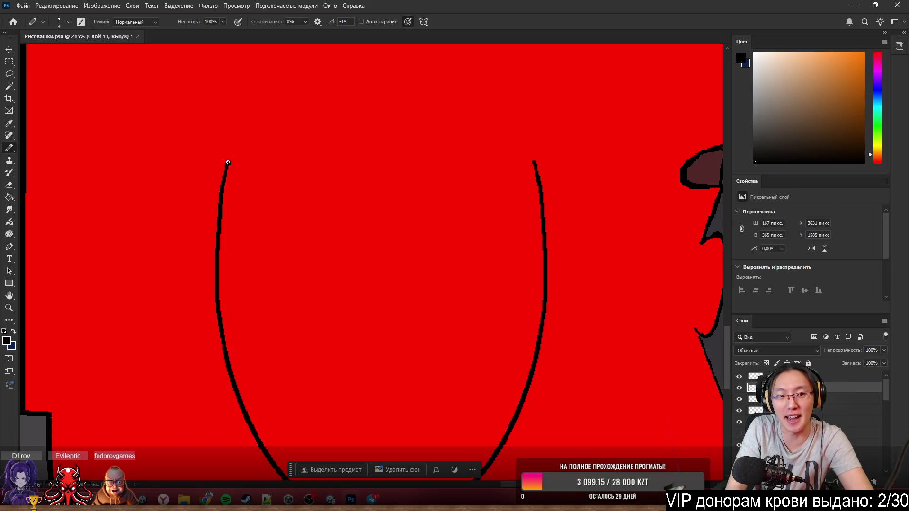
{"action": "left_click_drag", "start_coordinate": [225, 163], "coordinate": [470, 148]}
{"action": "key", "text": "ctrl+z"}
{"action": "left_click_drag", "start_coordinate": [233, 158], "coordinate": [517, 161]}
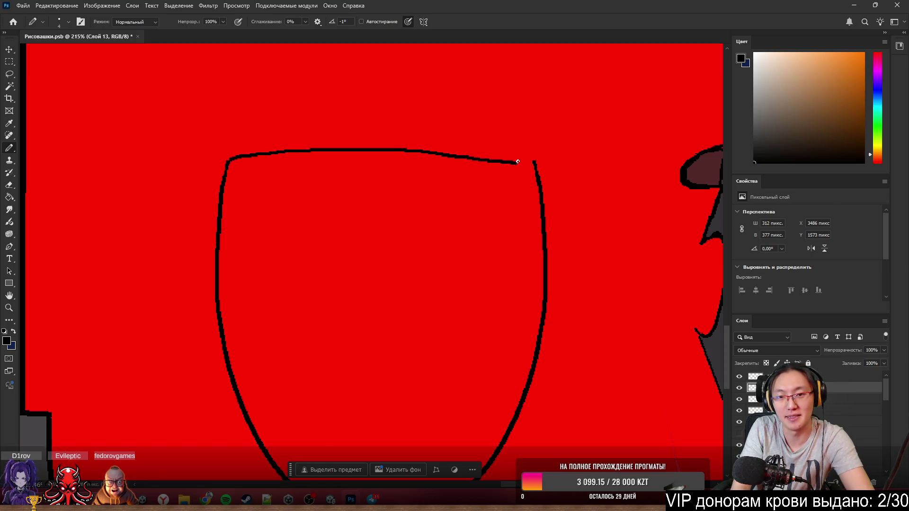
{"action": "key", "text": "ctrl+z"}
{"action": "left_click_drag", "start_coordinate": [252, 158], "coordinate": [513, 157]}
{"action": "key", "text": "ctrl+z"}
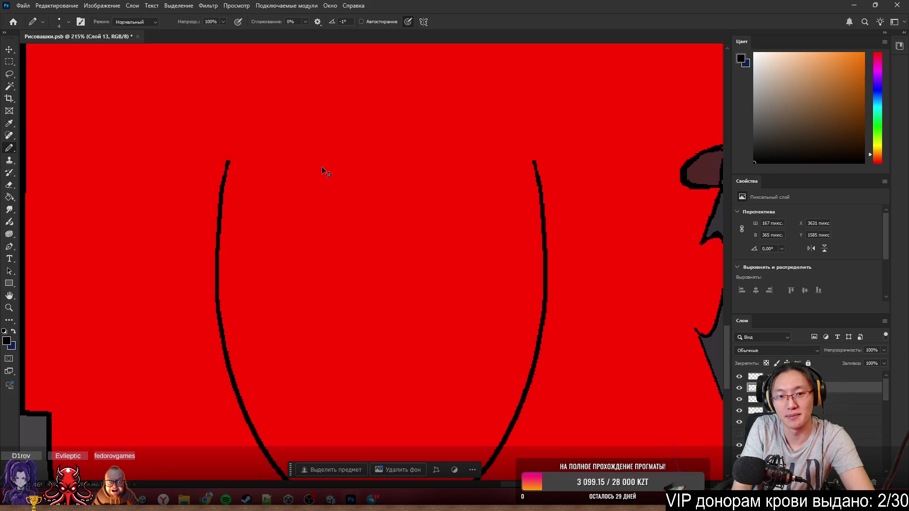
{"action": "left_click_drag", "start_coordinate": [226, 161], "coordinate": [546, 162]}
{"action": "key", "text": "ctrl+z"}
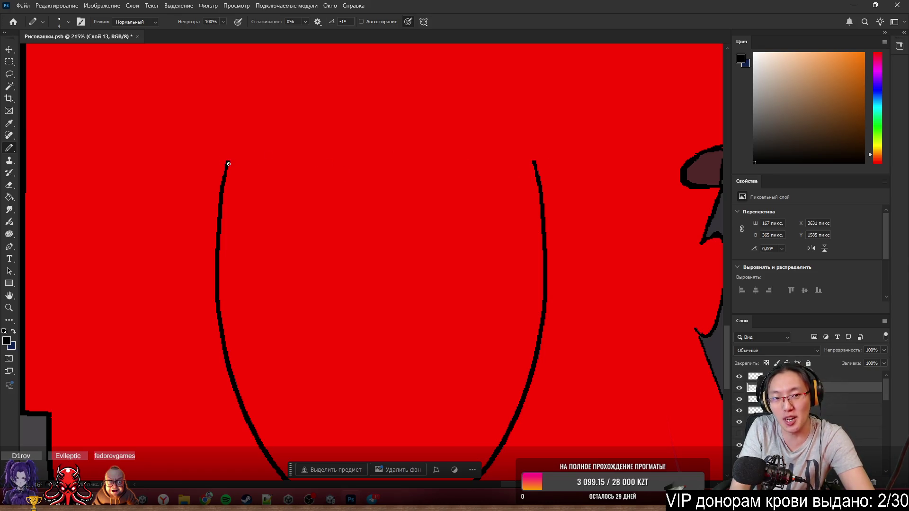
{"action": "left_click_drag", "start_coordinate": [227, 162], "coordinate": [535, 164]}
{"action": "key", "text": "ctrl+z"}
{"action": "mouse_move", "coordinate": [220, 163]}
{"action": "left_mouse_down"}
{"action": "mouse_move", "coordinate": [321, 149]}
{"action": "mouse_move", "coordinate": [535, 158]}
{"action": "left_mouse_up"}
{"action": "scroll", "coordinate": [508, 362], "scroll_direction": "down", "scroll_amount": 10}
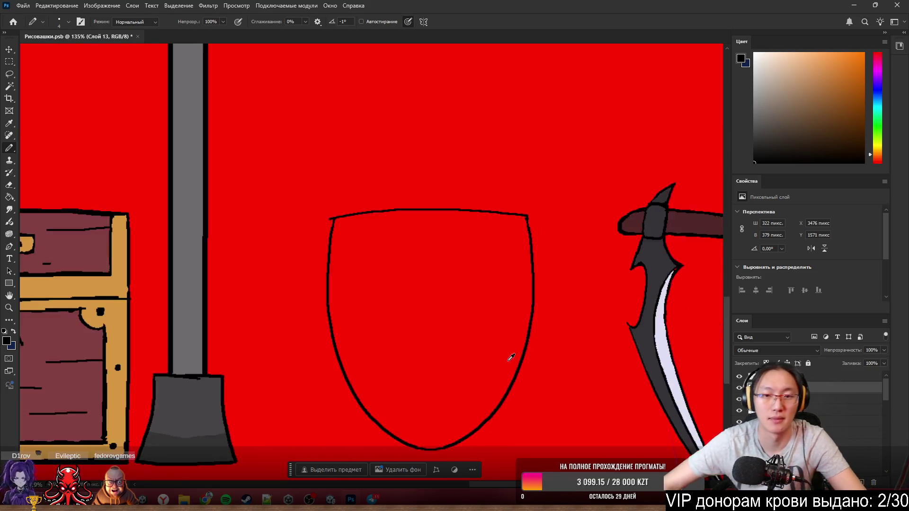
{"action": "scroll", "coordinate": [540, 400], "scroll_direction": "up", "scroll_amount": 2}
{"action": "scroll", "coordinate": [540, 400], "scroll_direction": "up", "scroll_amount": 8}
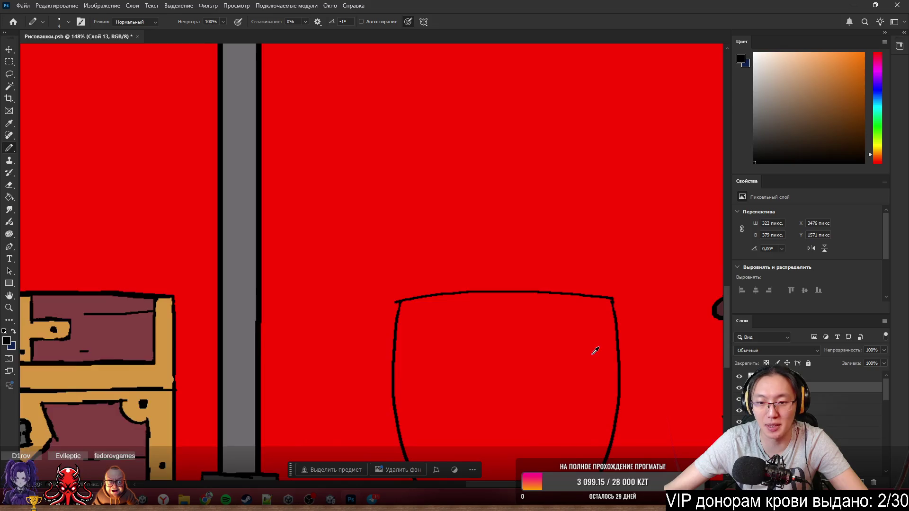
- Erase stray pixels at the shield's top-left and top-right corners, then zoom out and back onto the outline
{"action": "key", "text": "e"}
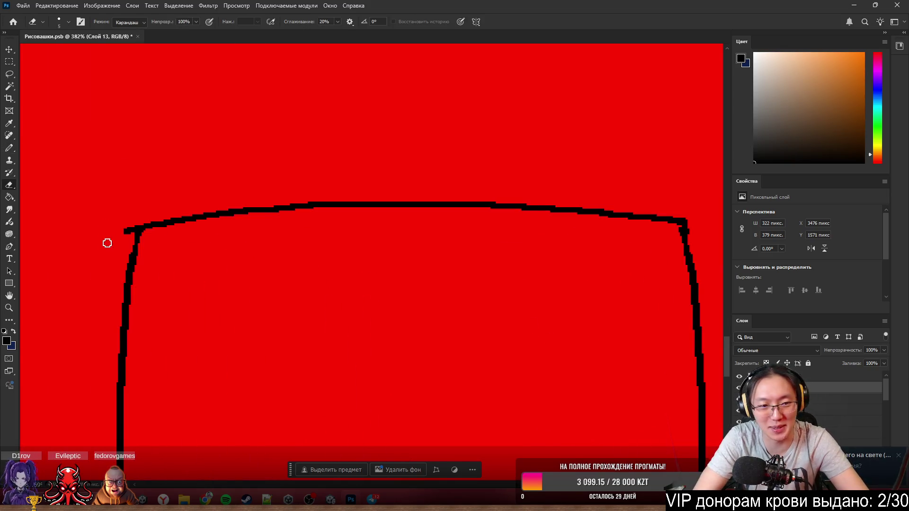
{"action": "left_click_drag", "start_coordinate": [135, 229], "coordinate": [125, 227]}
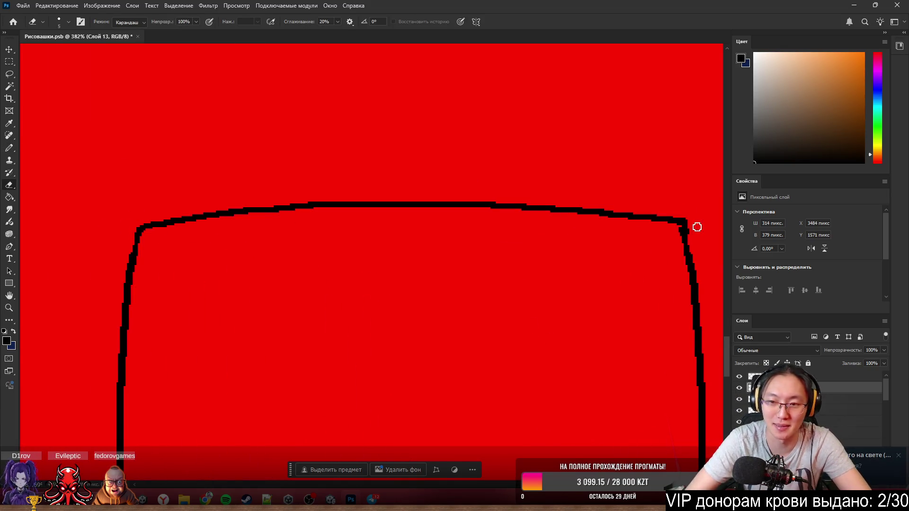
{"action": "left_click_drag", "start_coordinate": [695, 238], "coordinate": [679, 224]}
{"action": "key", "text": "b"}
{"action": "key", "text": "e"}
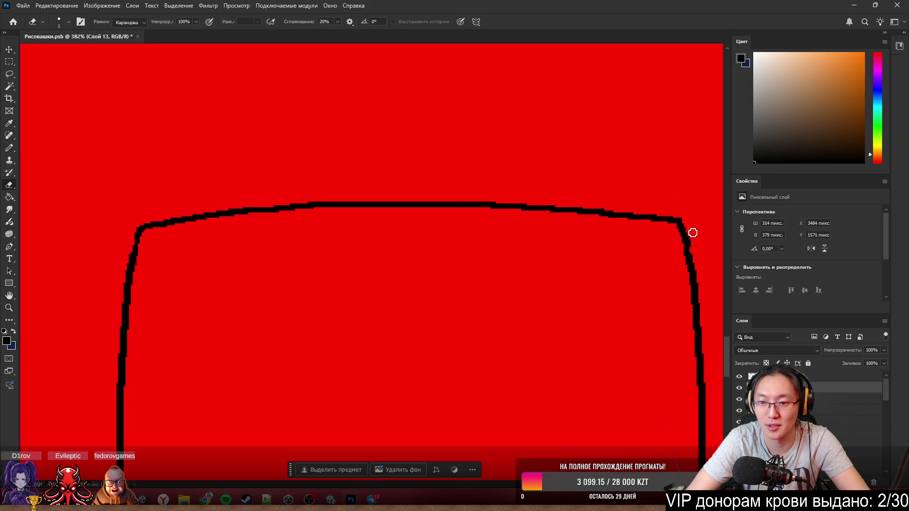
{"action": "key", "text": "b"}
{"action": "scroll", "coordinate": [685, 217], "scroll_direction": "down", "scroll_amount": 10}
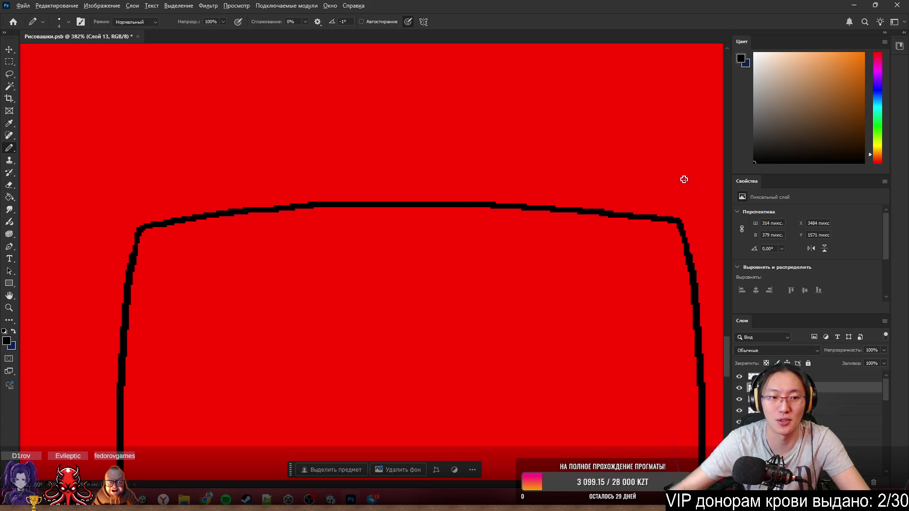
{"action": "scroll", "coordinate": [657, 179], "scroll_direction": "down", "scroll_amount": 2}
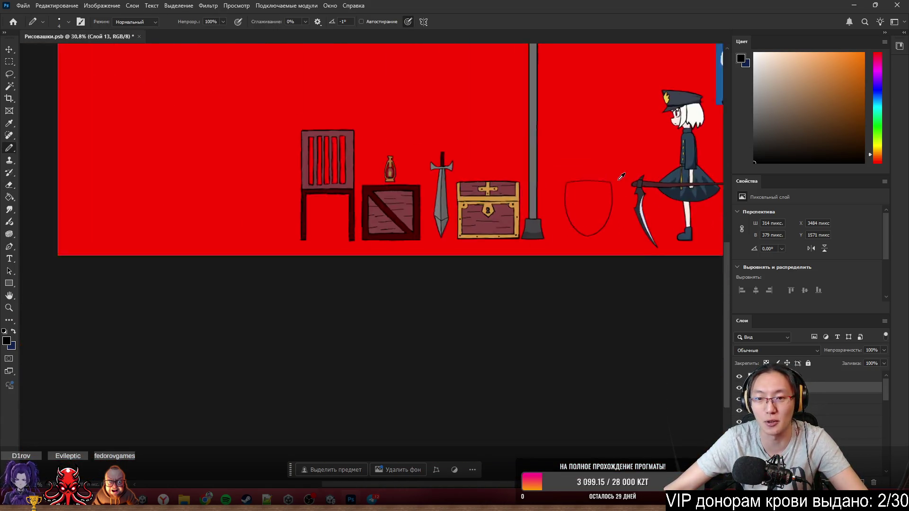
{"action": "scroll", "coordinate": [635, 219], "scroll_direction": "up", "scroll_amount": 10}
{"action": "scroll", "coordinate": [627, 244], "scroll_direction": "down", "scroll_amount": 3}
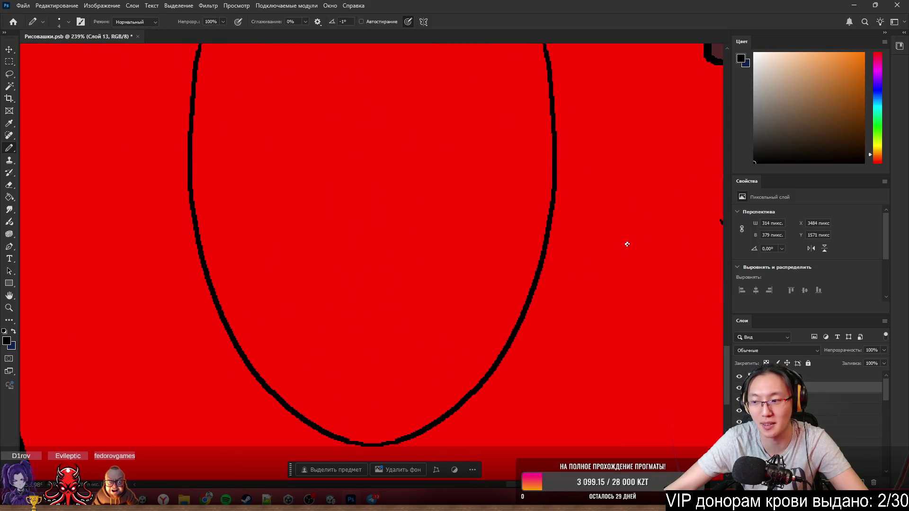
{"action": "scroll", "coordinate": [580, 225], "scroll_direction": "down", "scroll_amount": 2}
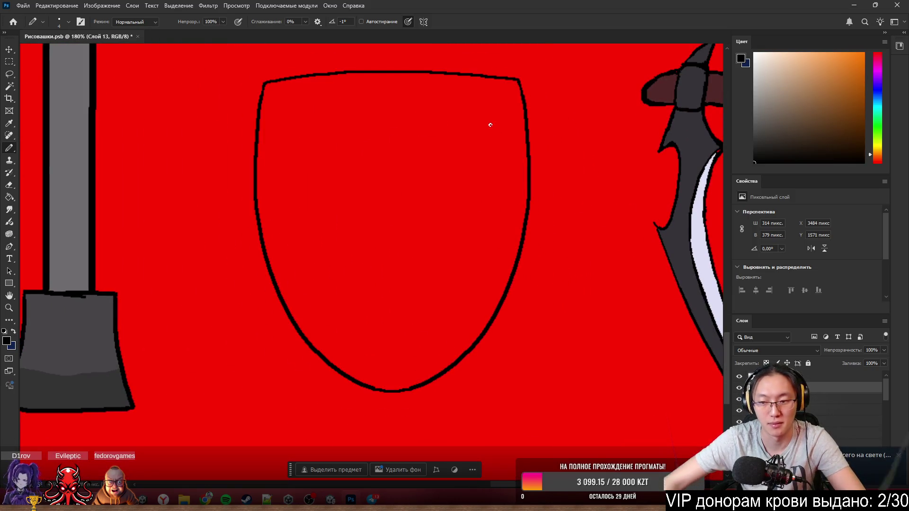
{"action": "left_click", "coordinate": [9, 62]}
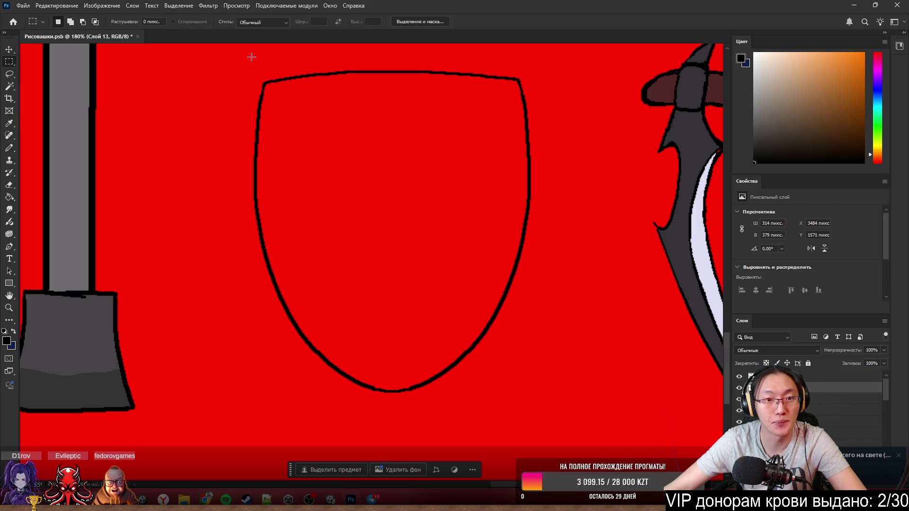
{"action": "mouse_move", "coordinate": [240, 63]}
{"action": "left_mouse_down"}
{"action": "mouse_move", "coordinate": [431, 256]}
{"action": "mouse_move", "coordinate": [562, 413]}
{"action": "left_mouse_up"}
{"action": "key", "text": "ctrl+c"}
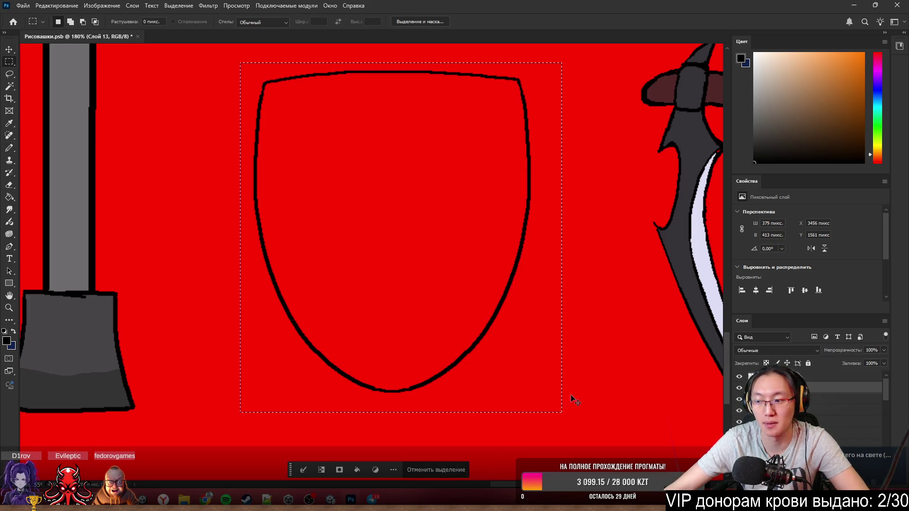
{"action": "key", "text": "ctrl+v"}
{"action": "key", "text": "ctrl+z"}
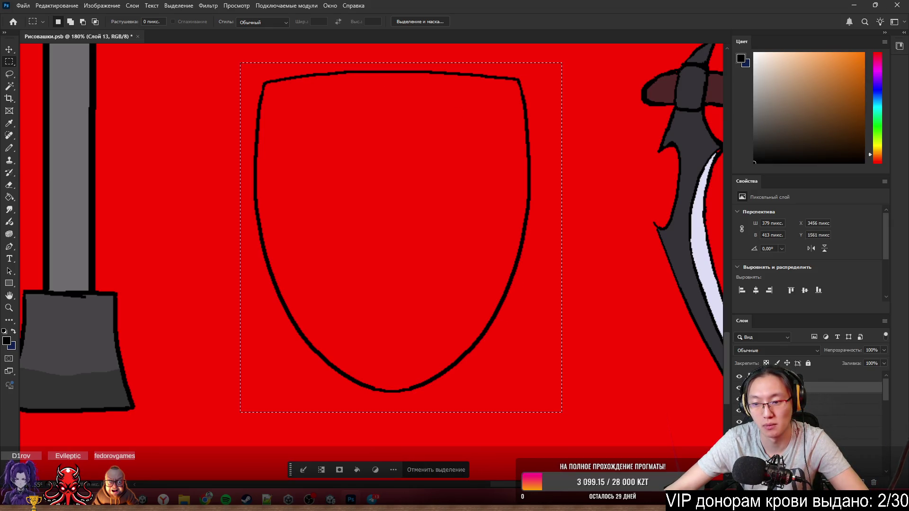
{"action": "key", "text": "ctrl+d"}
{"action": "left_click_drag", "start_coordinate": [487, 333], "coordinate": [587, 365]}
{"action": "left_click", "coordinate": [325, 361], "text": "ctrl"}
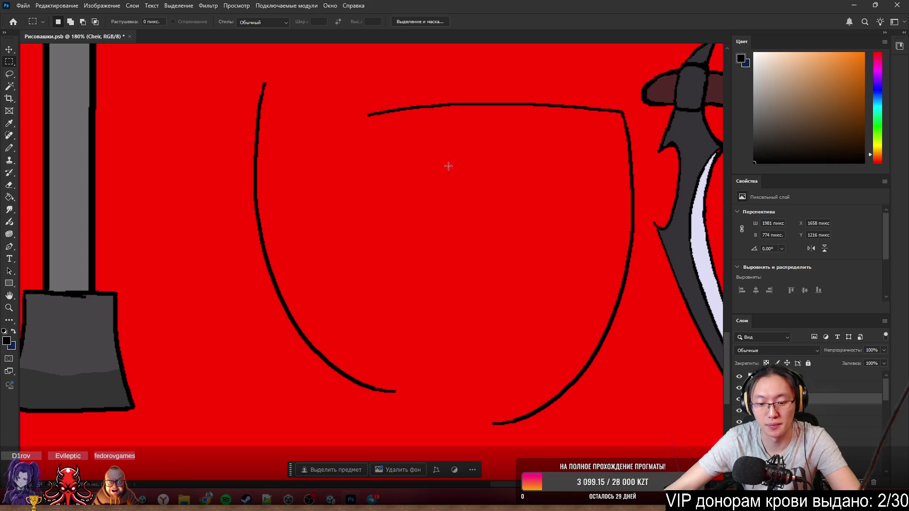
{"action": "key", "text": "l"}
{"action": "mouse_move", "coordinate": [298, 61]}
{"action": "left_mouse_down"}
{"action": "mouse_move", "coordinate": [417, 450]}
{"action": "mouse_move", "coordinate": [211, 138]}
{"action": "left_mouse_up"}
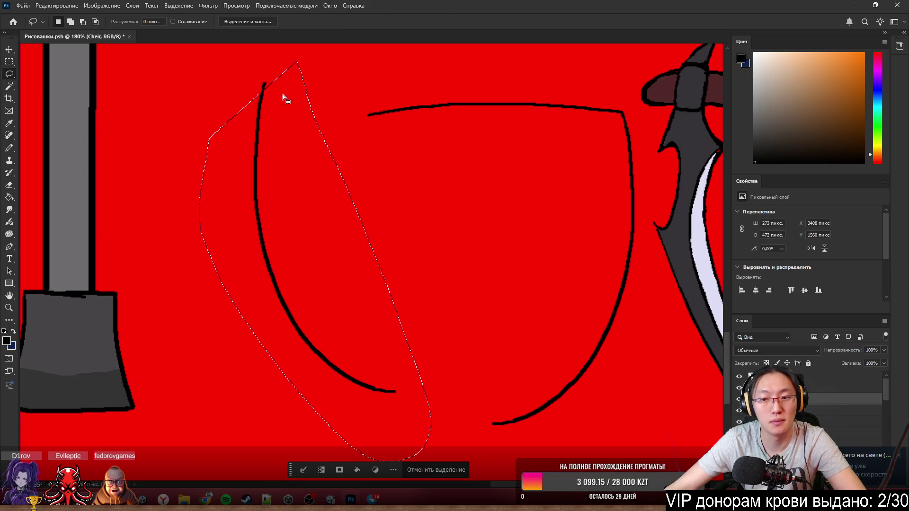
{"action": "mouse_move", "coordinate": [284, 97]}
{"action": "left_mouse_down"}
{"action": "mouse_move", "coordinate": [203, 90]}
{"action": "mouse_move", "coordinate": [209, 170]}
{"action": "left_mouse_up"}
{"action": "right_click", "coordinate": [266, 101]}
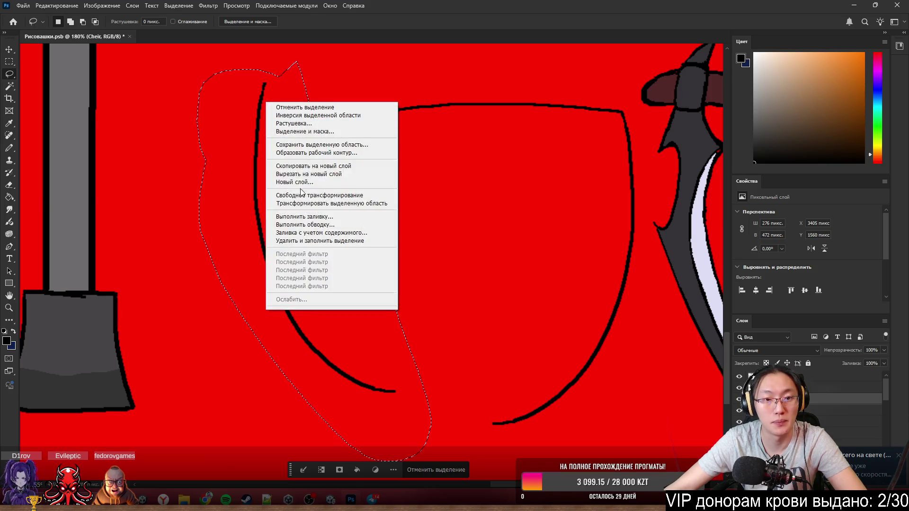
{"action": "left_click", "coordinate": [306, 175]}
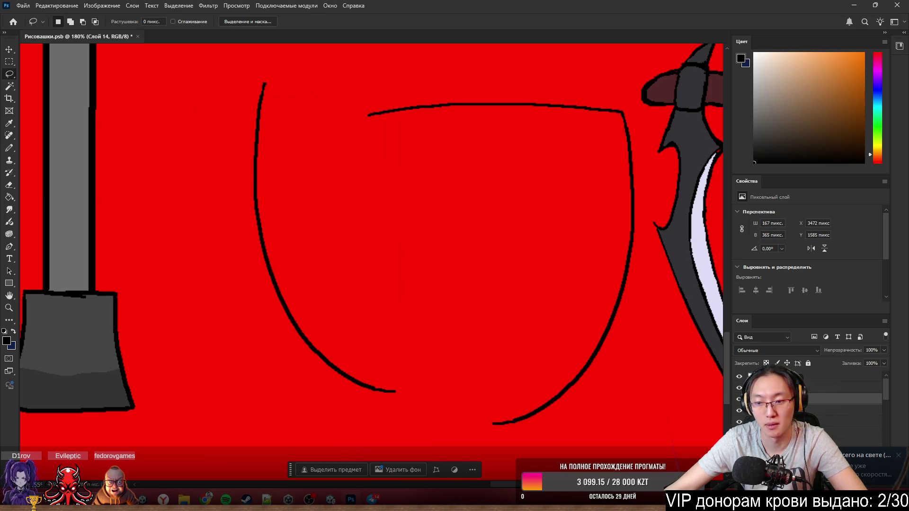
{"action": "key", "text": "alt+bracketleft"}
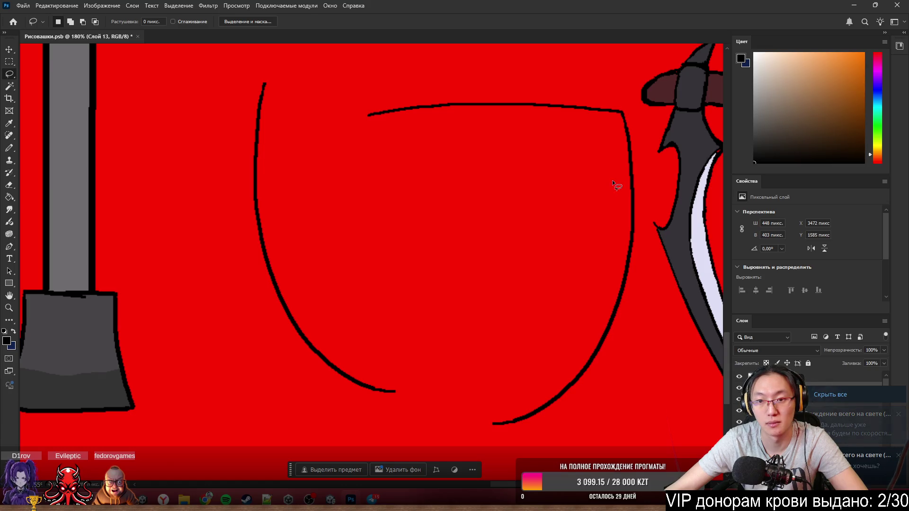
{"action": "left_click_drag", "start_coordinate": [317, 77], "coordinate": [462, 412]}
{"action": "left_click_drag", "start_coordinate": [625, 425], "coordinate": [688, 12]}
{"action": "left_click_drag", "start_coordinate": [602, 110], "coordinate": [499, 80]}
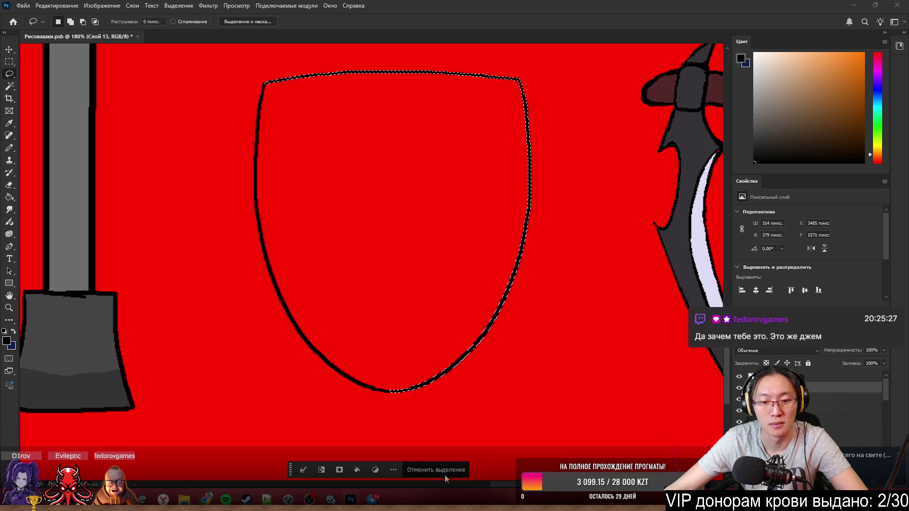
{"action": "left_click", "coordinate": [444, 473]}
{"action": "scroll", "coordinate": [417, 261], "scroll_direction": "down", "scroll_amount": 3}
{"action": "scroll", "coordinate": [436, 211], "scroll_direction": "up", "scroll_amount": 4}
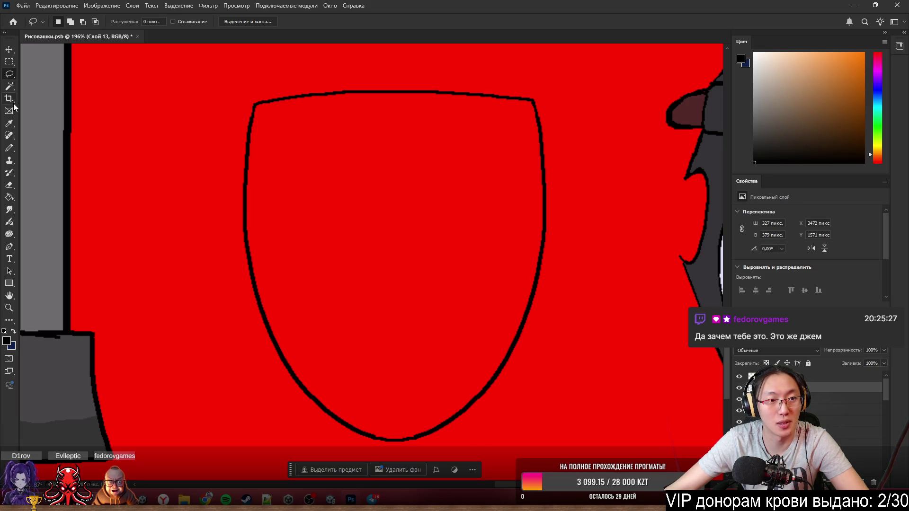
- Copy the shield outline to a new layer and scale it to about 90% inside the original
{"action": "key", "text": "m"}
{"action": "mouse_move", "coordinate": [220, 93]}
{"action": "left_mouse_down"}
{"action": "mouse_move", "coordinate": [371, 229]}
{"action": "mouse_move", "coordinate": [546, 418]}
{"action": "mouse_move", "coordinate": [558, 457]}
{"action": "left_mouse_up"}
{"action": "left_click", "coordinate": [251, 97]}
{"action": "mouse_move", "coordinate": [202, 75]}
{"action": "left_mouse_down"}
{"action": "mouse_move", "coordinate": [552, 382]}
{"action": "mouse_move", "coordinate": [603, 442]}
{"action": "left_mouse_up"}
{"action": "key", "text": "ctrl+j"}
{"action": "key", "text": "ctrl+t"}
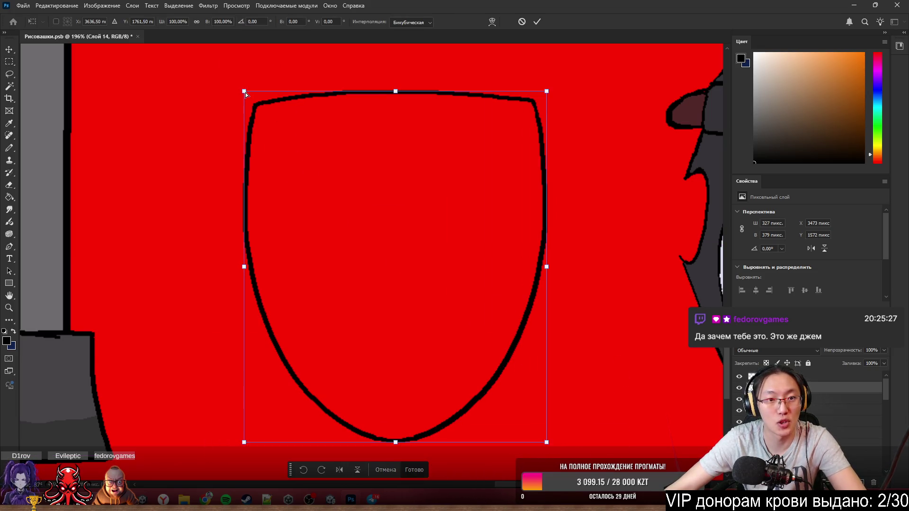
{"action": "left_click_drag", "start_coordinate": [245, 90], "coordinate": [257, 107]}
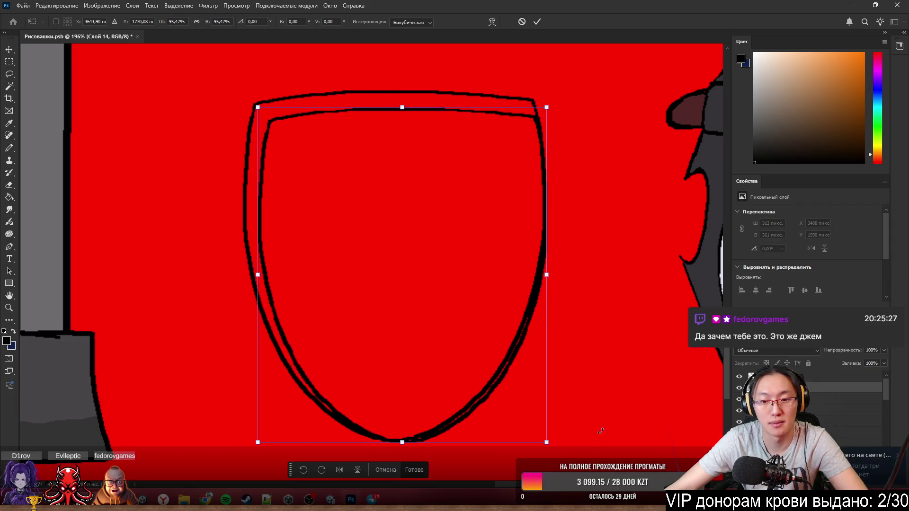
{"action": "left_click_drag", "start_coordinate": [547, 442], "coordinate": [529, 420]}
{"action": "key", "text": "Return"}
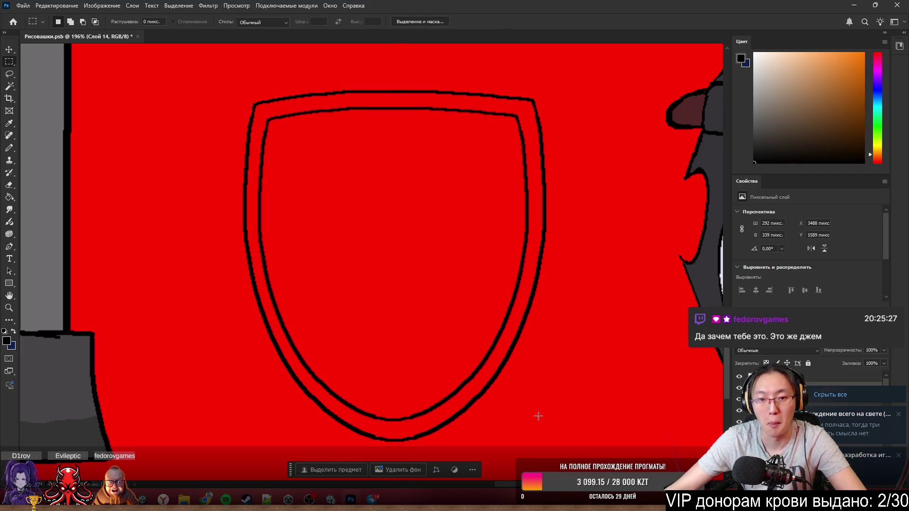
{"action": "scroll", "coordinate": [406, 291], "scroll_direction": "down", "scroll_amount": 3}
{"action": "scroll", "coordinate": [355, 290], "scroll_direction": "up", "scroll_amount": 4}
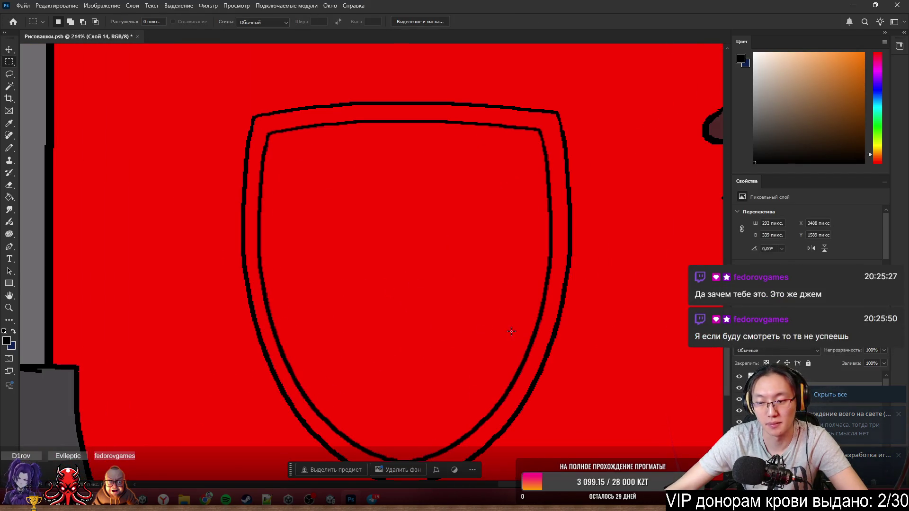
{"action": "scroll", "coordinate": [489, 298], "scroll_direction": "up", "scroll_amount": 2}
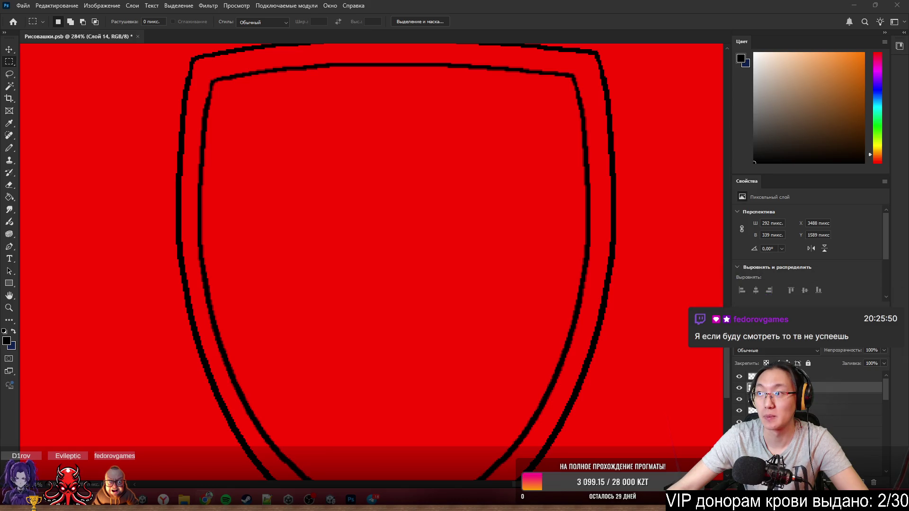
- Open the Siberian Game Jam site (sibgamejam.com) in Chrome
{"action": "left_click_drag", "start_coordinate": [590, 160], "coordinate": [485, 143]}
{"action": "type", "text": "siberian"}
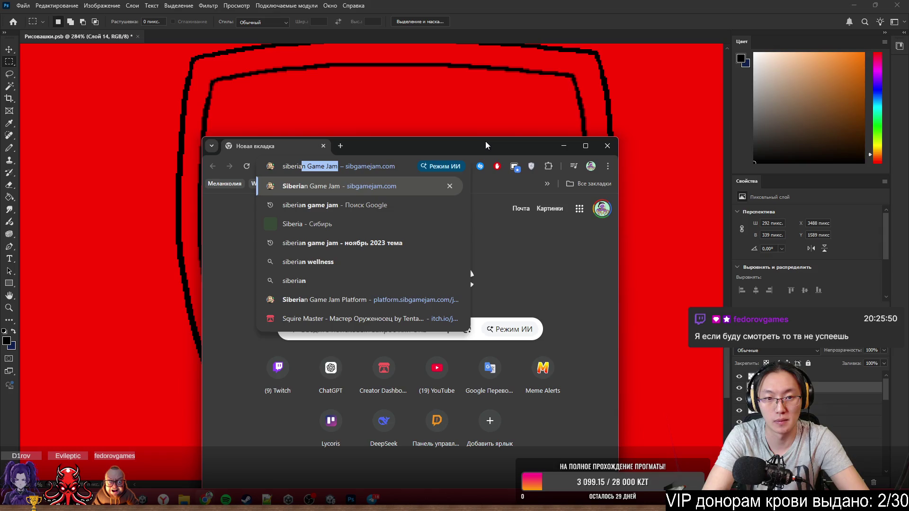
{"action": "key", "text": "Return"}
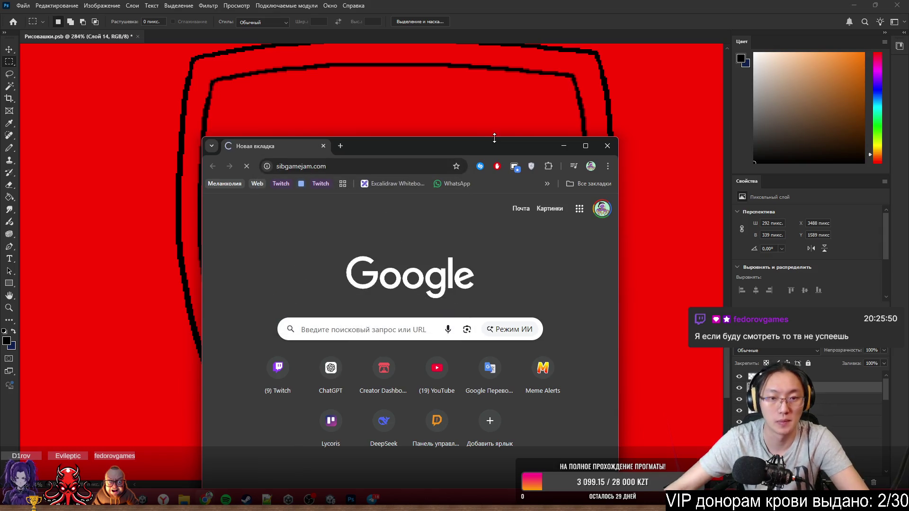
{"action": "left_click_drag", "start_coordinate": [485, 143], "coordinate": [492, 97]}
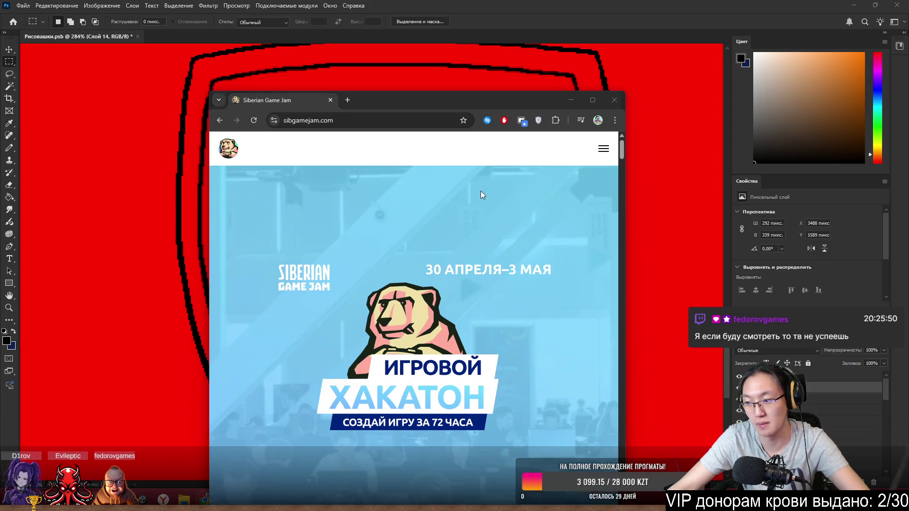
- Snip the bear logo with Win+Shift+S and close the browser window
{"action": "key", "text": "super+shift+s"}
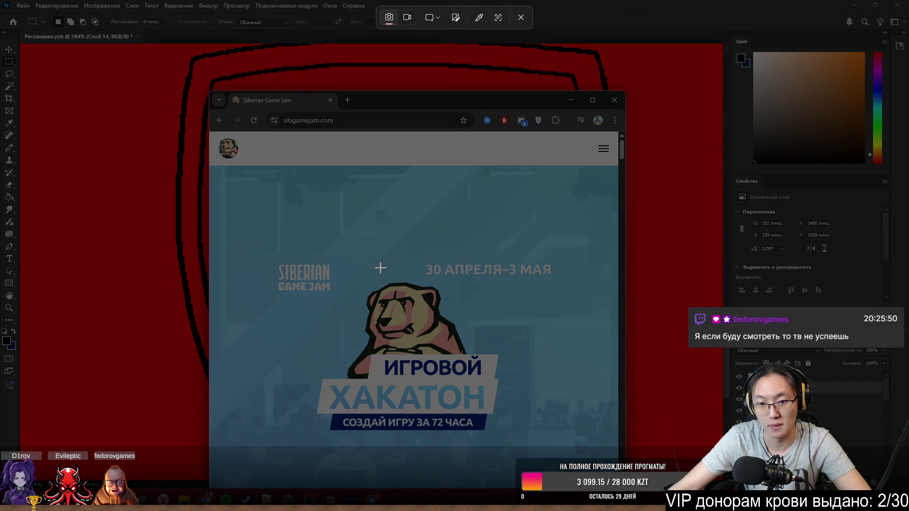
{"action": "mouse_move", "coordinate": [324, 266]}
{"action": "left_mouse_down"}
{"action": "mouse_move", "coordinate": [522, 402]}
{"action": "mouse_move", "coordinate": [518, 418]}
{"action": "left_mouse_up"}
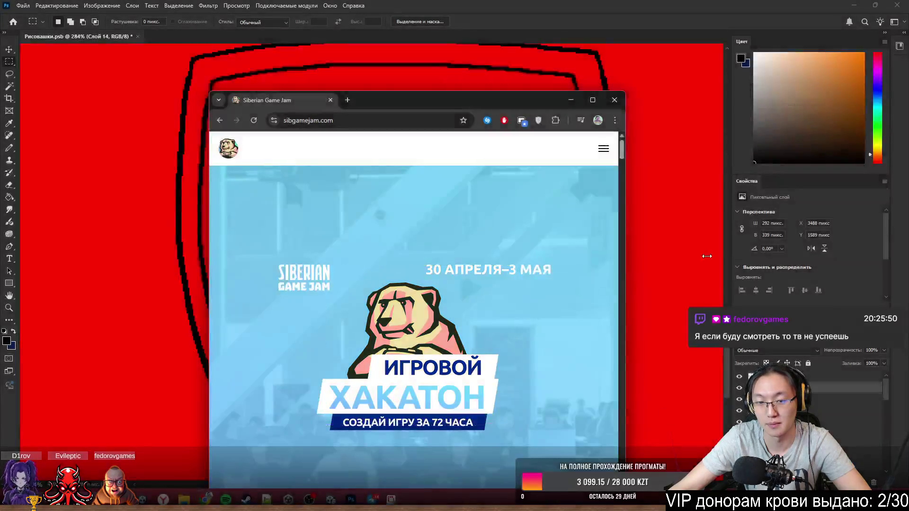
{"action": "left_click", "coordinate": [615, 100]}
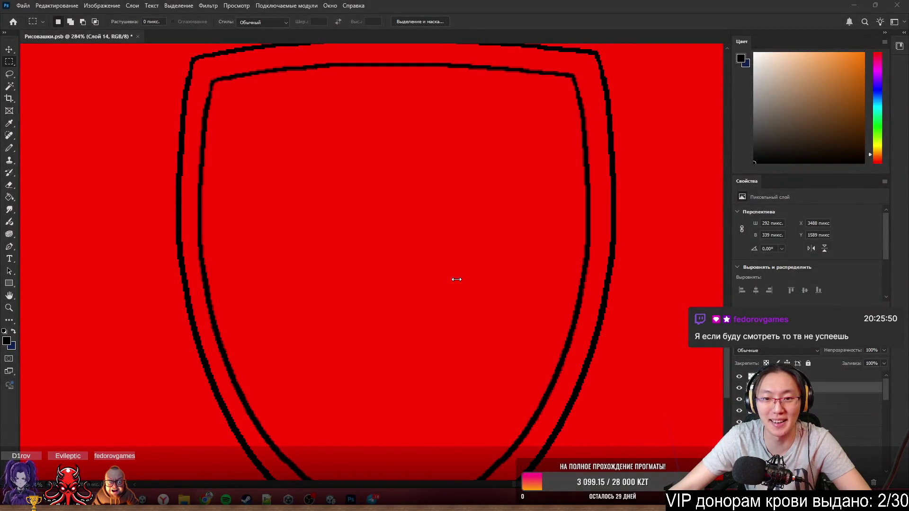
- Paste the captured bear image, place it over the shield, and send it beneath the shield outline
{"action": "key", "text": "ctrl+v"}
{"action": "scroll", "coordinate": [508, 279], "scroll_direction": "down", "scroll_amount": 3}
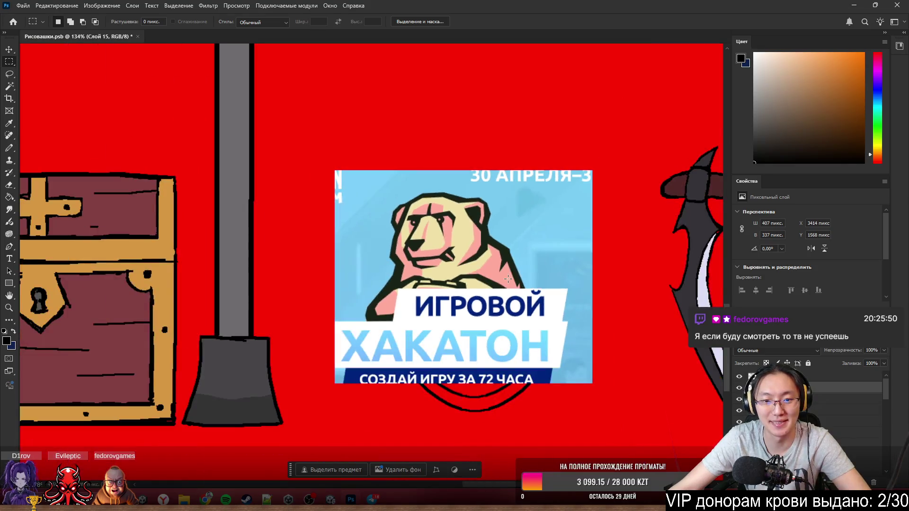
{"action": "mouse_move", "coordinate": [509, 261]}
{"action": "left_mouse_down"}
{"action": "mouse_move", "coordinate": [647, 319]}
{"action": "mouse_move", "coordinate": [553, 285]}
{"action": "left_mouse_up"}
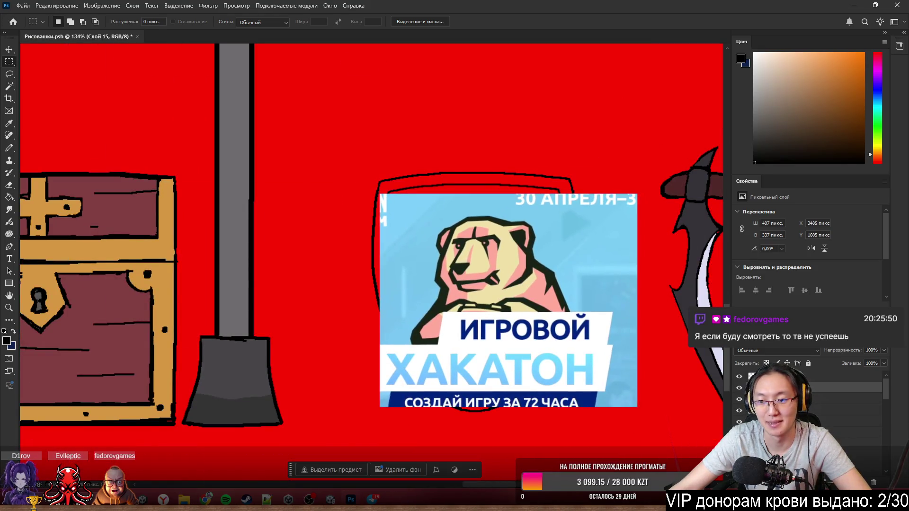
{"action": "key", "text": "ctrl+bracketleft"}
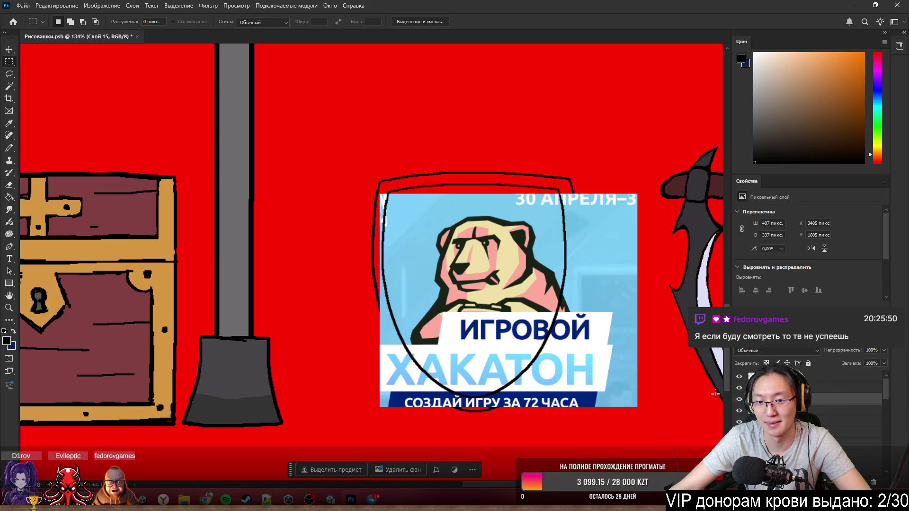
{"action": "scroll", "coordinate": [639, 279], "scroll_direction": "up", "scroll_amount": 3}
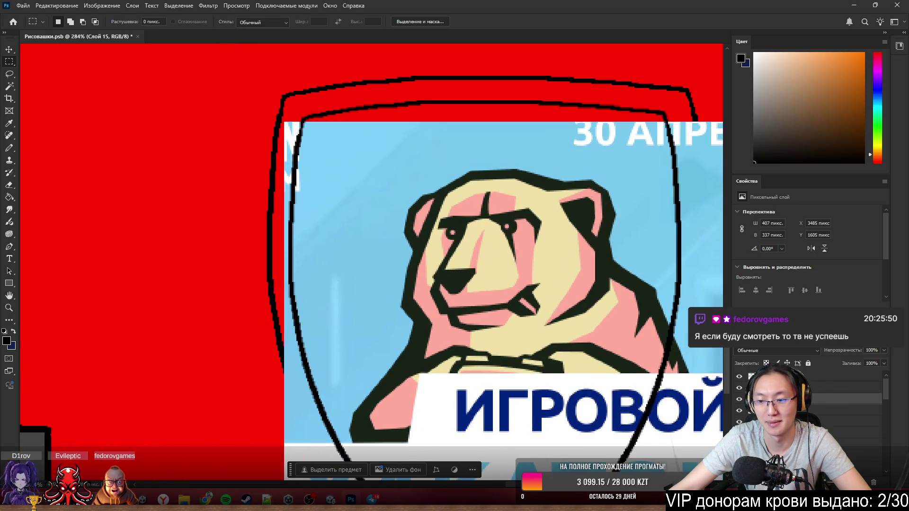
- Select the bear reference layer and nudge the picture up-left inside the shield
{"action": "left_click", "coordinate": [862, 410]}
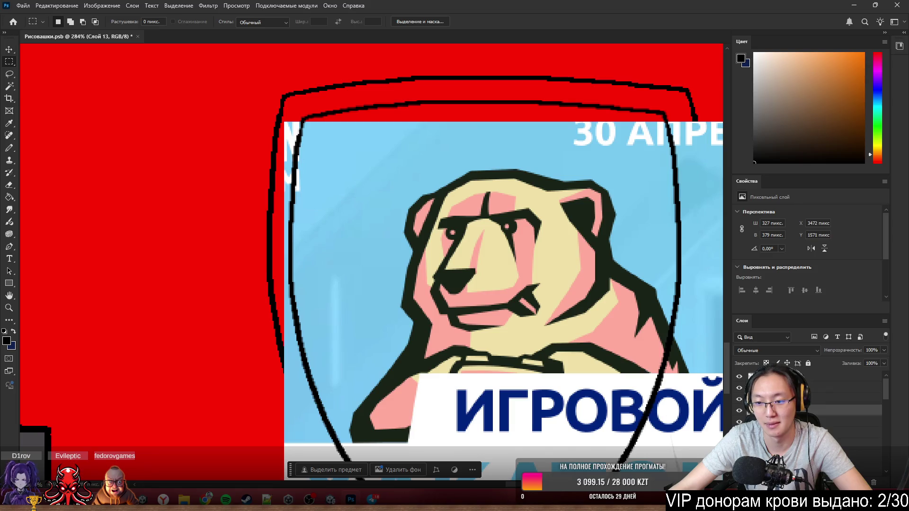
{"action": "left_click", "coordinate": [862, 376], "text": "ctrl"}
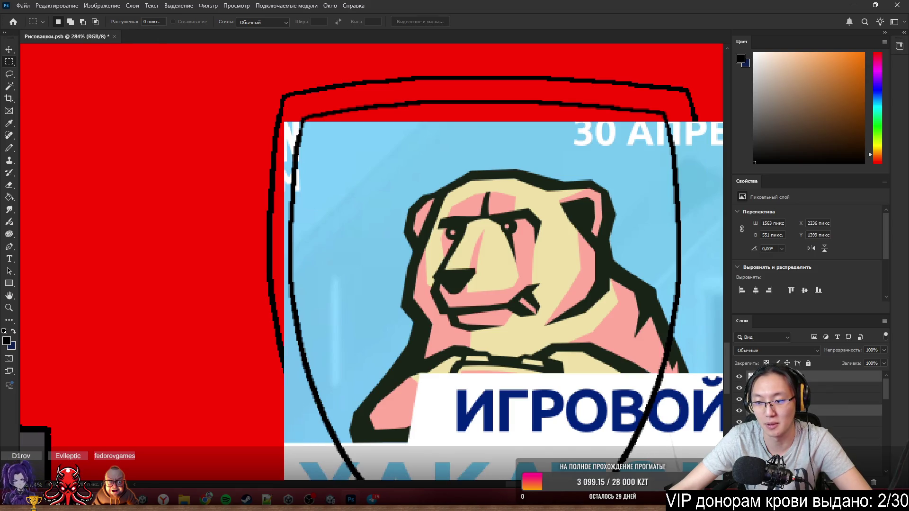
{"action": "left_click", "coordinate": [861, 388]}
{"action": "left_click", "coordinate": [862, 399]}
{"action": "scroll", "coordinate": [591, 308], "scroll_direction": "down", "scroll_amount": 3}
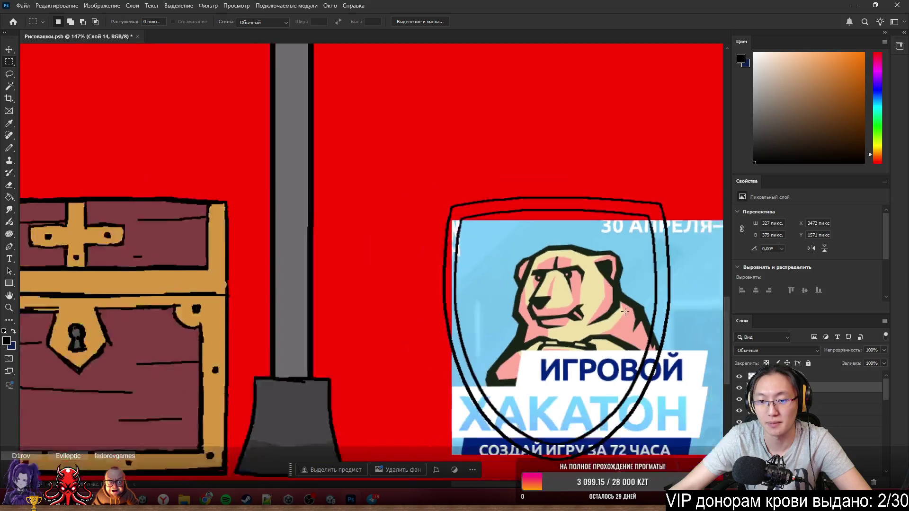
{"action": "scroll", "coordinate": [591, 308], "scroll_direction": "up", "scroll_amount": 2}
{"action": "left_click_drag", "start_coordinate": [591, 307], "coordinate": [584, 283]}
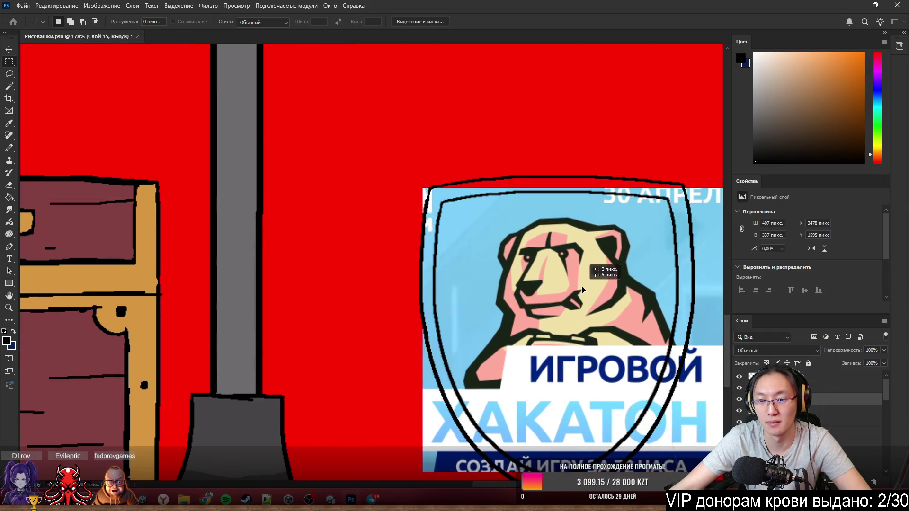
{"action": "scroll", "coordinate": [584, 283], "scroll_direction": "up", "scroll_amount": 5}
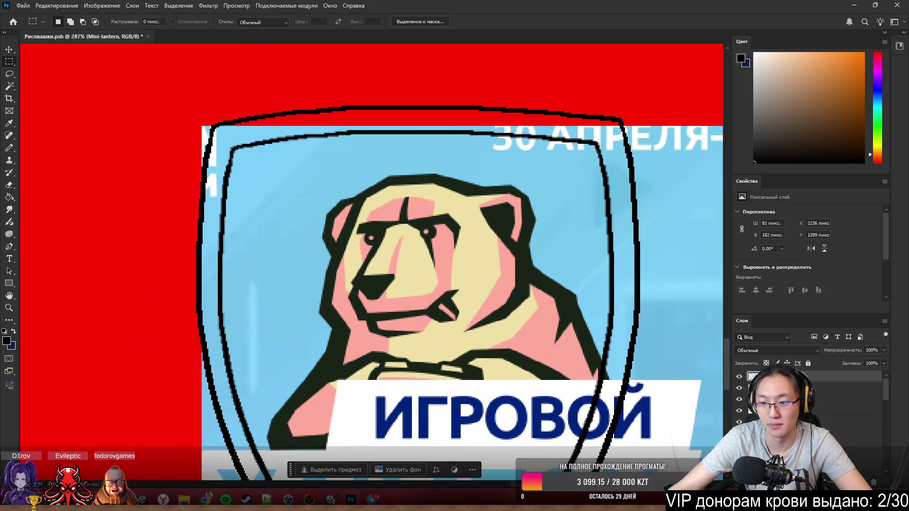
- Pick the Pencil on the shield drawing layer, then select the bear reference layer's opacity setting
{"action": "left_click", "coordinate": [742, 389]}
{"action": "key", "text": "b"}
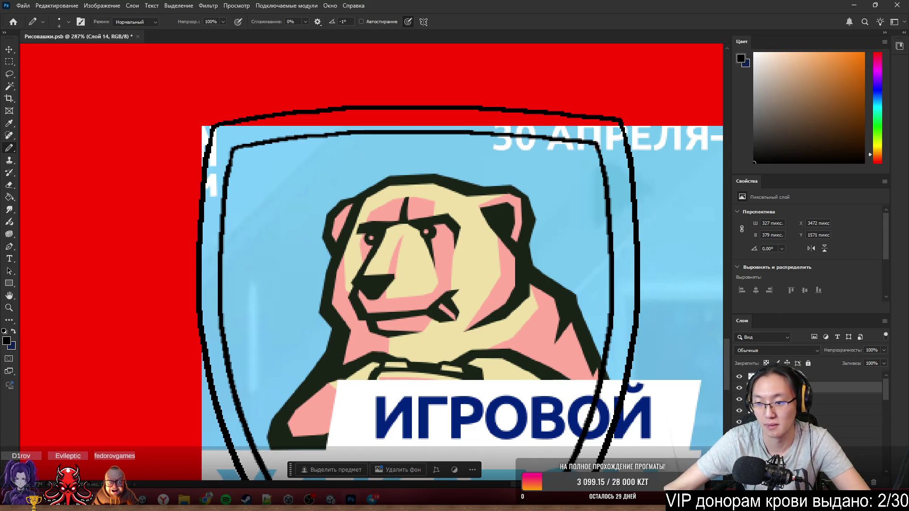
{"action": "left_click", "coordinate": [843, 399]}
{"action": "left_click", "coordinate": [884, 350]}
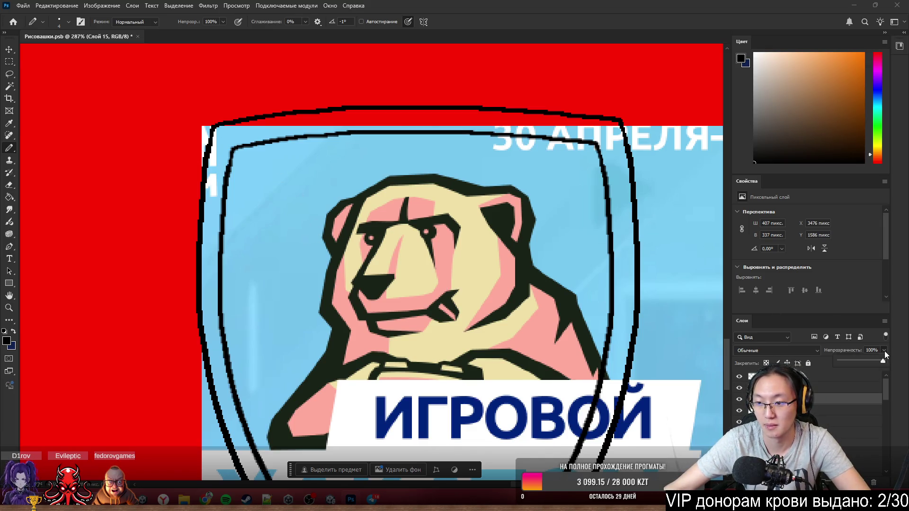
- Fade the bear reference to 27% opacity and begin tracing its head curve and arm line
{"action": "left_click", "coordinate": [851, 359]}
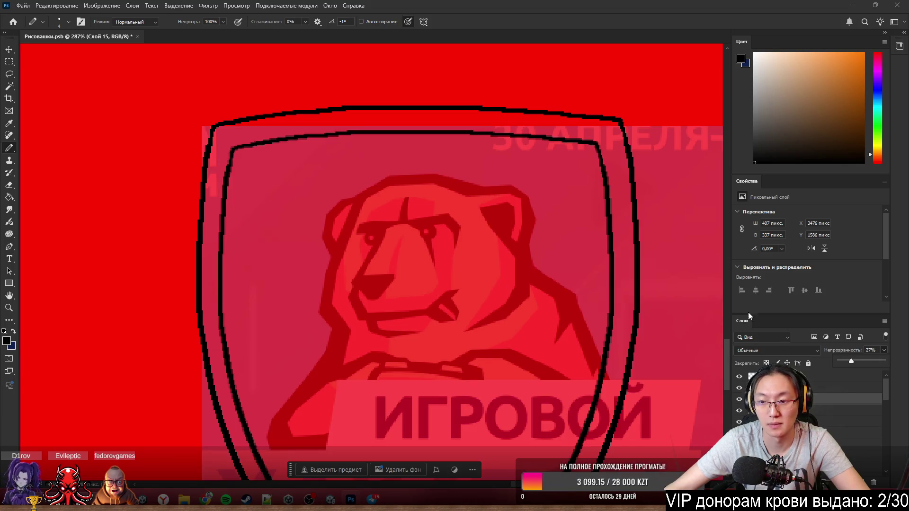
{"action": "left_click", "coordinate": [843, 388]}
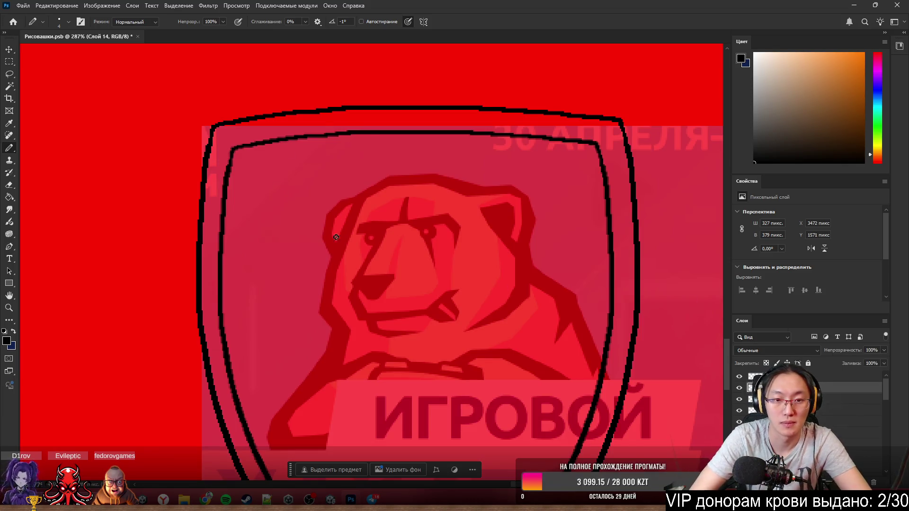
{"action": "mouse_move", "coordinate": [332, 213]}
{"action": "left_mouse_down"}
{"action": "mouse_move", "coordinate": [338, 209]}
{"action": "mouse_move", "coordinate": [338, 256]}
{"action": "mouse_move", "coordinate": [374, 197]}
{"action": "left_mouse_up"}
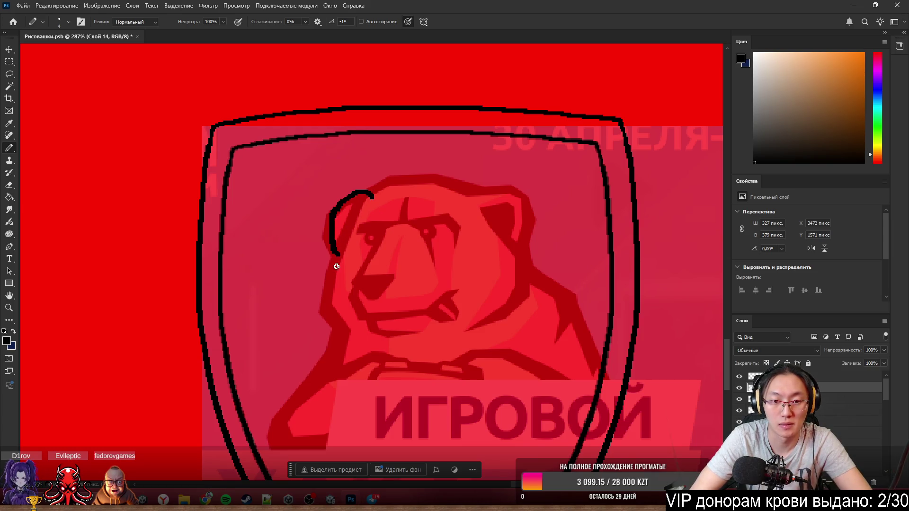
{"action": "mouse_move", "coordinate": [329, 302]}
{"action": "left_mouse_down"}
{"action": "mouse_move", "coordinate": [357, 197]}
{"action": "mouse_move", "coordinate": [398, 171]}
{"action": "mouse_move", "coordinate": [334, 314]}
{"action": "mouse_move", "coordinate": [343, 333]}
{"action": "mouse_move", "coordinate": [327, 374]}
{"action": "mouse_move", "coordinate": [286, 411]}
{"action": "mouse_move", "coordinate": [288, 441]}
{"action": "mouse_move", "coordinate": [317, 439]}
{"action": "mouse_move", "coordinate": [364, 410]}
{"action": "left_mouse_up"}
{"action": "left_click_drag", "start_coordinate": [327, 379], "coordinate": [382, 361]}
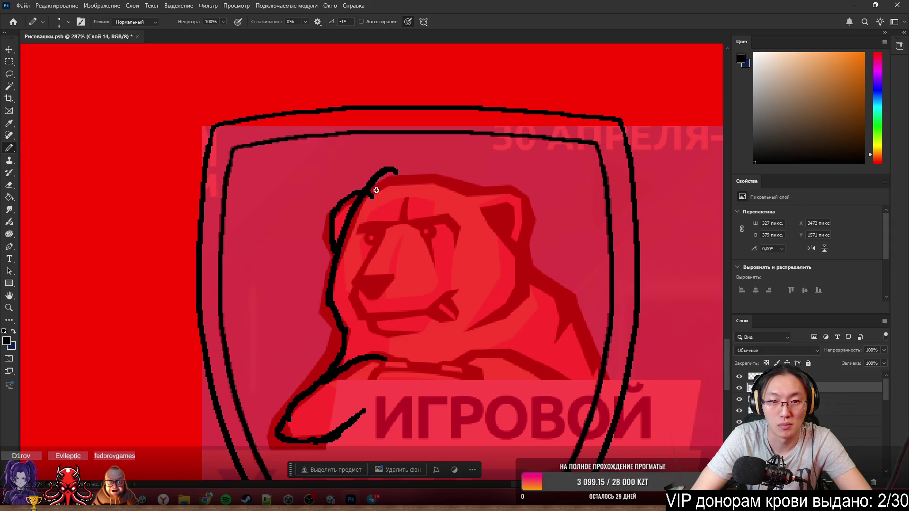
{"action": "mouse_move", "coordinate": [370, 194]}
{"action": "left_mouse_down"}
{"action": "mouse_move", "coordinate": [442, 183]}
{"action": "mouse_move", "coordinate": [552, 230]}
{"action": "left_mouse_up"}
{"action": "key", "text": "ctrl+z"}
{"action": "key", "text": "ctrl+z"}
- Outline the bear's ear and fill the inner ear and ear edge with black
{"action": "key", "text": "ctrl+z"}
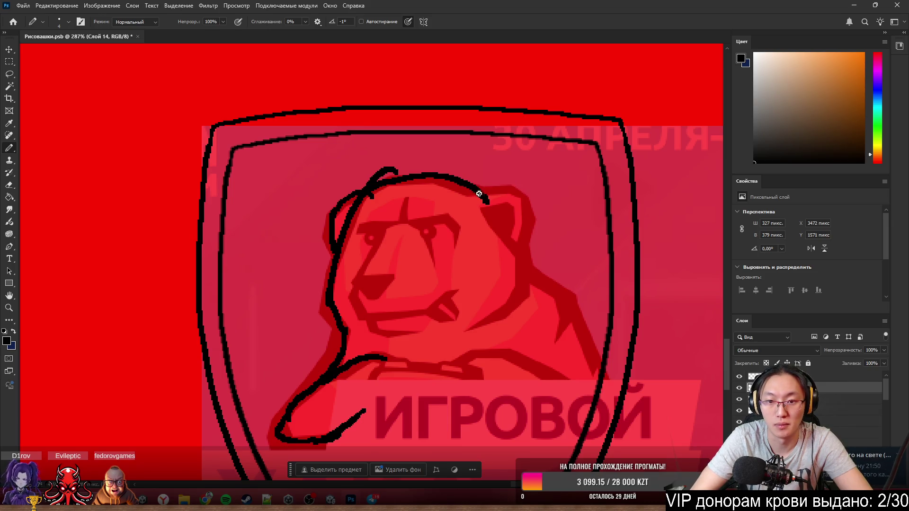
{"action": "mouse_move", "coordinate": [477, 185]}
{"action": "left_mouse_down"}
{"action": "mouse_move", "coordinate": [544, 234]}
{"action": "mouse_move", "coordinate": [543, 247]}
{"action": "left_mouse_up"}
{"action": "key", "text": "ctrl+z"}
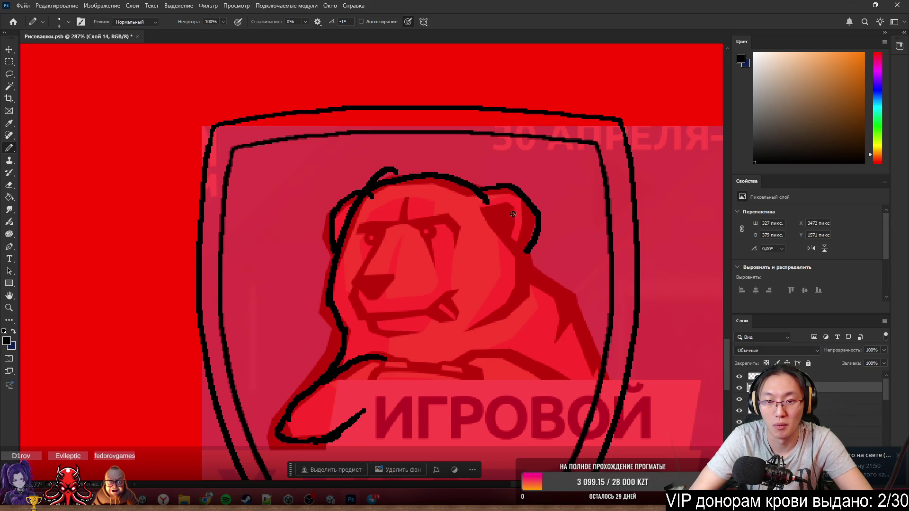
{"action": "mouse_move", "coordinate": [484, 209]}
{"action": "left_mouse_down"}
{"action": "mouse_move", "coordinate": [515, 259]}
{"action": "mouse_move", "coordinate": [505, 229]}
{"action": "mouse_move", "coordinate": [518, 260]}
{"action": "mouse_move", "coordinate": [495, 315]}
{"action": "mouse_move", "coordinate": [481, 320]}
{"action": "mouse_move", "coordinate": [525, 266]}
{"action": "mouse_move", "coordinate": [529, 282]}
{"action": "left_mouse_up"}
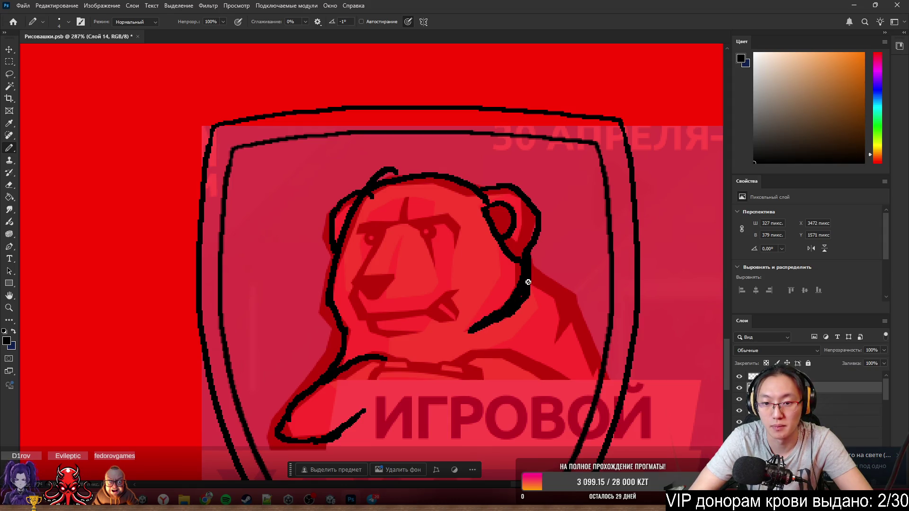
{"action": "mouse_move", "coordinate": [525, 231]}
{"action": "left_mouse_down"}
{"action": "mouse_move", "coordinate": [513, 244]}
{"action": "mouse_move", "coordinate": [495, 218]}
{"action": "mouse_move", "coordinate": [505, 212]}
{"action": "left_mouse_up"}
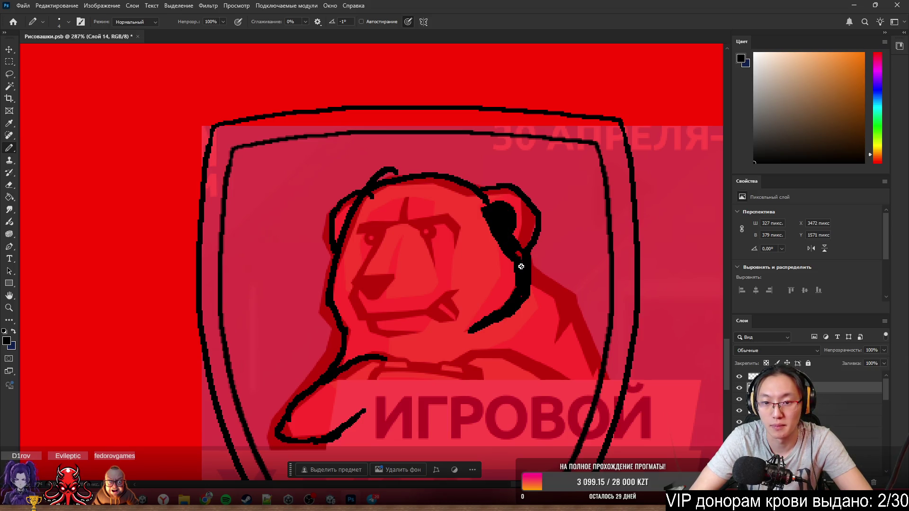
{"action": "mouse_move", "coordinate": [528, 251]}
{"action": "left_mouse_down"}
{"action": "mouse_move", "coordinate": [525, 217]}
{"action": "mouse_move", "coordinate": [525, 232]}
{"action": "left_mouse_up"}
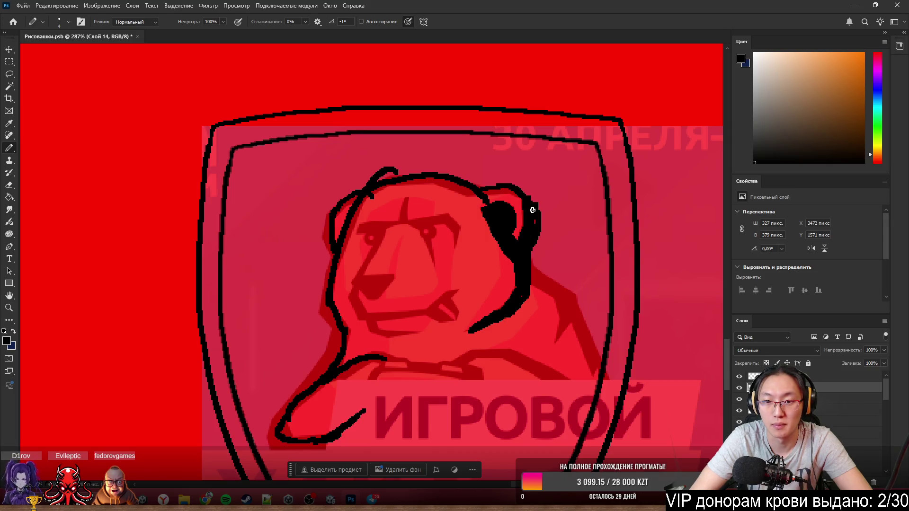
- Erase the stray loop above the head, then thicken the head-top and left-side outlines
{"action": "key", "text": "e"}
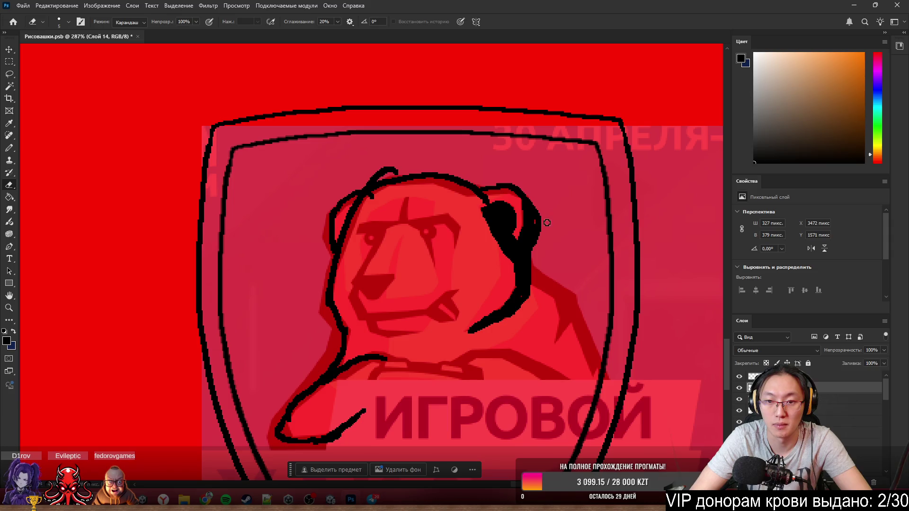
{"action": "key", "text": "b"}
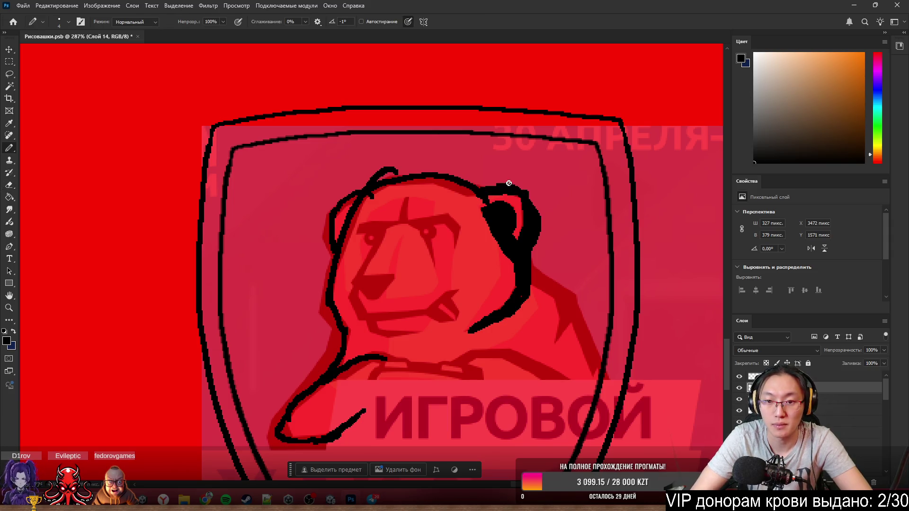
{"action": "key", "text": "e"}
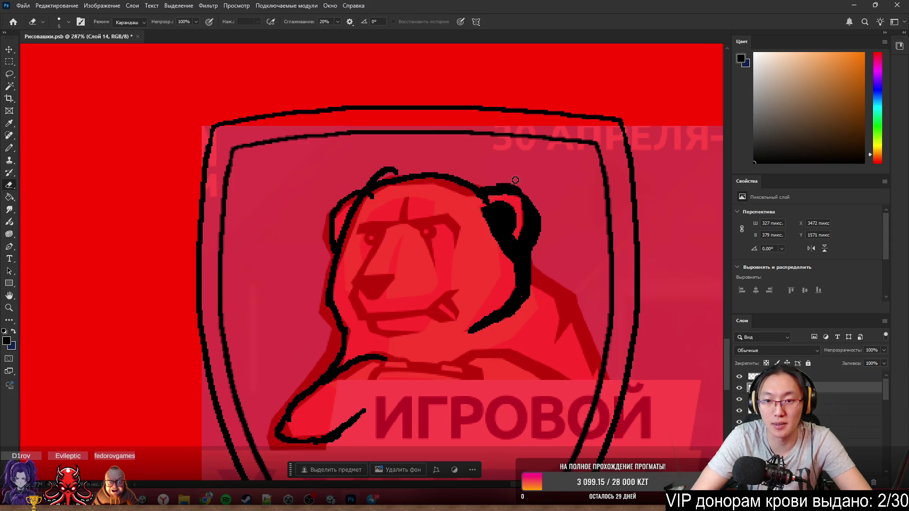
{"action": "key", "text": "b"}
{"action": "key", "text": "e"}
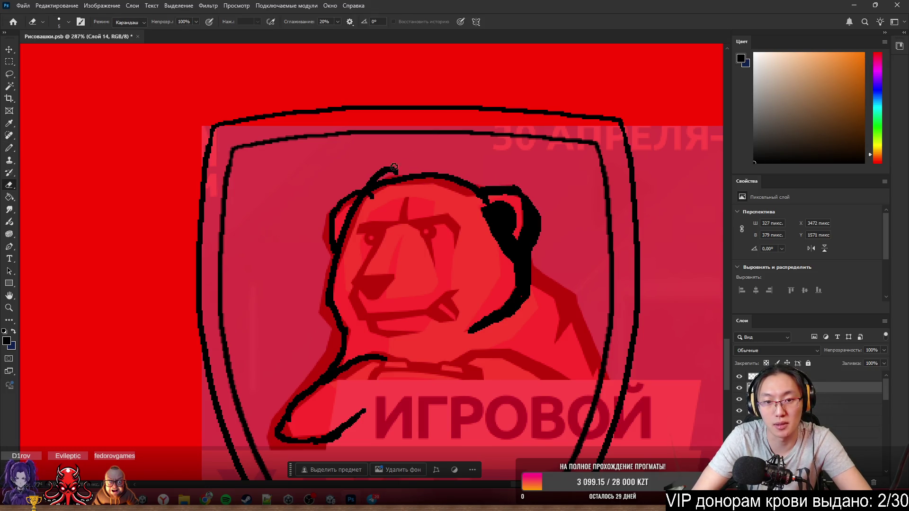
{"action": "mouse_move", "coordinate": [406, 166]}
{"action": "left_mouse_down"}
{"action": "mouse_move", "coordinate": [394, 175]}
{"action": "mouse_move", "coordinate": [446, 183]}
{"action": "left_mouse_up"}
{"action": "key", "text": "b"}
{"action": "mouse_move", "coordinate": [379, 181]}
{"action": "left_mouse_down"}
{"action": "mouse_move", "coordinate": [465, 188]}
{"action": "mouse_move", "coordinate": [458, 192]}
{"action": "mouse_move", "coordinate": [450, 162]}
{"action": "mouse_move", "coordinate": [371, 192]}
{"action": "mouse_move", "coordinate": [344, 238]}
{"action": "mouse_move", "coordinate": [381, 200]}
{"action": "left_mouse_up"}
{"action": "key", "text": "e"}
{"action": "key", "text": "b"}
{"action": "mouse_move", "coordinate": [340, 236]}
{"action": "left_mouse_down"}
{"action": "mouse_move", "coordinate": [319, 371]}
{"action": "mouse_move", "coordinate": [274, 436]}
{"action": "mouse_move", "coordinate": [319, 387]}
{"action": "mouse_move", "coordinate": [369, 354]}
{"action": "left_mouse_up"}
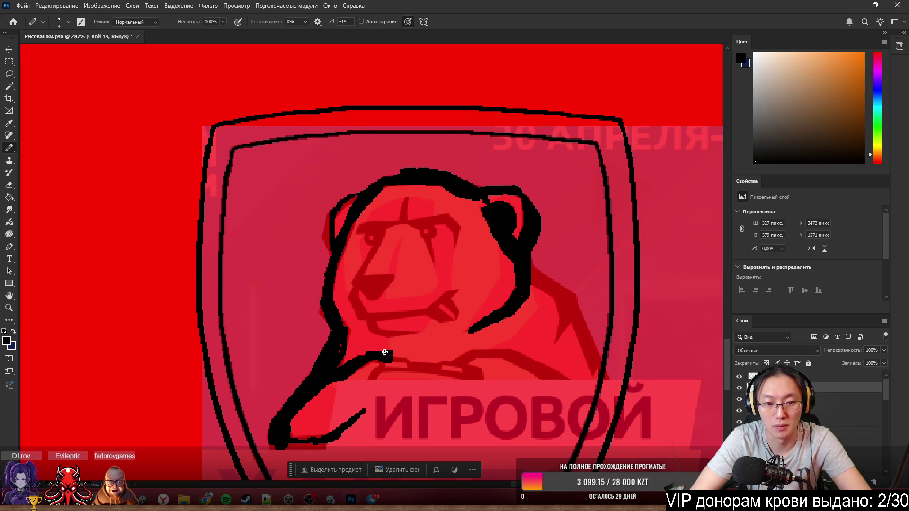
- Pencil the bear's cheek line, snout-to-eye line and a line beside the eye, undoing a stray mark
{"action": "mouse_move", "coordinate": [356, 290]}
{"action": "left_mouse_down"}
{"action": "mouse_move", "coordinate": [363, 317]}
{"action": "mouse_move", "coordinate": [368, 290]}
{"action": "mouse_move", "coordinate": [388, 285]}
{"action": "left_mouse_up"}
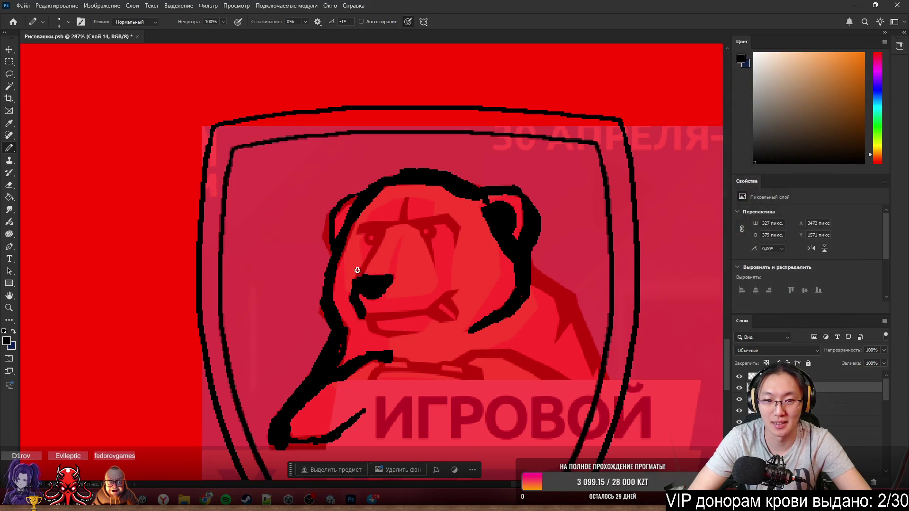
{"action": "mouse_move", "coordinate": [357, 270]}
{"action": "left_mouse_down"}
{"action": "mouse_move", "coordinate": [379, 247]}
{"action": "mouse_move", "coordinate": [372, 227]}
{"action": "mouse_move", "coordinate": [406, 219]}
{"action": "mouse_move", "coordinate": [406, 203]}
{"action": "mouse_move", "coordinate": [419, 230]}
{"action": "left_mouse_up"}
{"action": "key", "text": "ctrl+z"}
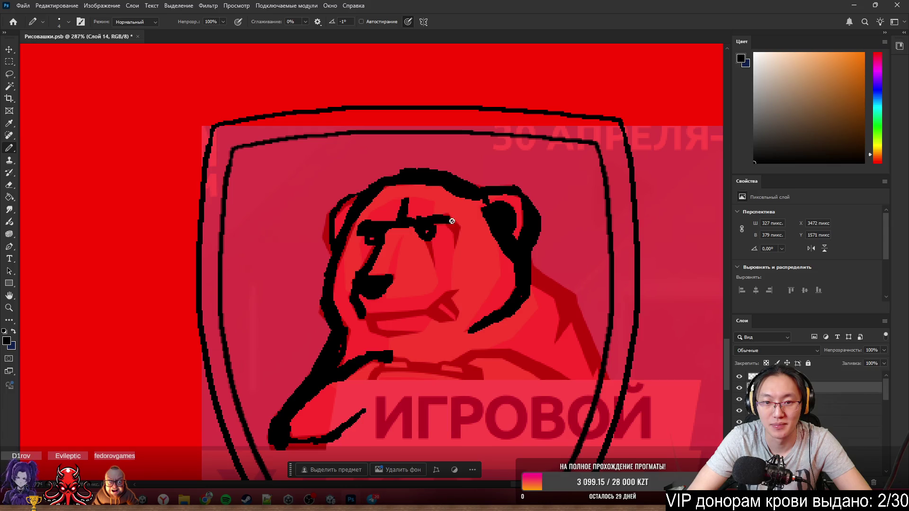
{"action": "mouse_move", "coordinate": [453, 220]}
{"action": "left_mouse_down"}
{"action": "mouse_move", "coordinate": [454, 253]}
{"action": "mouse_move", "coordinate": [436, 267]}
{"action": "left_mouse_up"}
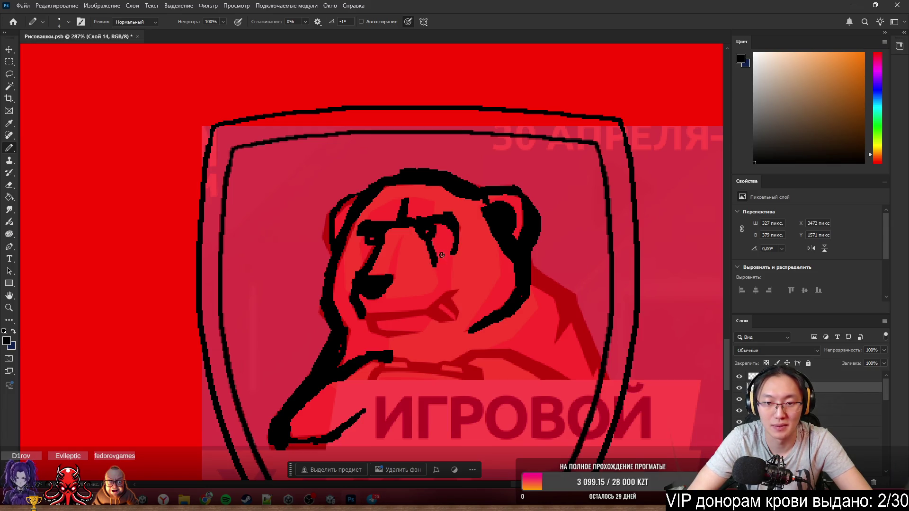
{"action": "key", "text": "e"}
{"action": "key", "text": "b"}
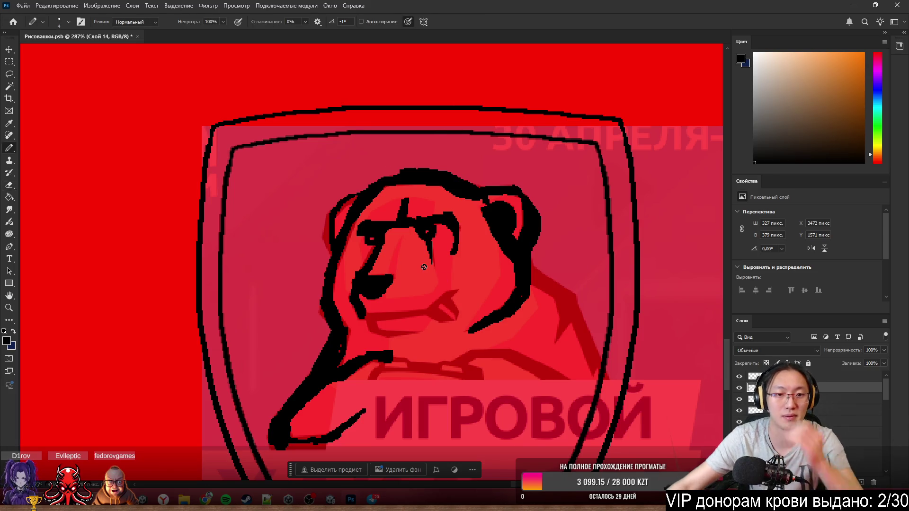
{"action": "scroll", "coordinate": [380, 183], "scroll_direction": "down", "scroll_amount": 3}
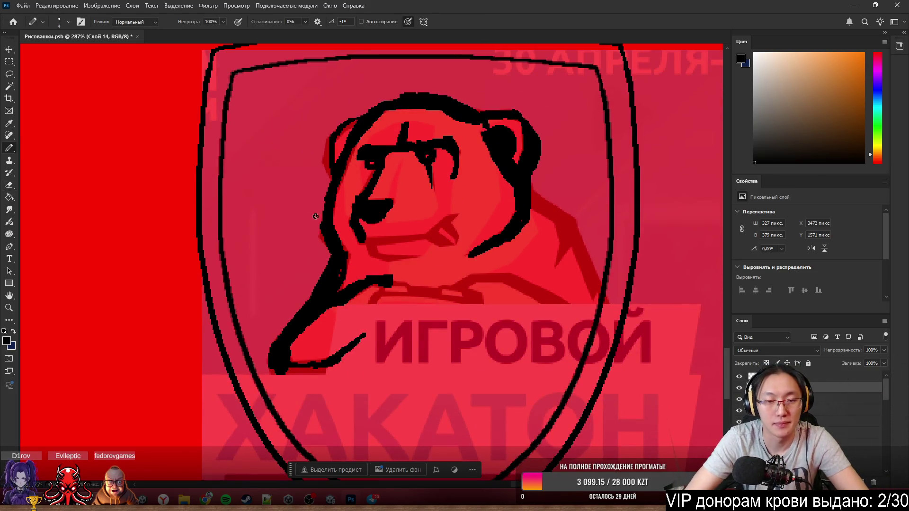
- Thicken the left ear outline and draw the bear's right side line down toward the shield
{"action": "mouse_move", "coordinate": [326, 138]}
{"action": "left_mouse_down"}
{"action": "mouse_move", "coordinate": [327, 155]}
{"action": "mouse_move", "coordinate": [346, 123]}
{"action": "left_mouse_up"}
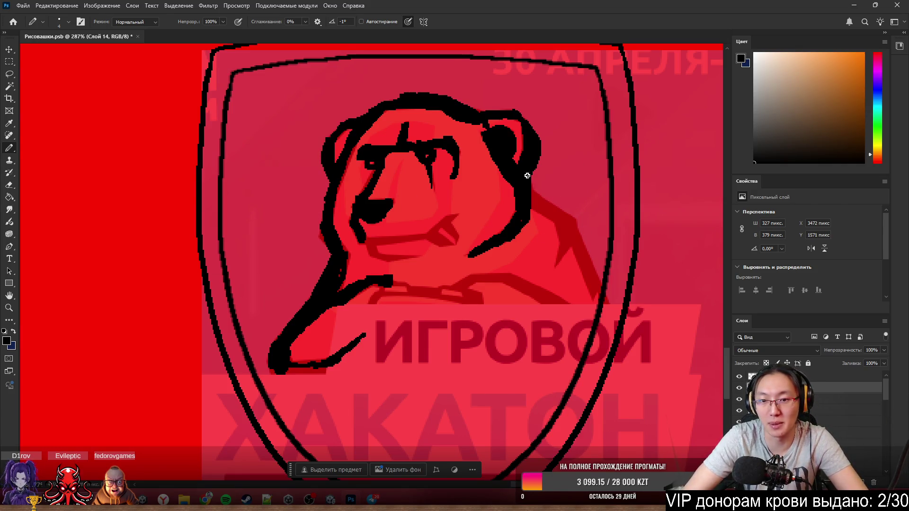
{"action": "left_click_drag", "start_coordinate": [528, 180], "coordinate": [571, 222]}
{"action": "key", "text": "e"}
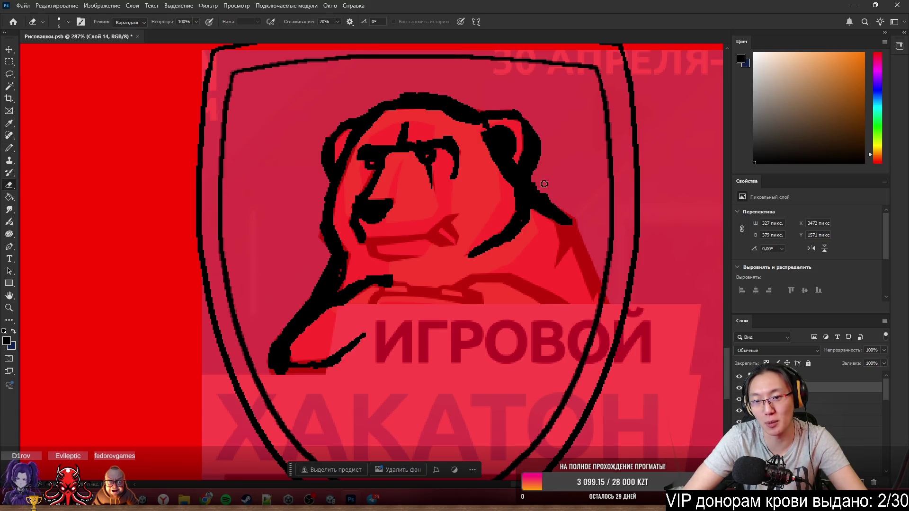
{"action": "key", "text": "b"}
{"action": "mouse_move", "coordinate": [572, 229]}
{"action": "left_mouse_down"}
{"action": "mouse_move", "coordinate": [553, 260]}
{"action": "mouse_move", "coordinate": [580, 231]}
{"action": "mouse_move", "coordinate": [587, 273]}
{"action": "mouse_move", "coordinate": [575, 241]}
{"action": "mouse_move", "coordinate": [608, 310]}
{"action": "mouse_move", "coordinate": [588, 259]}
{"action": "mouse_move", "coordinate": [601, 290]}
{"action": "mouse_move", "coordinate": [550, 299]}
{"action": "mouse_move", "coordinate": [591, 316]}
{"action": "mouse_move", "coordinate": [610, 302]}
{"action": "mouse_move", "coordinate": [599, 339]}
{"action": "mouse_move", "coordinate": [602, 290]}
{"action": "mouse_move", "coordinate": [597, 341]}
{"action": "left_mouse_up"}
{"action": "key", "text": "e"}
{"action": "key", "text": "b"}
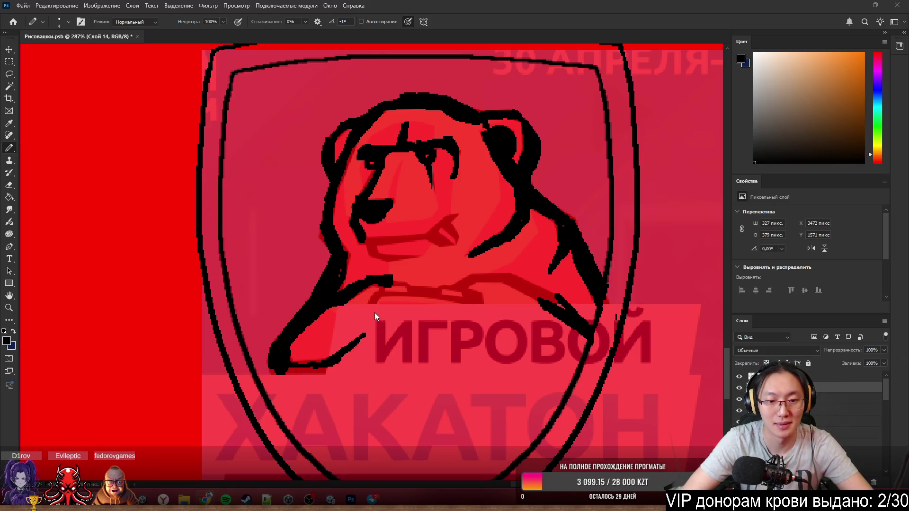
- Ink both paws, the underside of the right arm, and the body line down the shield
{"action": "mouse_move", "coordinate": [378, 289]}
{"action": "left_mouse_down"}
{"action": "mouse_move", "coordinate": [372, 323]}
{"action": "mouse_move", "coordinate": [381, 342]}
{"action": "mouse_move", "coordinate": [476, 337]}
{"action": "mouse_move", "coordinate": [488, 350]}
{"action": "mouse_move", "coordinate": [476, 303]}
{"action": "mouse_move", "coordinate": [384, 288]}
{"action": "mouse_move", "coordinate": [420, 299]}
{"action": "left_mouse_up"}
{"action": "left_click_drag", "start_coordinate": [391, 339], "coordinate": [450, 342]}
{"action": "mouse_move", "coordinate": [455, 290]}
{"action": "left_mouse_down"}
{"action": "mouse_move", "coordinate": [486, 280]}
{"action": "mouse_move", "coordinate": [562, 310]}
{"action": "left_mouse_up"}
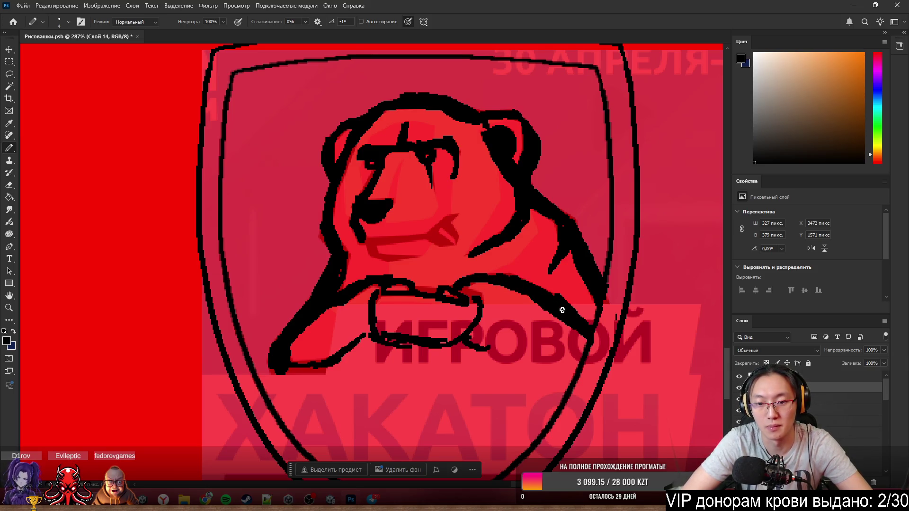
{"action": "left_click_drag", "start_coordinate": [491, 352], "coordinate": [585, 354]}
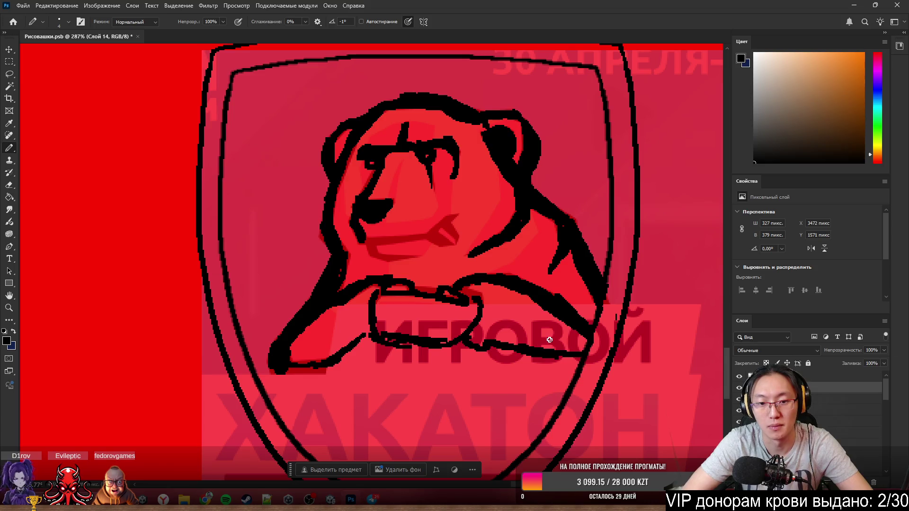
{"action": "mouse_move", "coordinate": [306, 372]}
{"action": "left_mouse_down"}
{"action": "mouse_move", "coordinate": [337, 367]}
{"action": "mouse_move", "coordinate": [330, 457]}
{"action": "left_mouse_up"}
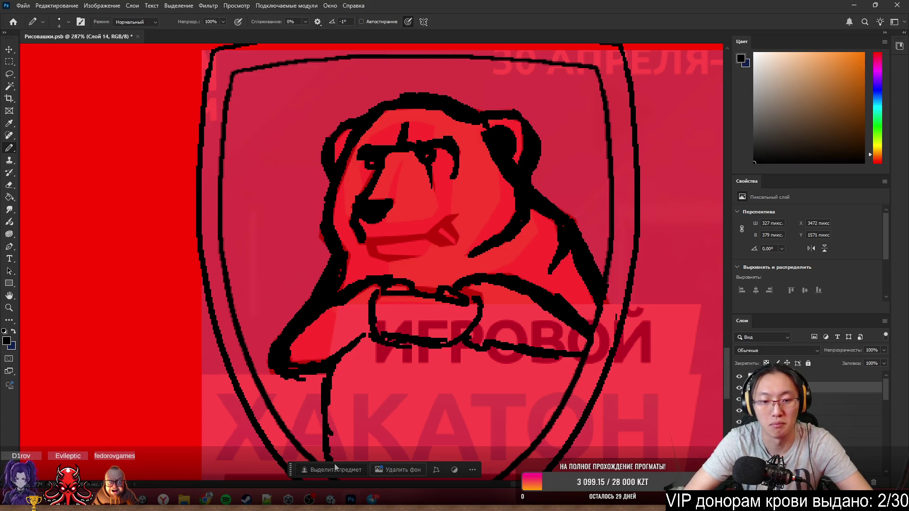
{"action": "scroll", "coordinate": [516, 200], "scroll_direction": "down", "scroll_amount": 3}
{"action": "scroll", "coordinate": [516, 200], "scroll_direction": "up", "scroll_amount": 3}
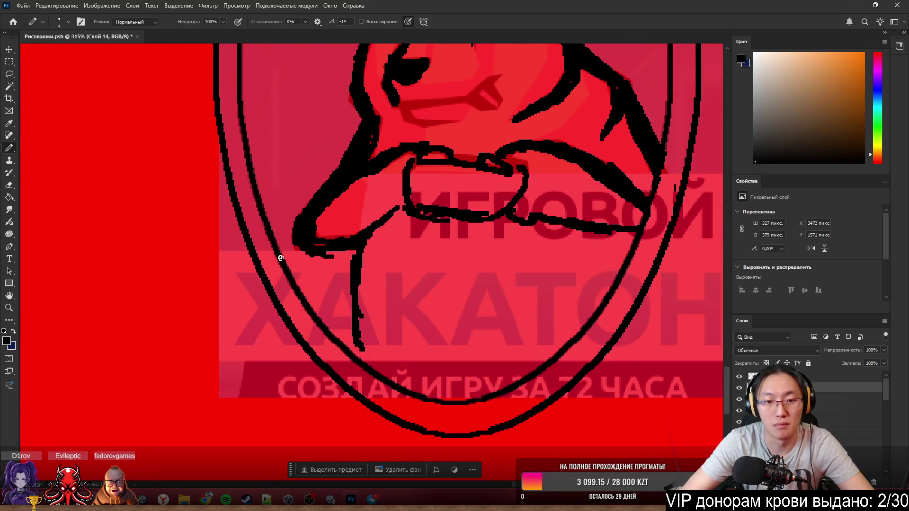
{"action": "left_click_drag", "start_coordinate": [358, 321], "coordinate": [365, 361]}
- Erase the stray black edge at the paw and thicken the paw's upper-right outline
{"action": "key", "text": "e"}
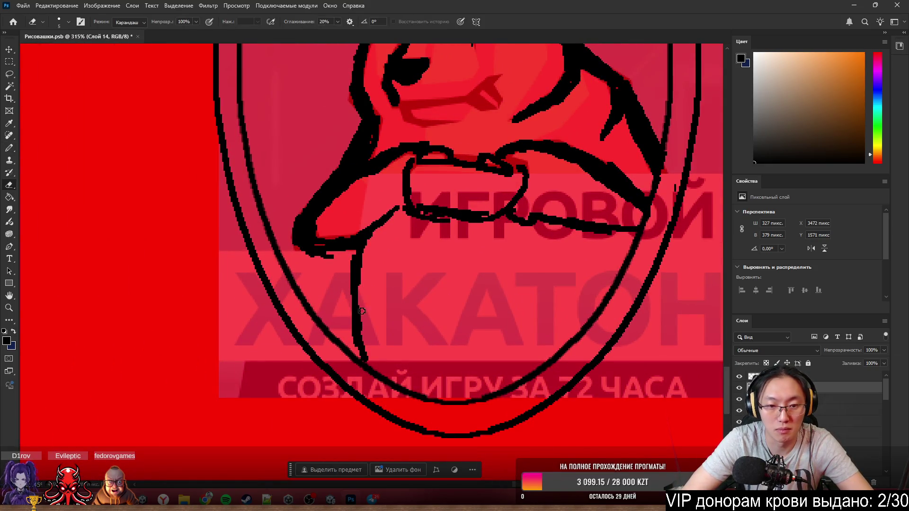
{"action": "key", "text": "b"}
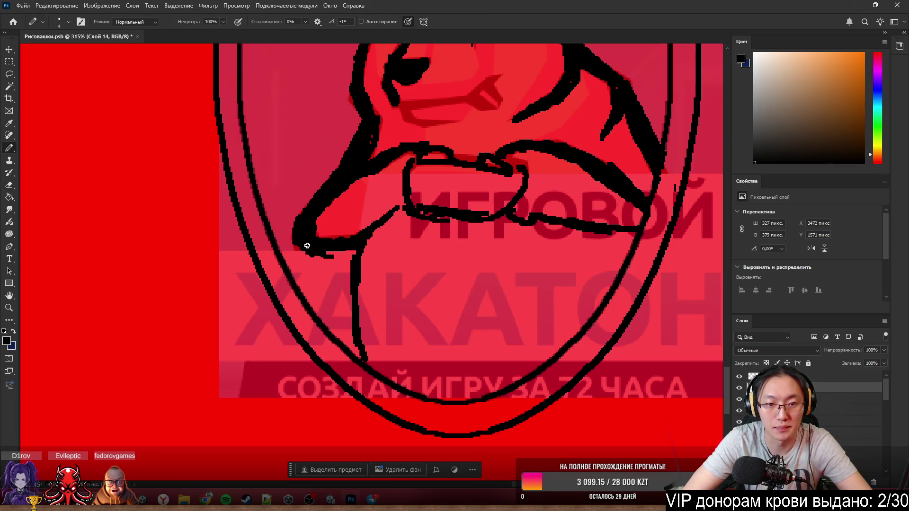
{"action": "key", "text": "e"}
{"action": "mouse_move", "coordinate": [307, 246]}
{"action": "left_mouse_down"}
{"action": "mouse_move", "coordinate": [328, 252]}
{"action": "mouse_move", "coordinate": [291, 239]}
{"action": "mouse_move", "coordinate": [296, 256]}
{"action": "mouse_move", "coordinate": [301, 220]}
{"action": "mouse_move", "coordinate": [297, 239]}
{"action": "mouse_move", "coordinate": [324, 252]}
{"action": "left_mouse_up"}
{"action": "key", "text": "b"}
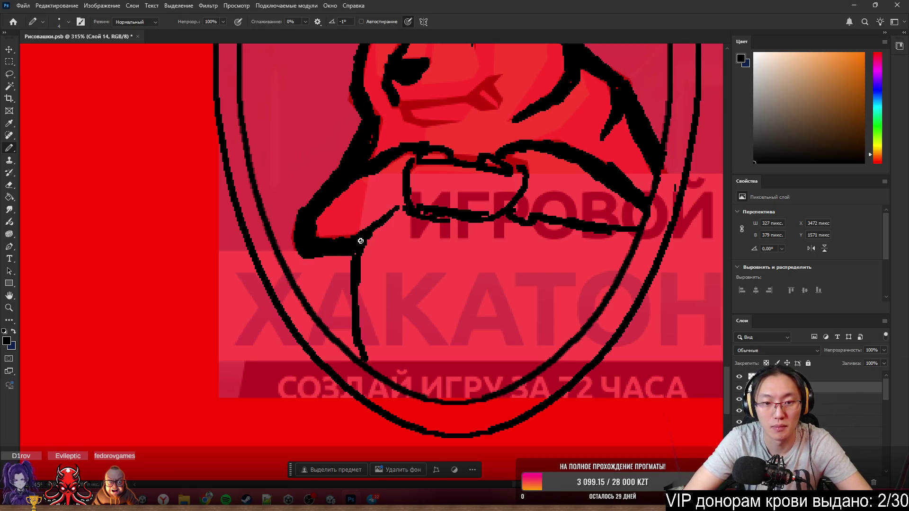
{"action": "left_click_drag", "start_coordinate": [371, 239], "coordinate": [402, 205]}
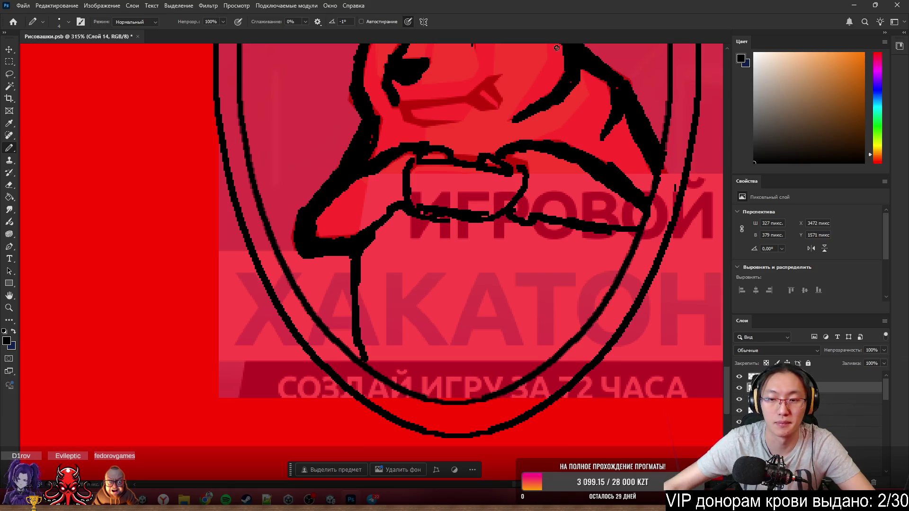
{"action": "scroll", "coordinate": [557, 48], "scroll_direction": "down", "scroll_amount": 5}
- Pencil the bear's lower lip and chin lines
{"action": "scroll", "coordinate": [553, 135], "scroll_direction": "up", "scroll_amount": 3}
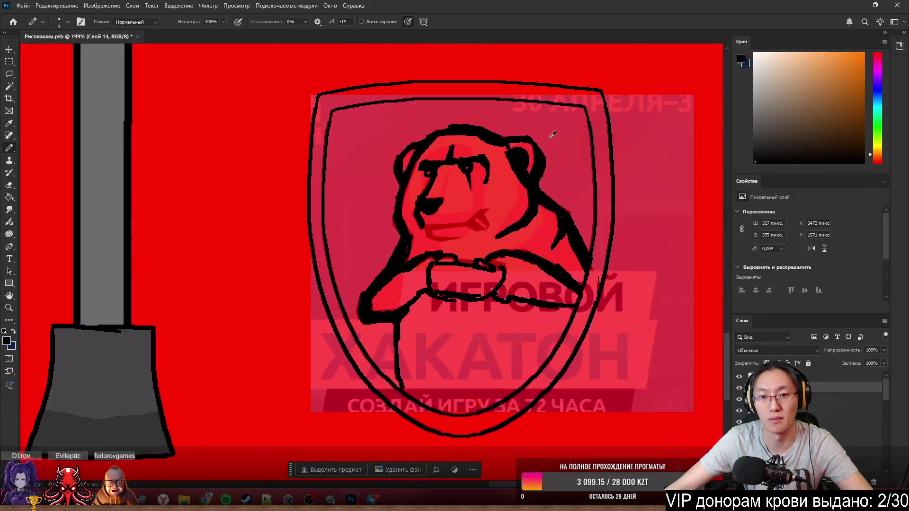
{"action": "scroll", "coordinate": [553, 135], "scroll_direction": "up", "scroll_amount": 2}
{"action": "scroll", "coordinate": [519, 260], "scroll_direction": "up", "scroll_amount": 1}
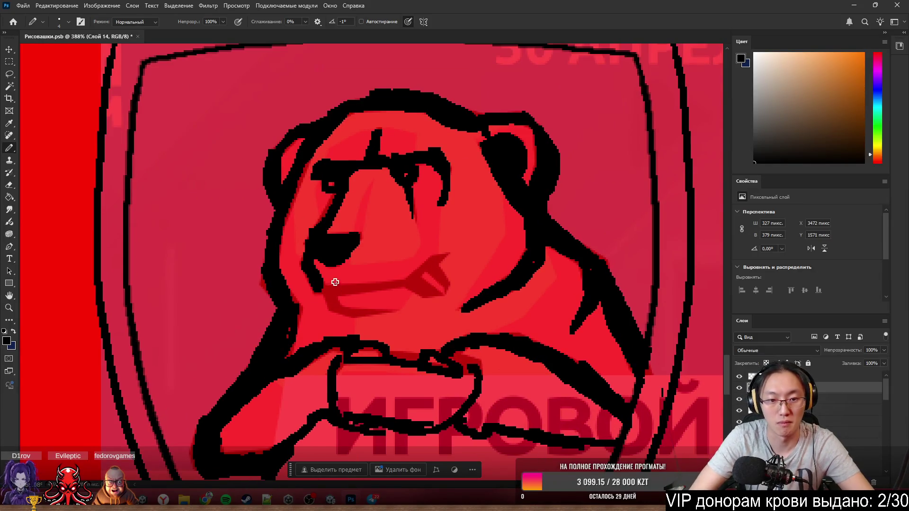
{"action": "mouse_move", "coordinate": [335, 282]}
{"action": "left_mouse_down"}
{"action": "mouse_move", "coordinate": [426, 290]}
{"action": "mouse_move", "coordinate": [436, 258]}
{"action": "mouse_move", "coordinate": [410, 274]}
{"action": "mouse_move", "coordinate": [441, 284]}
{"action": "mouse_move", "coordinate": [432, 304]}
{"action": "left_mouse_up"}
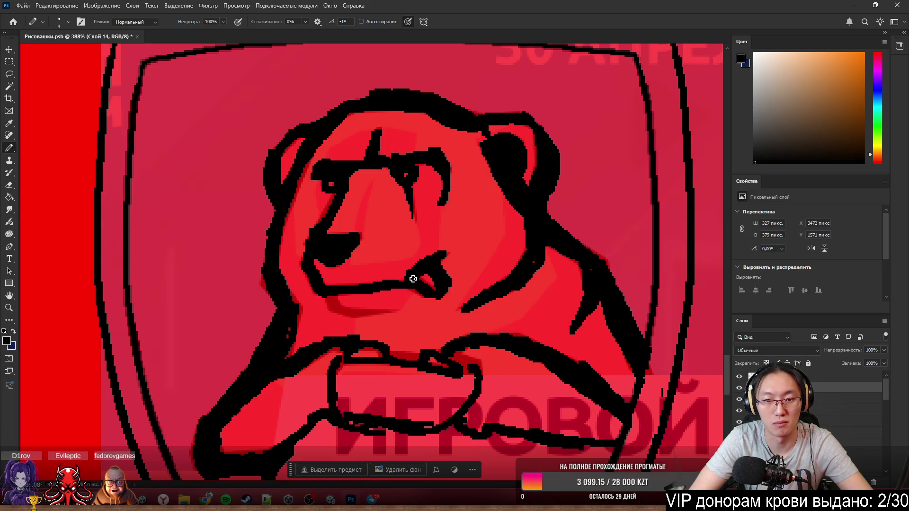
{"action": "mouse_move", "coordinate": [331, 295]}
{"action": "left_mouse_down"}
{"action": "mouse_move", "coordinate": [326, 303]}
{"action": "mouse_move", "coordinate": [357, 312]}
{"action": "mouse_move", "coordinate": [404, 313]}
{"action": "left_mouse_up"}
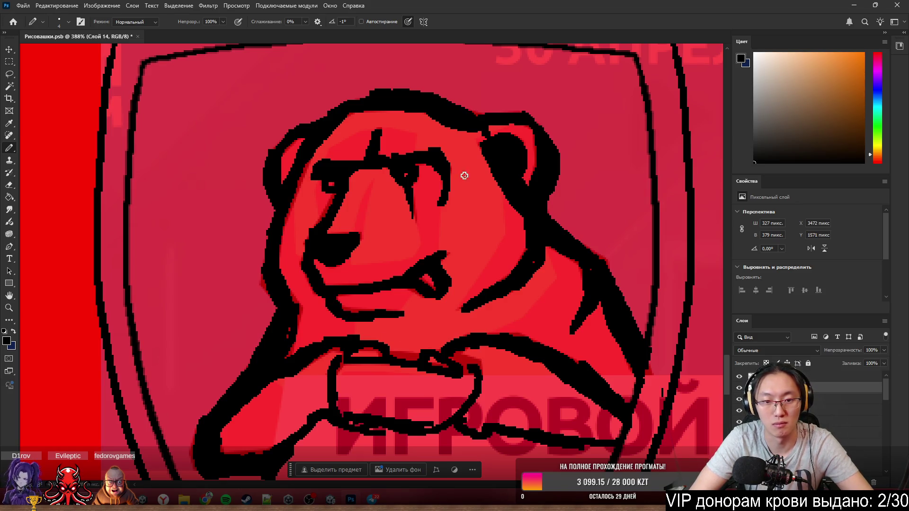
- Zoom out and slide the faded reference image right, off the shield
{"action": "scroll", "coordinate": [465, 175], "scroll_direction": "down", "scroll_amount": 5}
{"action": "scroll", "coordinate": [463, 171], "scroll_direction": "up", "scroll_amount": 5}
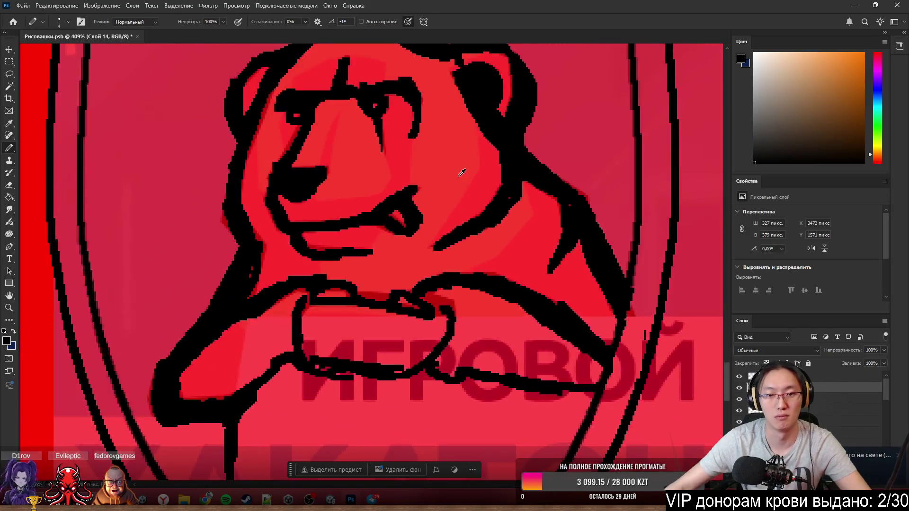
{"action": "key", "text": "e"}
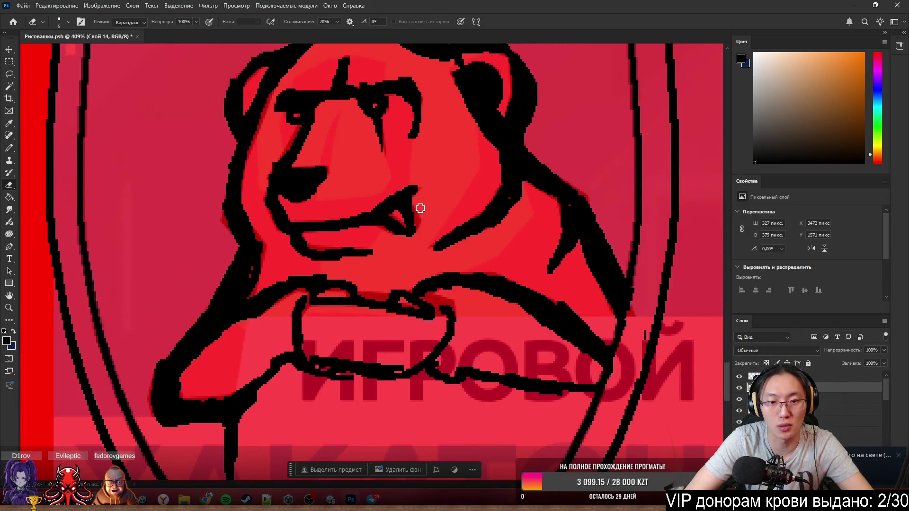
{"action": "key", "text": "b"}
{"action": "scroll", "coordinate": [504, 121], "scroll_direction": "down", "scroll_amount": 5}
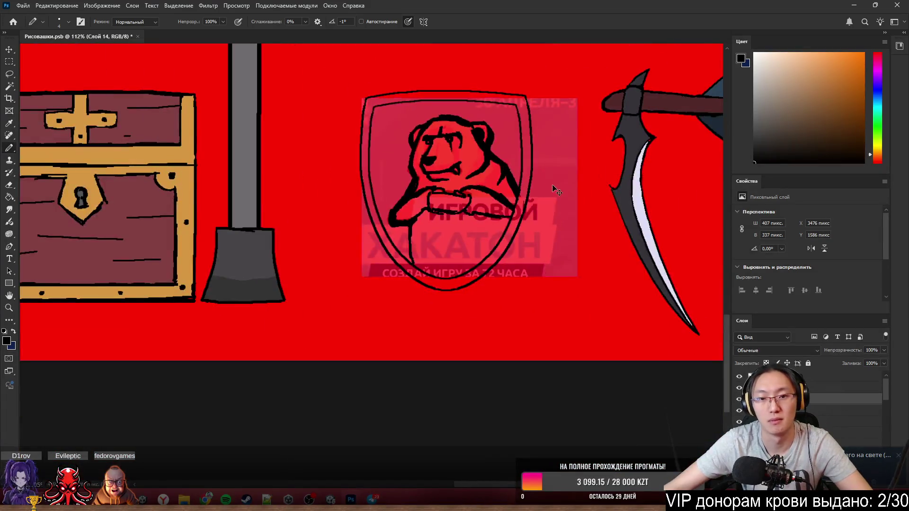
{"action": "left_click_drag", "start_coordinate": [573, 283], "coordinate": [685, 297]}
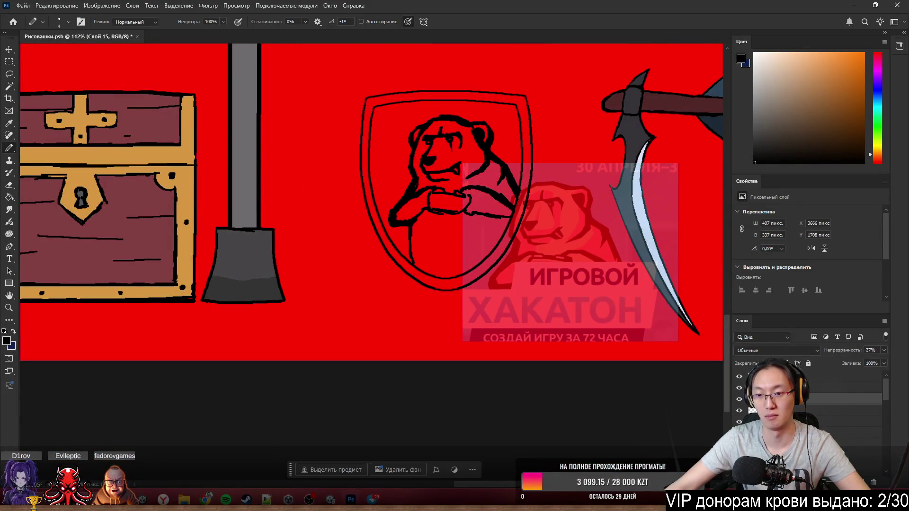
- Set the reference layer to 100% opacity and move it left over the chest beside the shield
{"action": "left_click", "coordinate": [884, 350]}
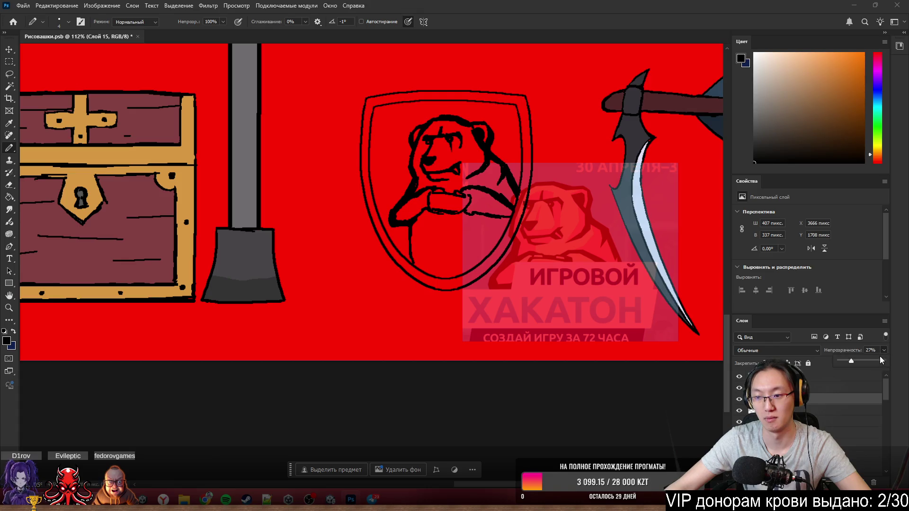
{"action": "left_click_drag", "start_coordinate": [862, 363], "coordinate": [889, 363]}
{"action": "mouse_move", "coordinate": [508, 255]}
{"action": "left_mouse_down"}
{"action": "mouse_move", "coordinate": [519, 260]}
{"action": "mouse_move", "coordinate": [196, 264]}
{"action": "left_mouse_up"}
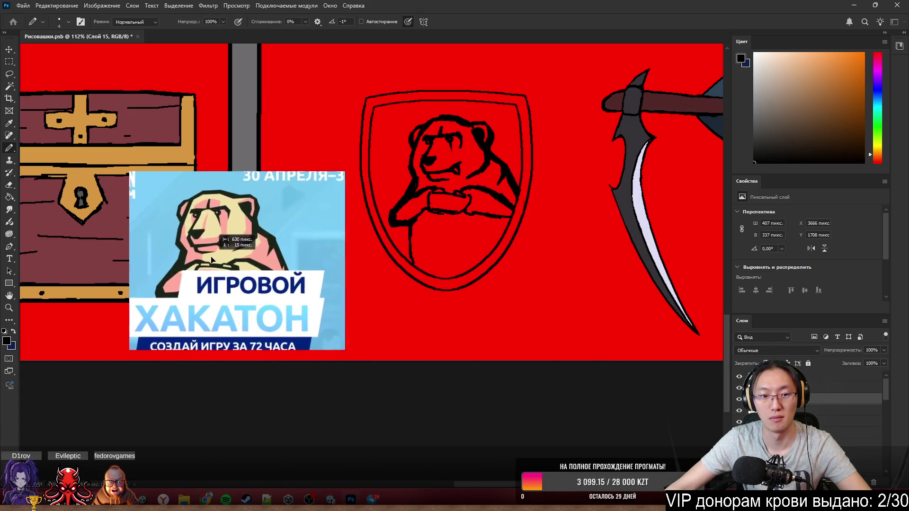
{"action": "scroll", "coordinate": [204, 199], "scroll_direction": "up", "scroll_amount": 3}
{"action": "scroll", "coordinate": [521, 284], "scroll_direction": "up", "scroll_amount": 3}
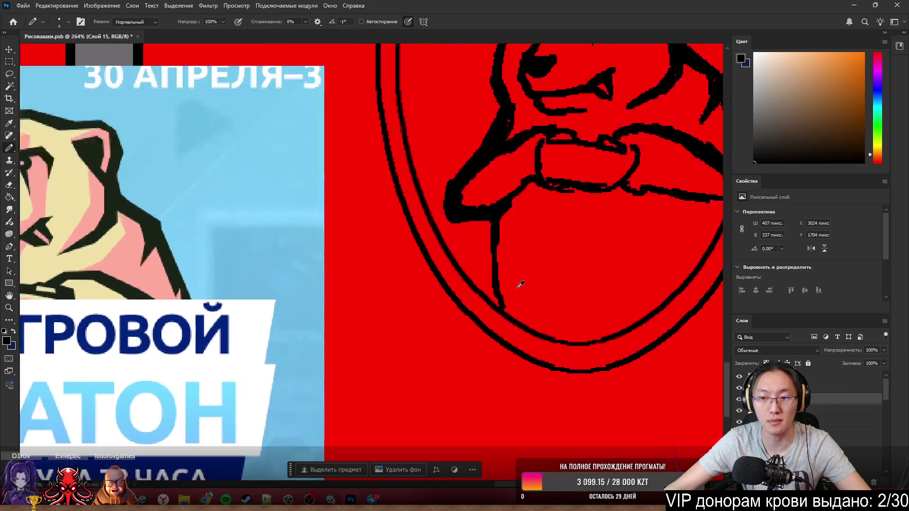
- Return to the bear drawing layer and erase the stray black at the tongue's left edge
{"action": "left_click", "coordinate": [511, 239], "text": "ctrl"}
{"action": "key", "text": "e"}
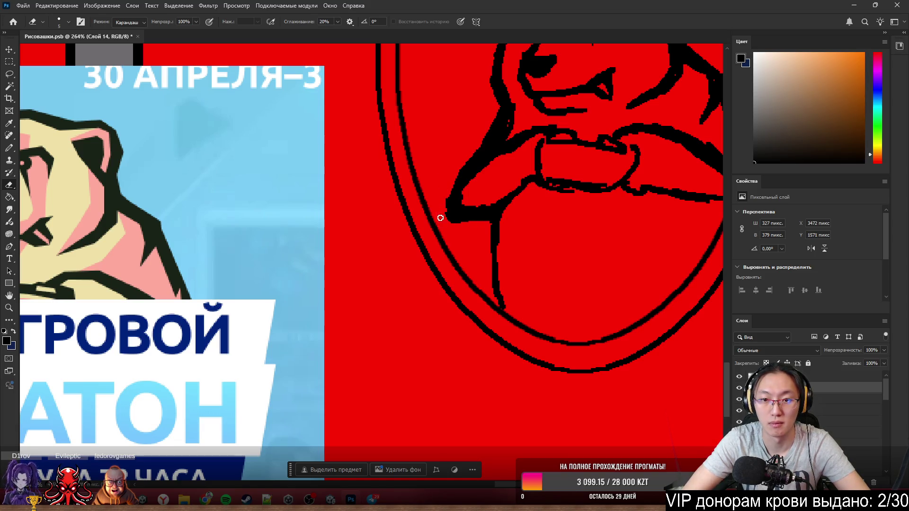
{"action": "key", "text": "b"}
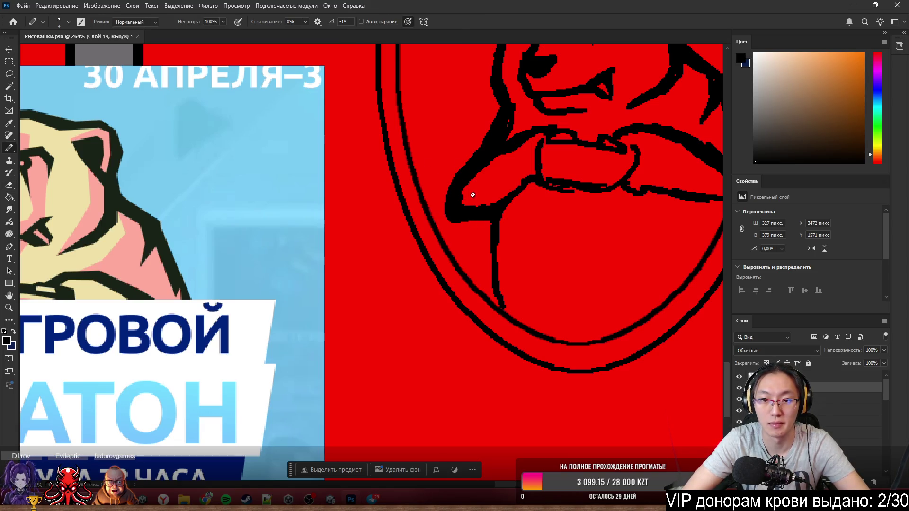
{"action": "key", "text": "e"}
{"action": "left_click_drag", "start_coordinate": [465, 205], "coordinate": [495, 197]}
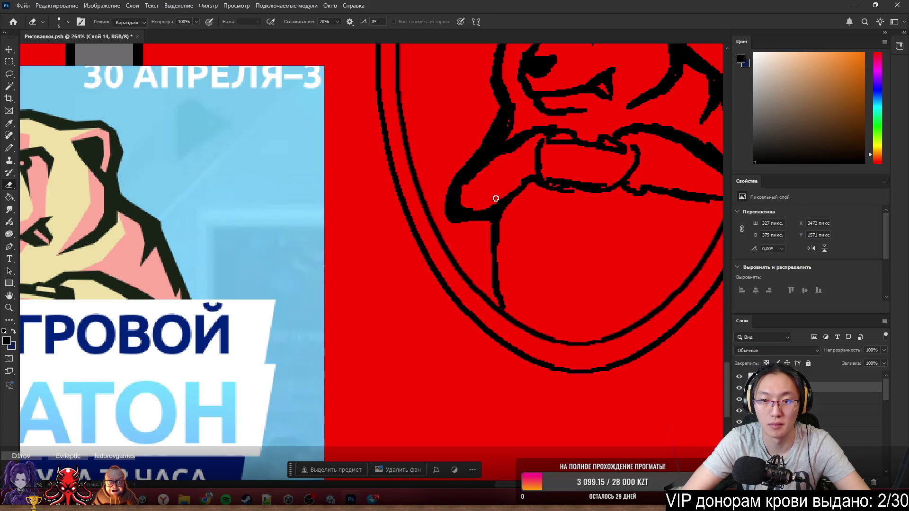
{"action": "key", "text": "b"}
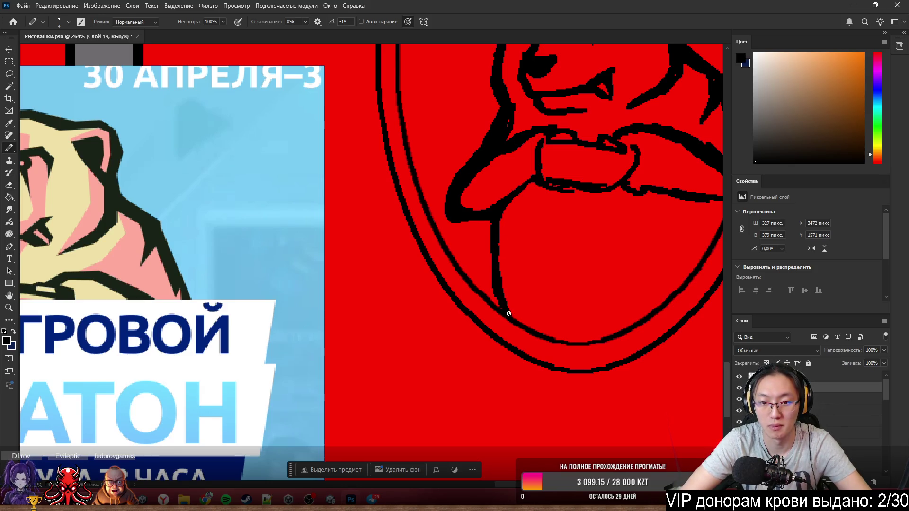
- Zoom around the shield to review the finished black line art of the bear
{"action": "scroll", "coordinate": [466, 258], "scroll_direction": "down", "scroll_amount": 5}
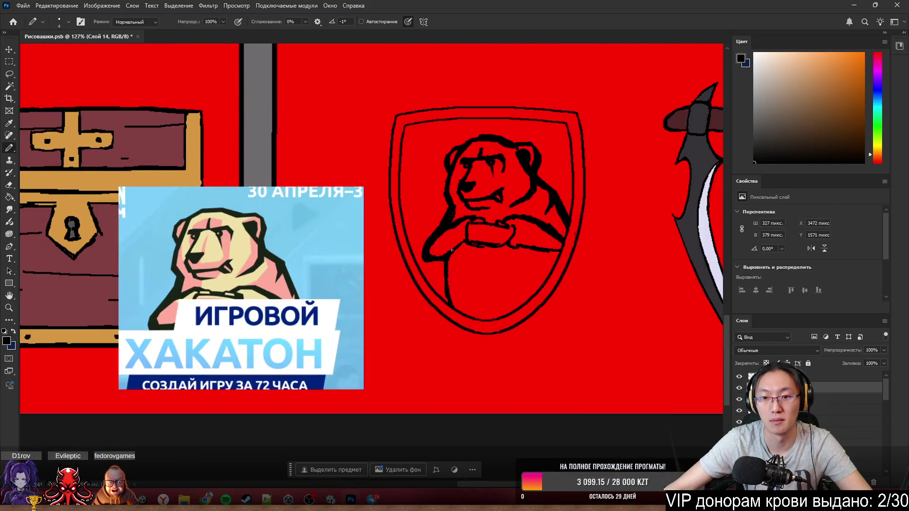
{"action": "scroll", "coordinate": [619, 228], "scroll_direction": "up", "scroll_amount": 3}
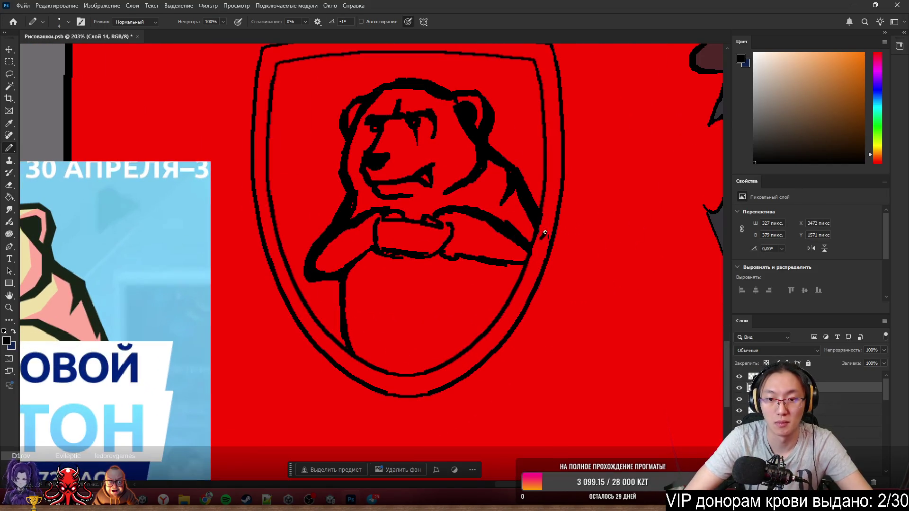
{"action": "key", "text": "e"}
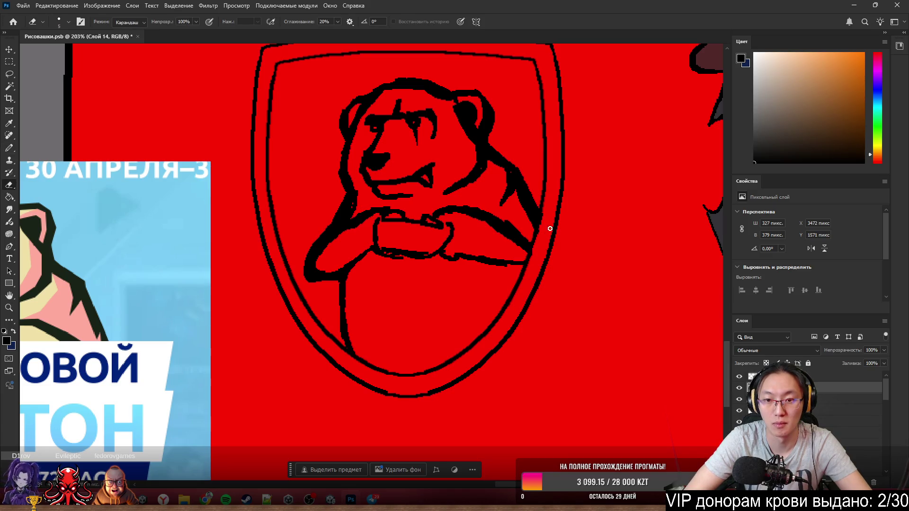
{"action": "key", "text": "b"}
{"action": "scroll", "coordinate": [552, 231], "scroll_direction": "down", "scroll_amount": 5}
{"action": "scroll", "coordinate": [563, 236], "scroll_direction": "up", "scroll_amount": 4}
{"action": "scroll", "coordinate": [568, 239], "scroll_direction": "down", "scroll_amount": 1}
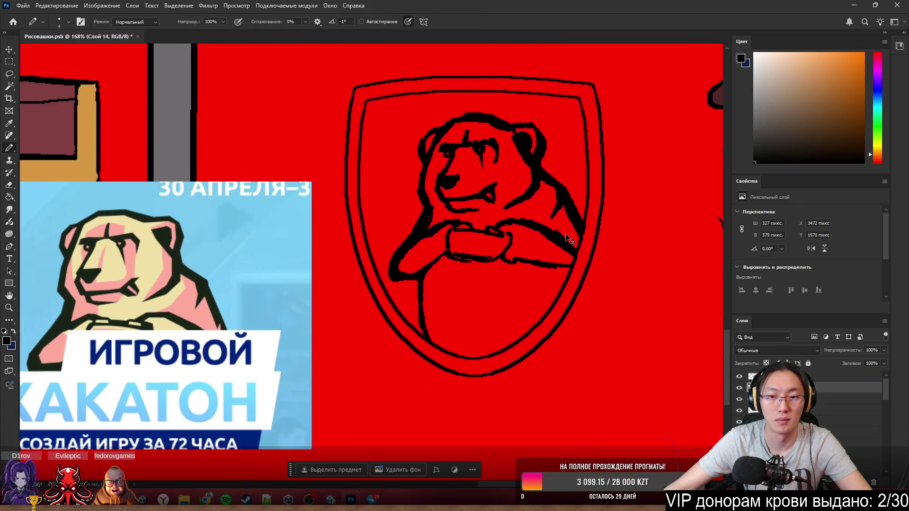
{"action": "scroll", "coordinate": [568, 239], "scroll_direction": "down", "scroll_amount": 2}
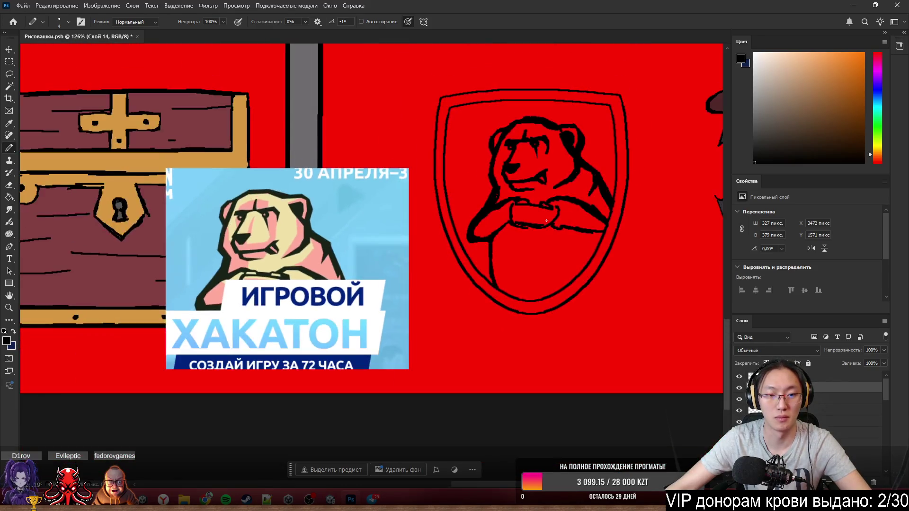
{"action": "scroll", "coordinate": [547, 221], "scroll_direction": "up", "scroll_amount": 1}
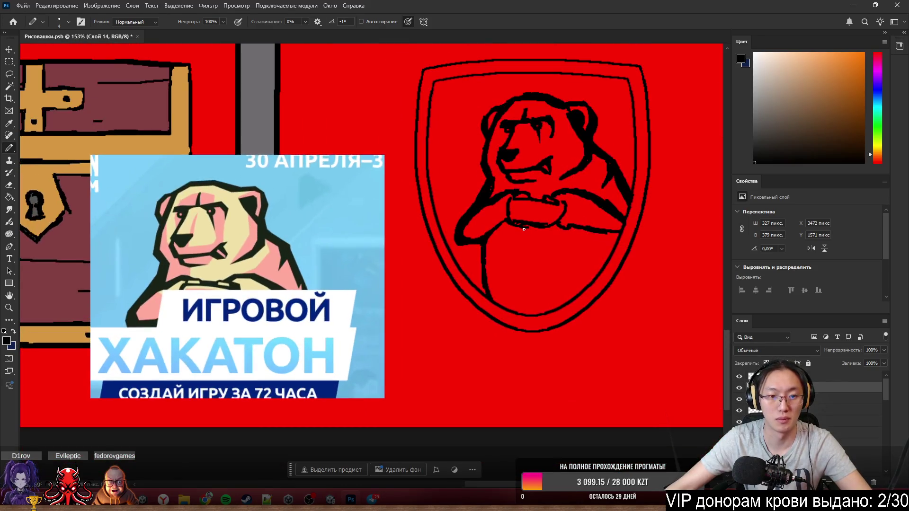
- Magic Wand-select the bear's belly and head, sample reference beige, and fill the head with an 80 px pencil
{"action": "key", "text": "w"}
{"action": "left_click", "coordinate": [279, 272]}
{"action": "left_click", "coordinate": [559, 256]}
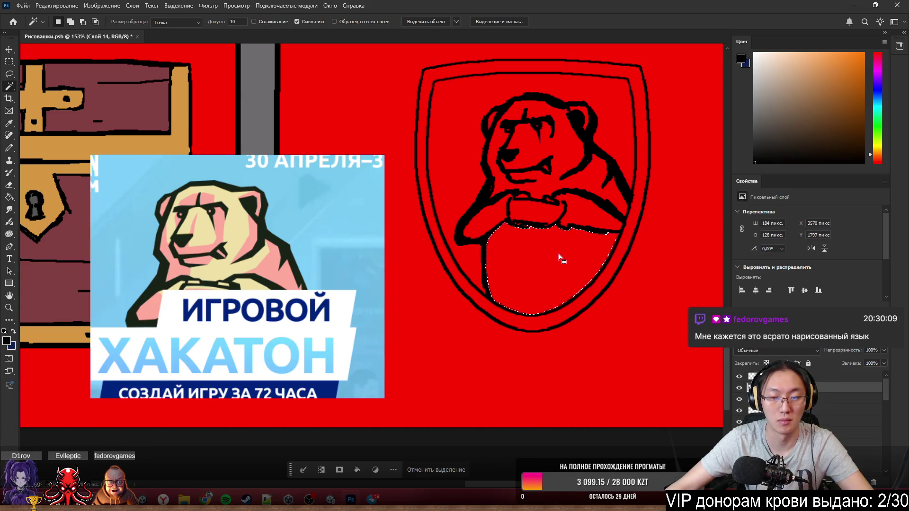
{"action": "scroll", "coordinate": [524, 156], "scroll_direction": "up", "scroll_amount": 1}
{"action": "left_click", "coordinate": [544, 173]}
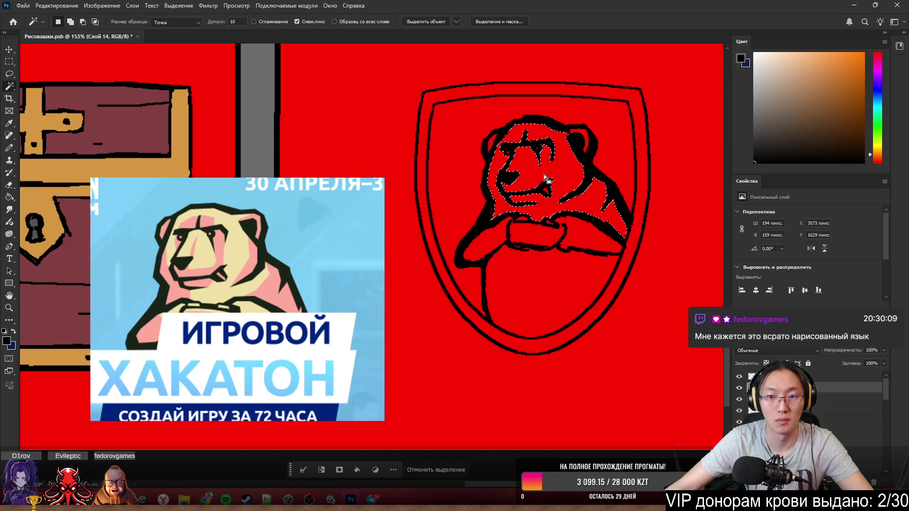
{"action": "scroll", "coordinate": [535, 176], "scroll_direction": "up", "scroll_amount": 2}
{"action": "key", "text": "b"}
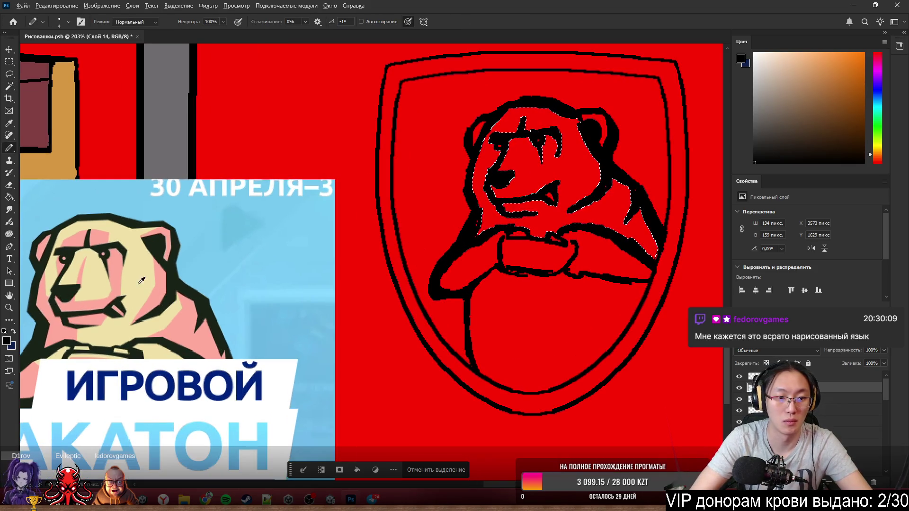
{"action": "left_click", "coordinate": [114, 251], "text": "alt"}
{"action": "mouse_move", "coordinate": [503, 170]}
{"action": "left_mouse_down"}
{"action": "mouse_move", "coordinate": [514, 138]}
{"action": "mouse_move", "coordinate": [501, 173]}
{"action": "mouse_move", "coordinate": [525, 141]}
{"action": "mouse_move", "coordinate": [506, 190]}
{"action": "left_mouse_up"}
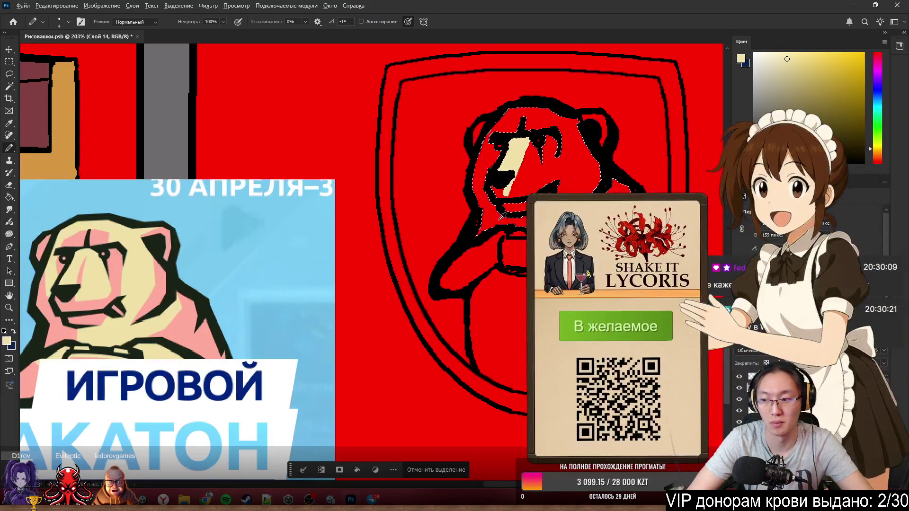
{"action": "key", "text": "bracketright"}
{"action": "key", "text": "bracketright"}
{"action": "key", "text": "bracketright"}
{"action": "mouse_move", "coordinate": [520, 171]}
{"action": "left_mouse_down"}
{"action": "mouse_move", "coordinate": [490, 218]}
{"action": "mouse_move", "coordinate": [641, 171]}
{"action": "mouse_move", "coordinate": [597, 106]}
{"action": "left_mouse_up"}
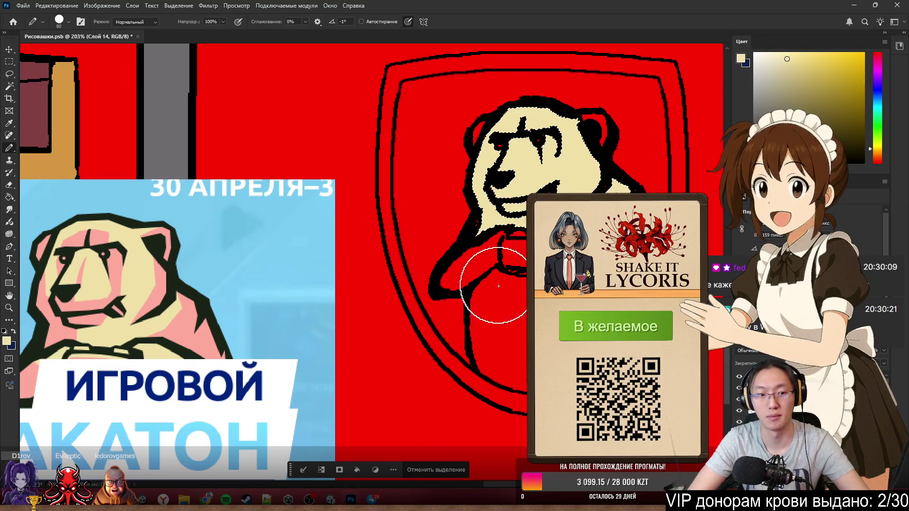
- Select the red area below the head and paint the body, tongue and collar band beige
{"action": "key", "text": "w"}
{"action": "left_click", "coordinate": [497, 312]}
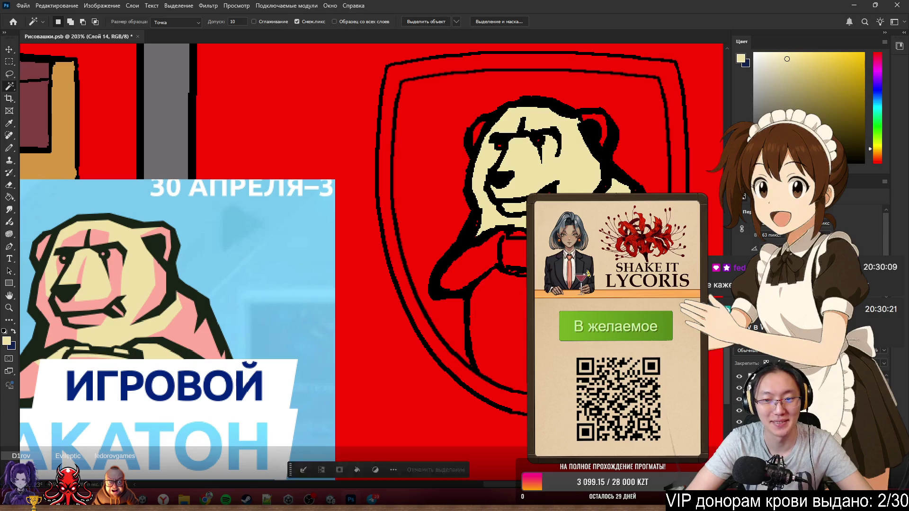
{"action": "key", "text": "b"}
{"action": "mouse_move", "coordinate": [498, 298]}
{"action": "left_mouse_down"}
{"action": "mouse_move", "coordinate": [460, 365]}
{"action": "mouse_move", "coordinate": [635, 265]}
{"action": "left_mouse_up"}
{"action": "mouse_move", "coordinate": [478, 266]}
{"action": "left_mouse_down"}
{"action": "mouse_move", "coordinate": [469, 275]}
{"action": "mouse_move", "coordinate": [544, 246]}
{"action": "mouse_move", "coordinate": [498, 219]}
{"action": "left_mouse_up"}
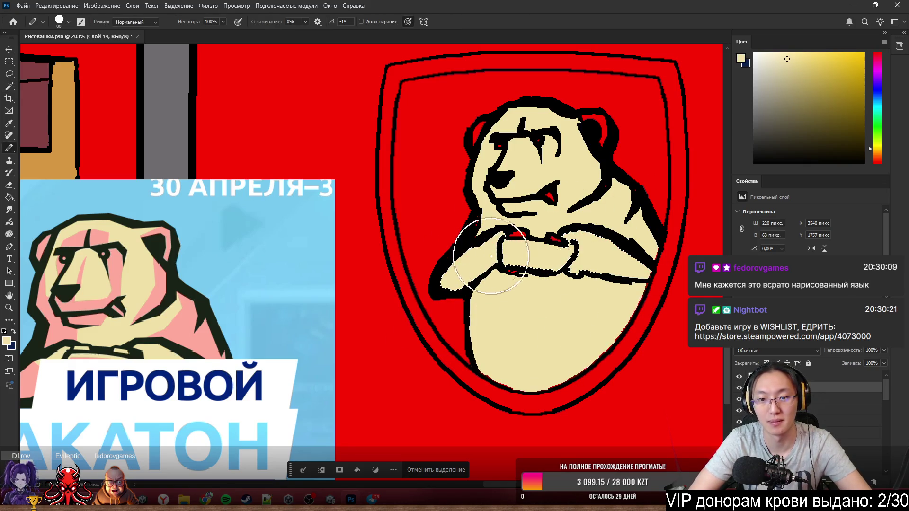
- Fill the leftover red patch between the paws and the tongue's red spot with beige
{"action": "key", "text": "w"}
{"action": "left_click", "coordinate": [527, 232]}
{"action": "key", "text": "alt+BackSpace"}
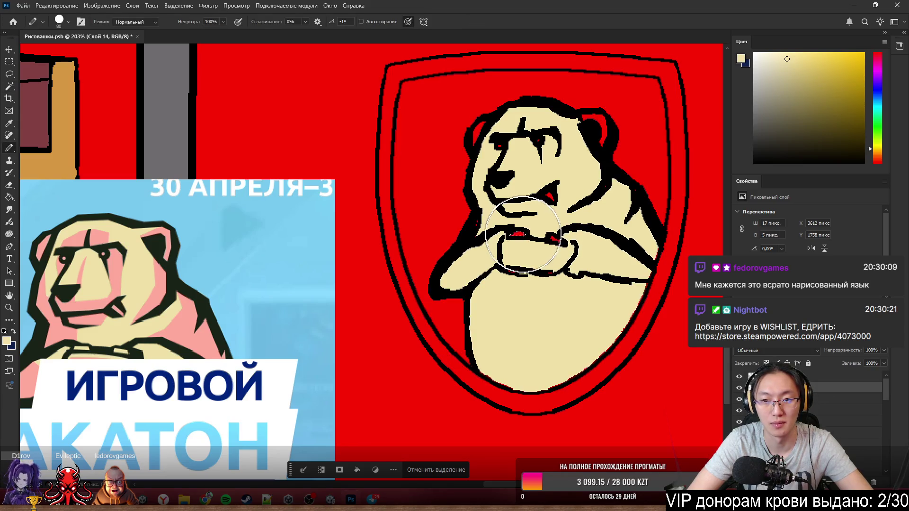
{"action": "key", "text": "alt+BackSpace"}
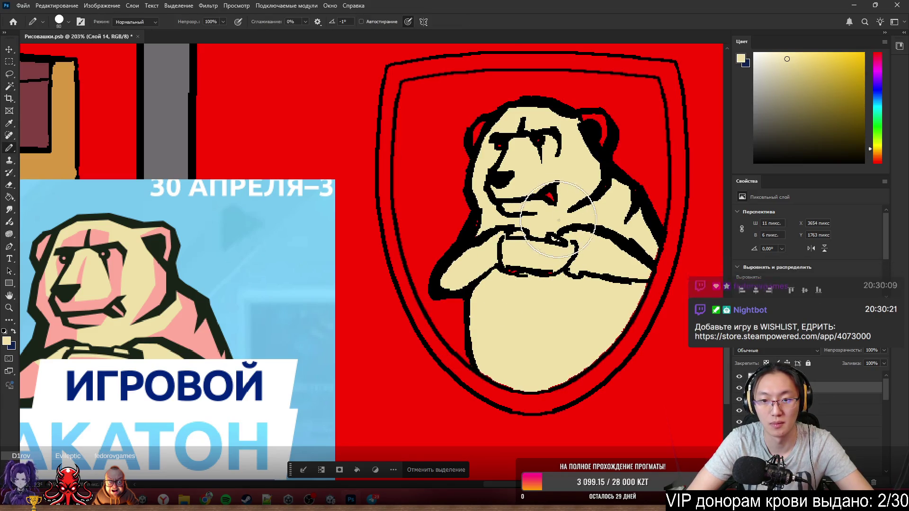
{"action": "left_click", "coordinate": [550, 197]}
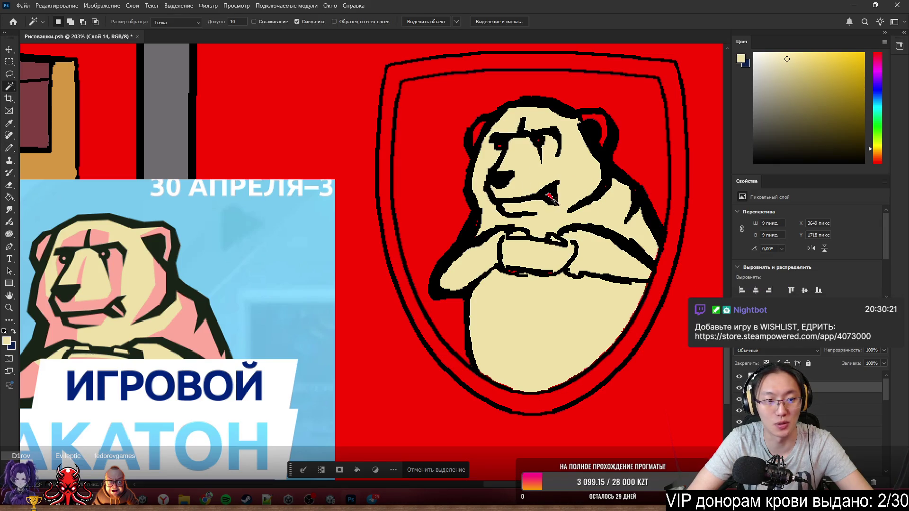
{"action": "key", "text": "alt+BackSpace"}
{"action": "key", "text": "b"}
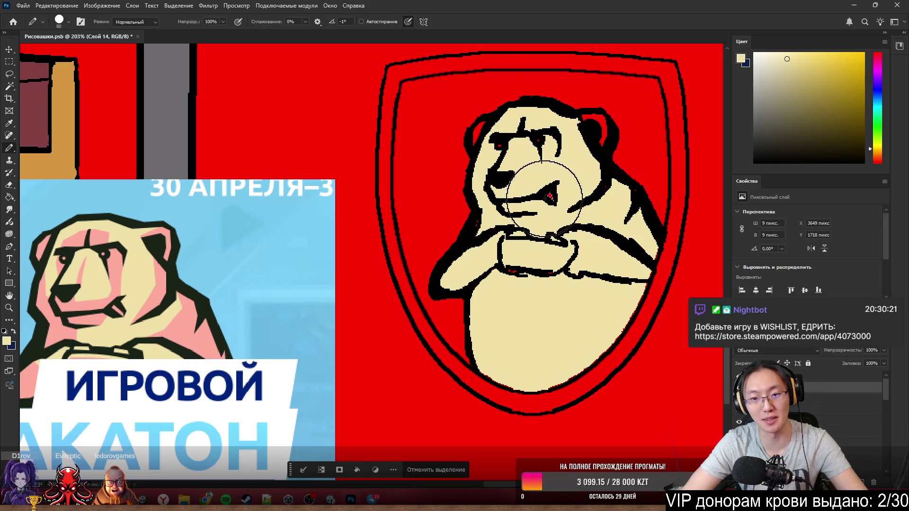
- Select the beige area to check for gaps, then deselect
{"action": "key", "text": "w"}
{"action": "left_click", "coordinate": [513, 271]}
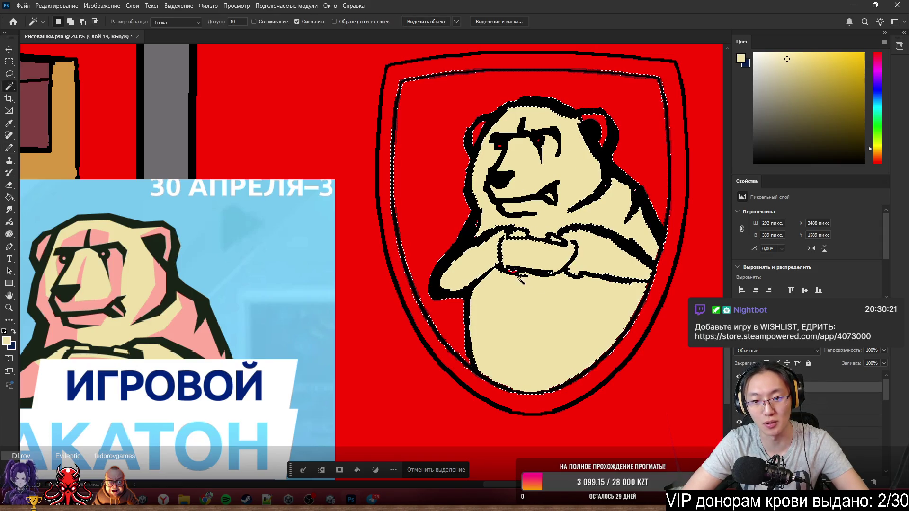
{"action": "scroll", "coordinate": [530, 337], "scroll_direction": "up", "scroll_amount": 3}
{"action": "scroll", "coordinate": [473, 178], "scroll_direction": "up", "scroll_amount": 4}
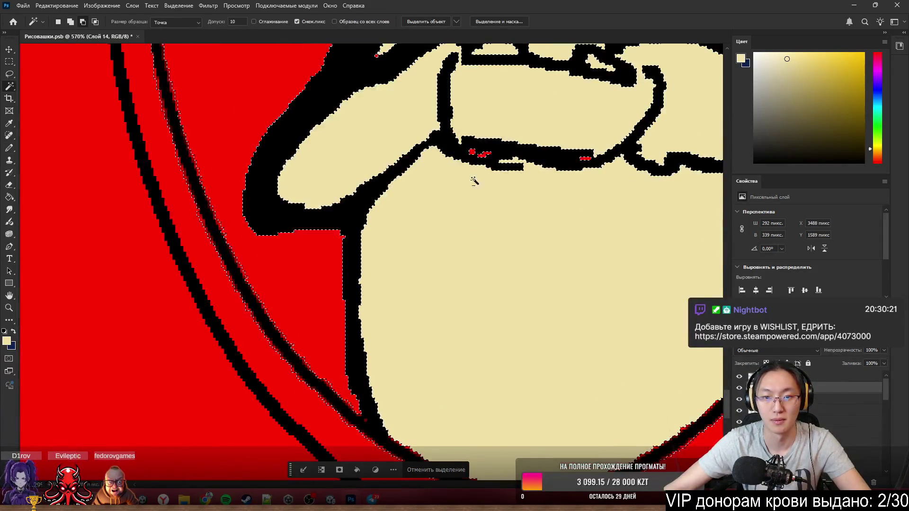
{"action": "key", "text": "b"}
{"action": "scroll", "coordinate": [474, 411], "scroll_direction": "down", "scroll_amount": 3}
{"action": "scroll", "coordinate": [474, 411], "scroll_direction": "down", "scroll_amount": 3}
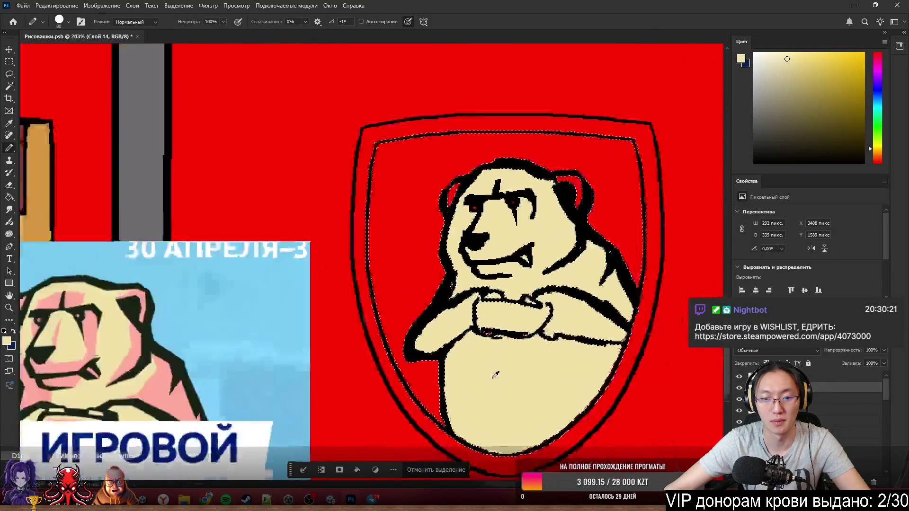
{"action": "key", "text": "ctrl+d"}
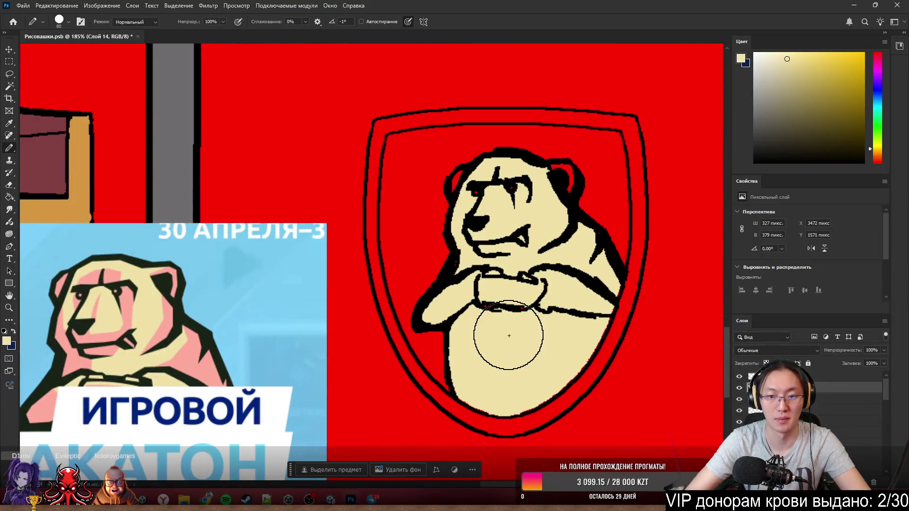
- Pick the reference bear's pink, shrink the pencil to about 10 px, and shade the cheek inside the face selection
{"action": "left_click_drag", "start_coordinate": [379, 293], "coordinate": [349, 298]}
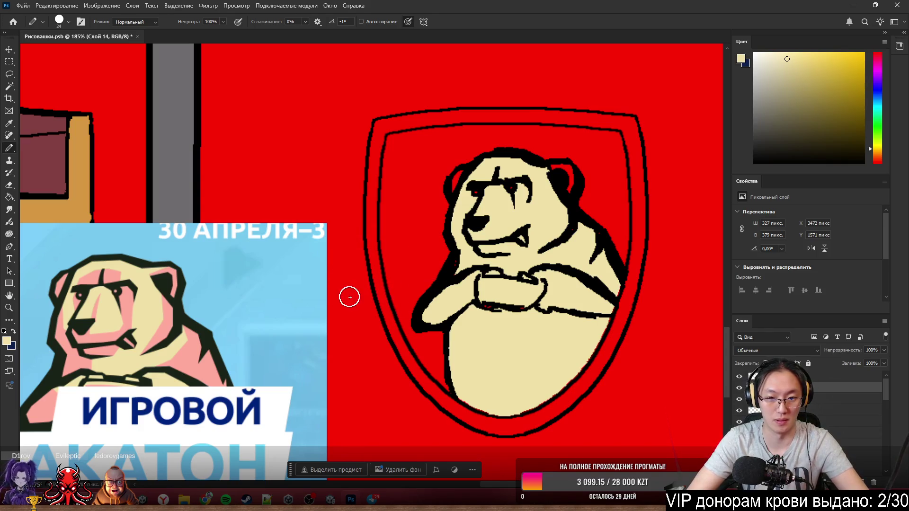
{"action": "left_click", "coordinate": [131, 304], "text": "alt"}
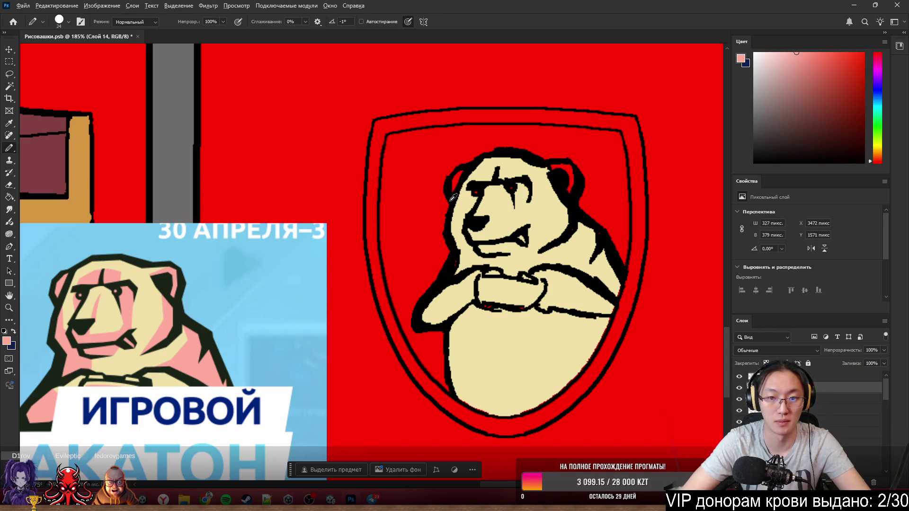
{"action": "left_click_drag", "start_coordinate": [525, 193], "coordinate": [519, 193]}
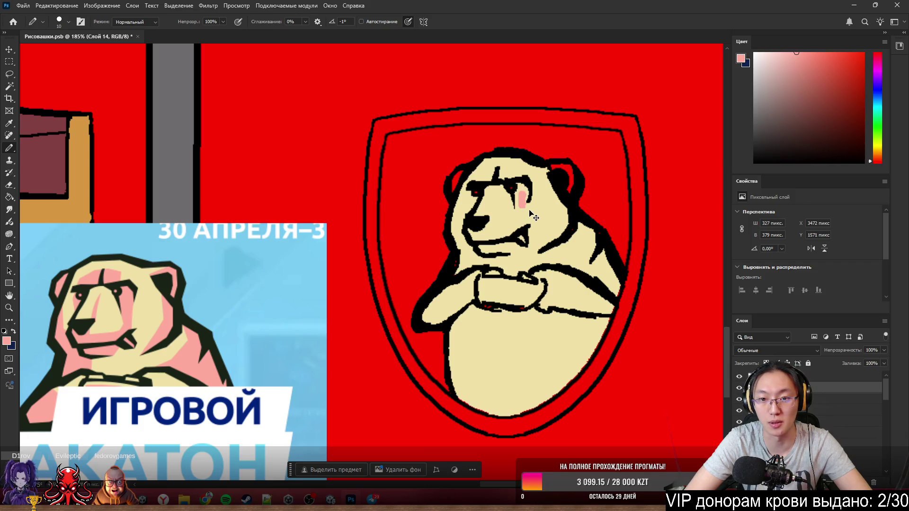
{"action": "key", "text": "w"}
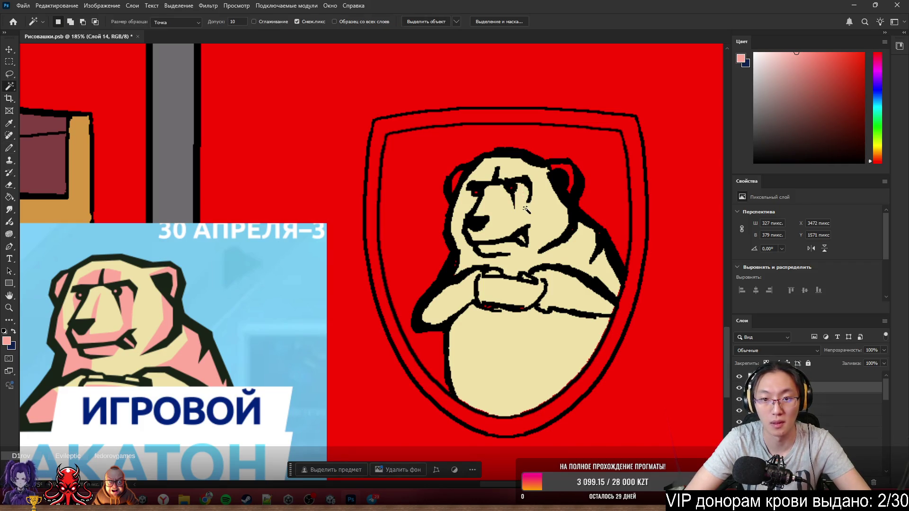
{"action": "left_click", "coordinate": [521, 195]}
{"action": "key", "text": "b"}
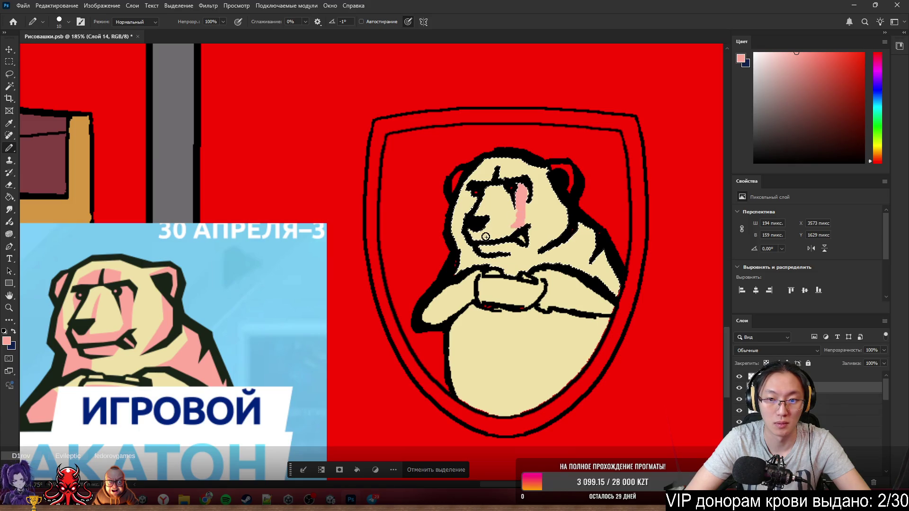
{"action": "left_click_drag", "start_coordinate": [478, 227], "coordinate": [483, 229]}
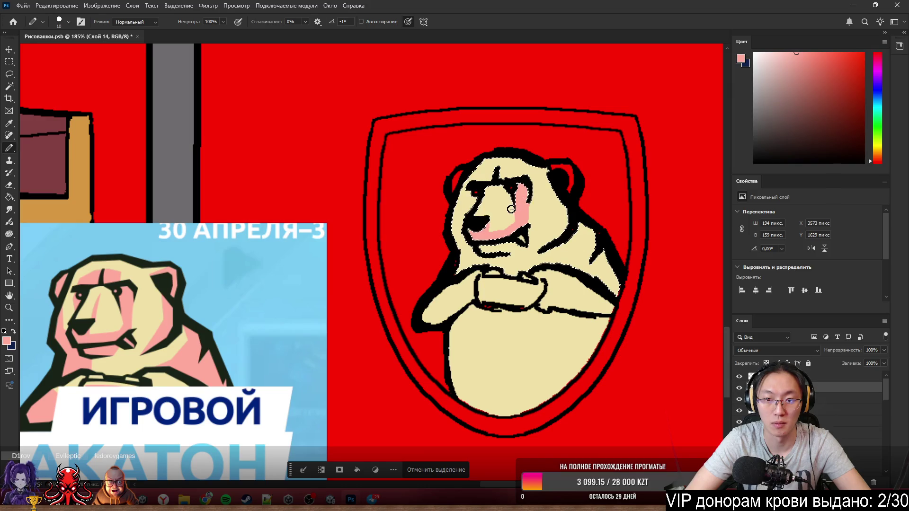
- Paint beige fur colour over part of the pink cheek, re-pick pink, and undo a stray chest stroke
{"action": "key", "text": "e"}
{"action": "key", "text": "b"}
{"action": "left_click", "coordinate": [511, 207], "text": "alt"}
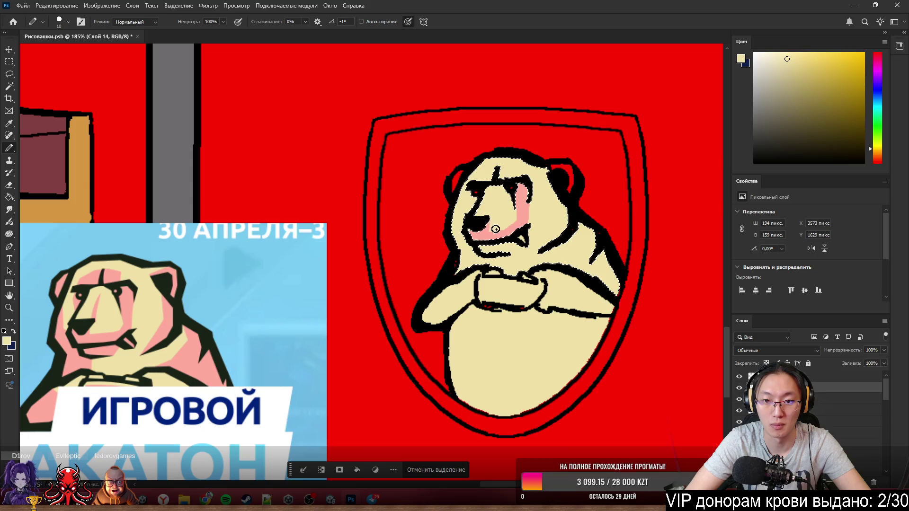
{"action": "left_click_drag", "start_coordinate": [510, 220], "coordinate": [490, 221]}
{"action": "left_click", "coordinate": [503, 187], "text": "alt"}
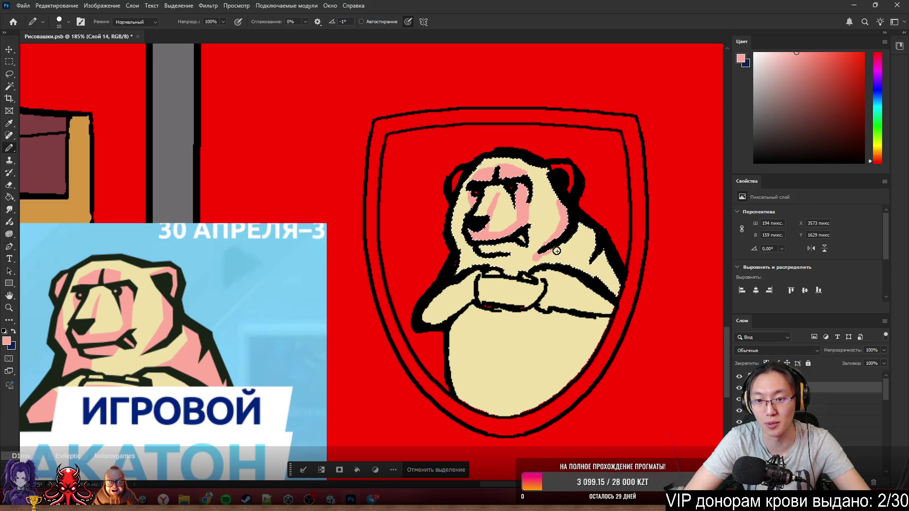
{"action": "left_click_drag", "start_coordinate": [557, 251], "coordinate": [531, 263]}
{"action": "key", "text": "ctrl+z"}
{"action": "left_click", "coordinate": [540, 259], "text": "alt"}
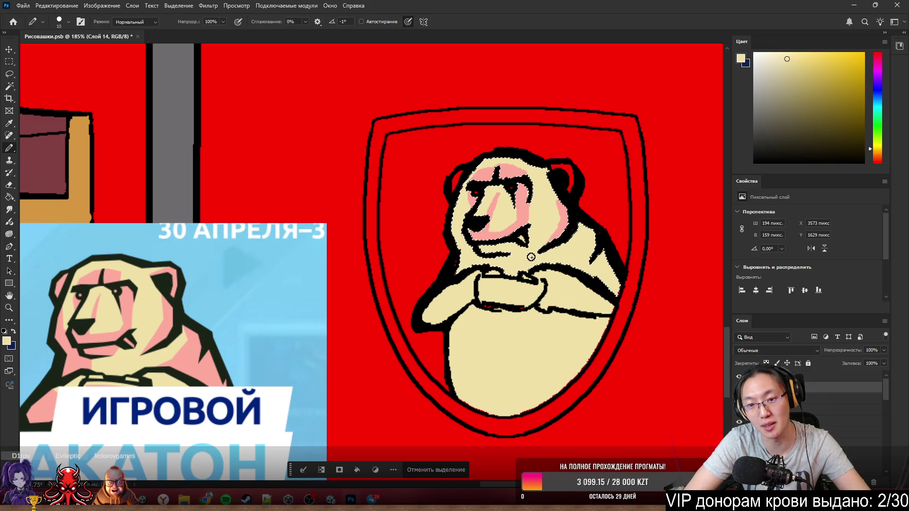
{"action": "left_click", "coordinate": [489, 230], "text": "alt"}
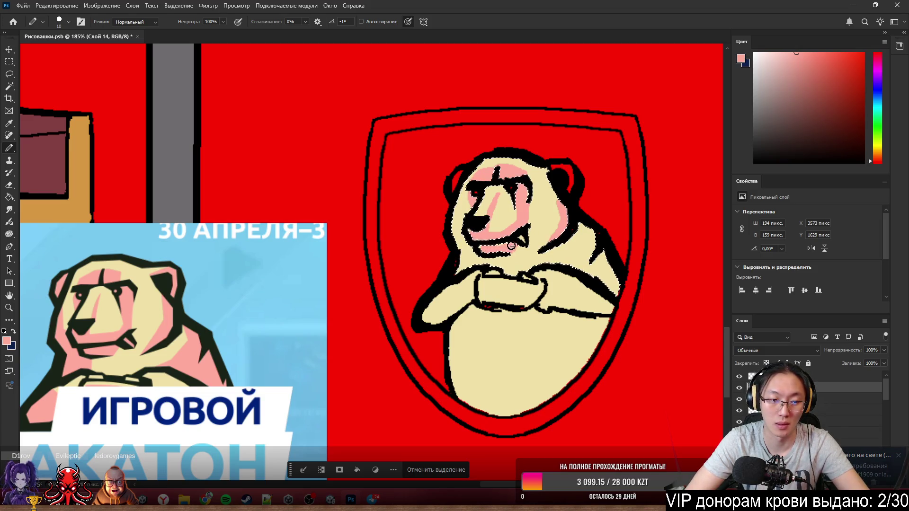
- Shade the bear's left paw, right forearm and upper right shoulder pink, undoing one cheek stroke
{"action": "left_click_drag", "start_coordinate": [480, 259], "coordinate": [455, 215]}
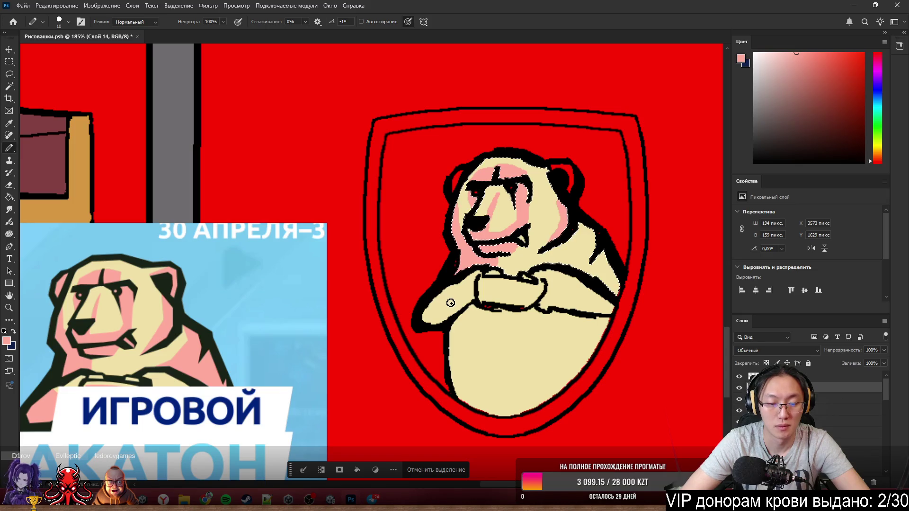
{"action": "key", "text": "ctrl+z"}
{"action": "mouse_move", "coordinate": [433, 311]}
{"action": "left_mouse_down"}
{"action": "mouse_move", "coordinate": [520, 287]}
{"action": "mouse_move", "coordinate": [507, 289]}
{"action": "mouse_move", "coordinate": [521, 298]}
{"action": "mouse_move", "coordinate": [485, 305]}
{"action": "left_mouse_up"}
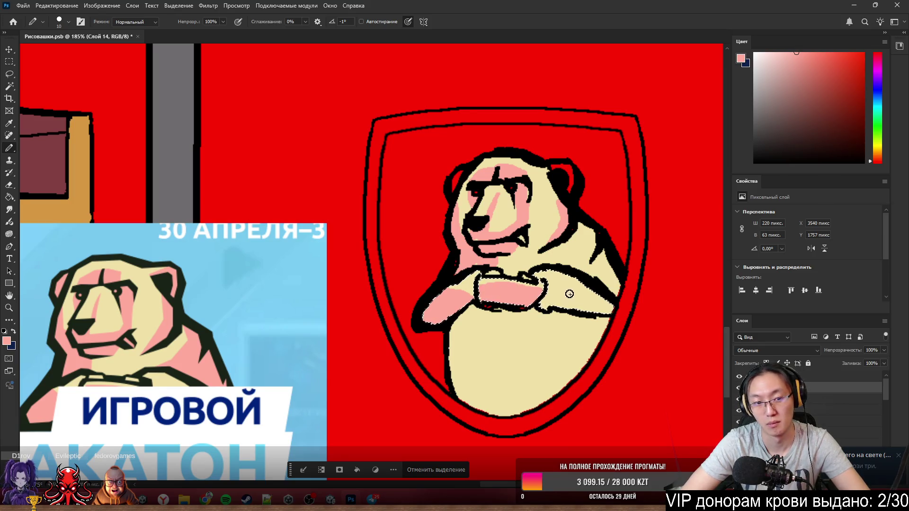
{"action": "left_click_drag", "start_coordinate": [568, 294], "coordinate": [604, 303]}
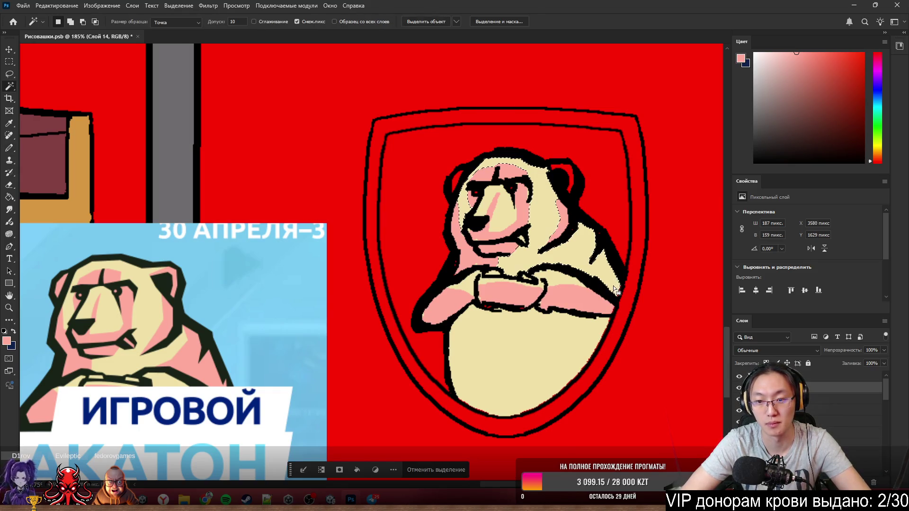
{"action": "left_click", "coordinate": [613, 289]}
{"action": "mouse_move", "coordinate": [615, 299]}
{"action": "left_mouse_down"}
{"action": "mouse_move", "coordinate": [604, 262]}
{"action": "mouse_move", "coordinate": [561, 268]}
{"action": "mouse_move", "coordinate": [581, 239]}
{"action": "left_mouse_up"}
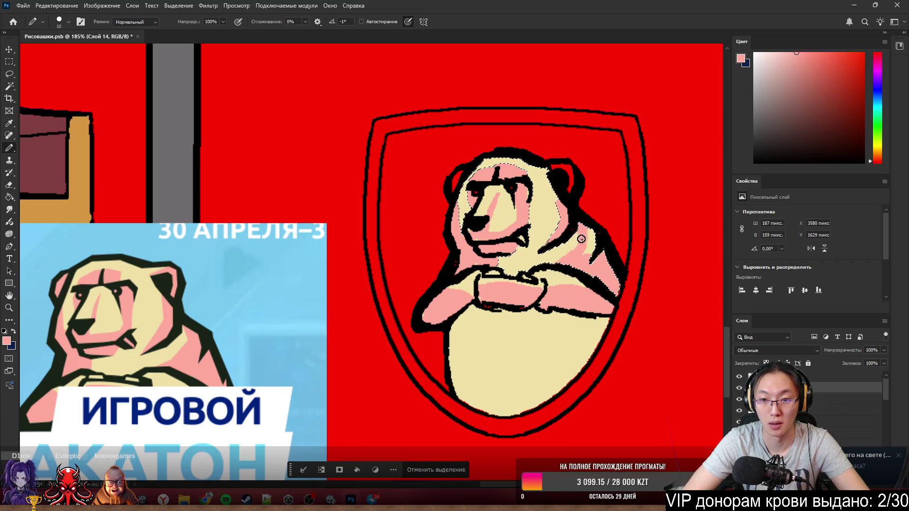
{"action": "left_click_drag", "start_coordinate": [567, 272], "coordinate": [587, 255]}
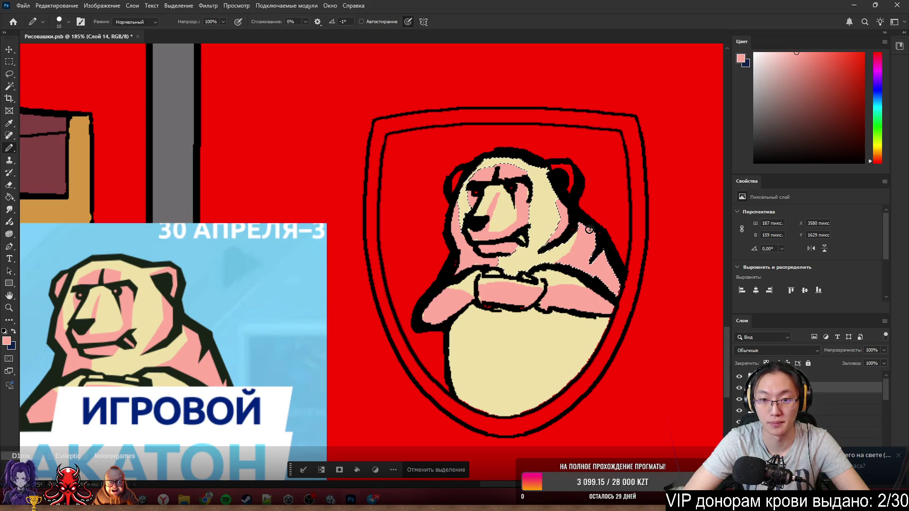
- Clear the selection and shade both edges of the bear's belly pink, undoing one stray stroke
{"action": "left_click", "coordinate": [436, 470]}
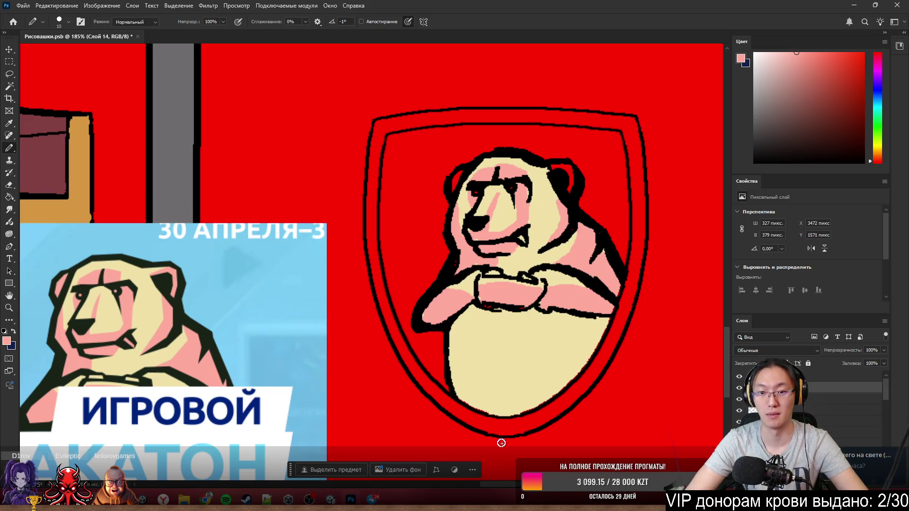
{"action": "left_click_drag", "start_coordinate": [454, 362], "coordinate": [470, 395]}
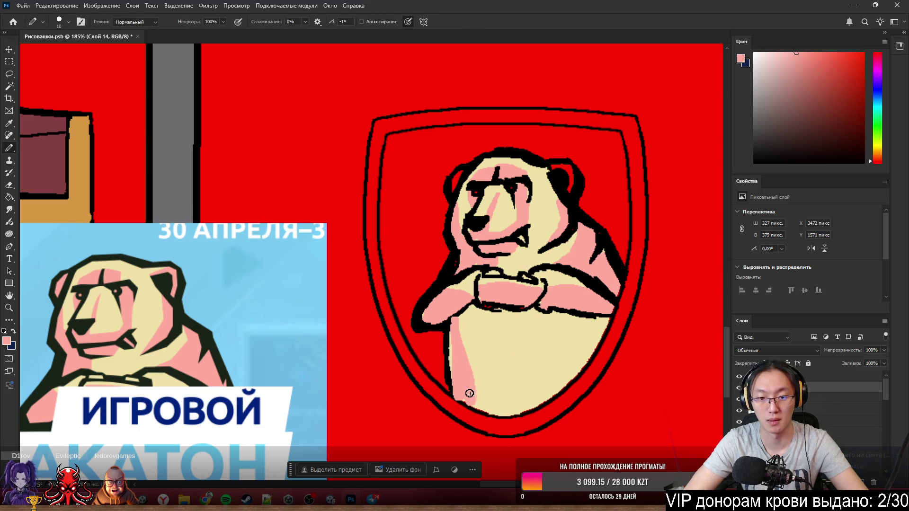
{"action": "key", "text": "ctrl+z"}
{"action": "key", "text": "ctrl+z"}
{"action": "mouse_move", "coordinate": [454, 331]}
{"action": "left_mouse_down"}
{"action": "mouse_move", "coordinate": [471, 401]}
{"action": "mouse_move", "coordinate": [447, 345]}
{"action": "mouse_move", "coordinate": [467, 406]}
{"action": "mouse_move", "coordinate": [488, 393]}
{"action": "mouse_move", "coordinate": [504, 406]}
{"action": "left_mouse_up"}
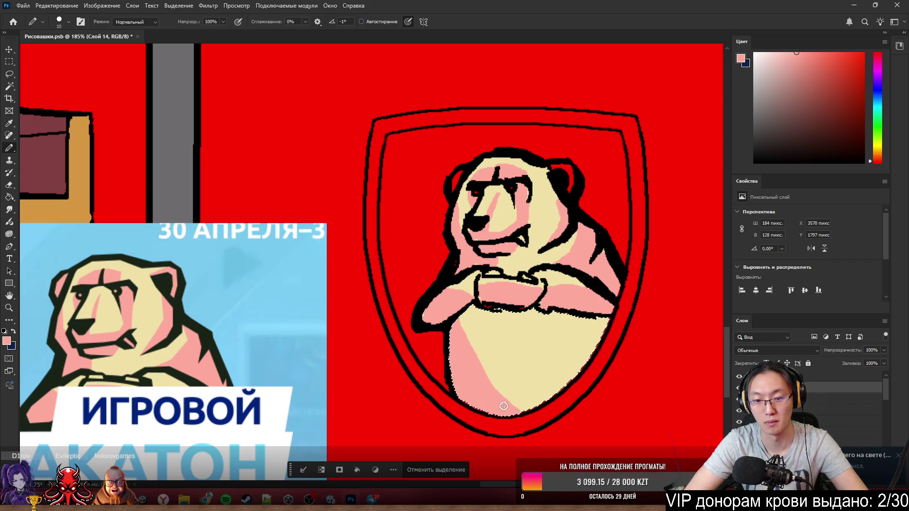
{"action": "mouse_move", "coordinate": [603, 356]}
{"action": "left_mouse_down"}
{"action": "mouse_move", "coordinate": [619, 313]}
{"action": "mouse_move", "coordinate": [539, 393]}
{"action": "mouse_move", "coordinate": [490, 397]}
{"action": "mouse_move", "coordinate": [527, 399]}
{"action": "left_mouse_up"}
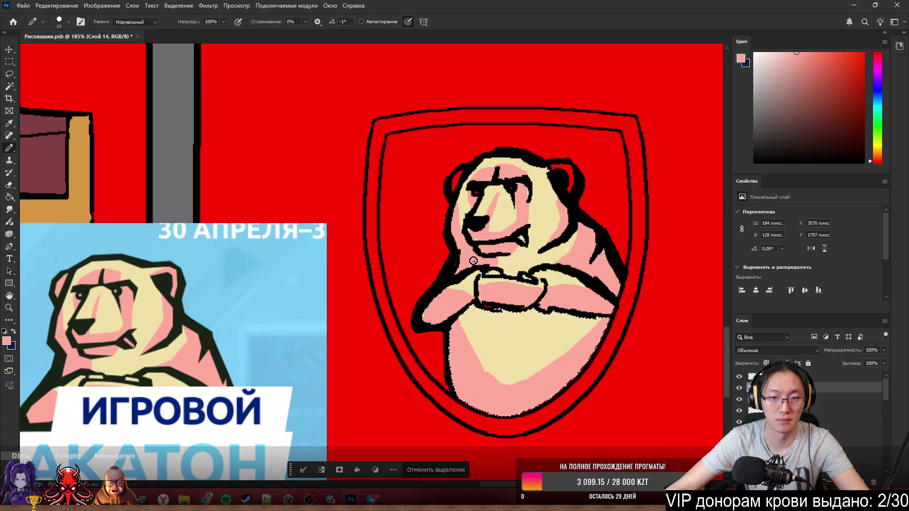
- Pick dark red and fill the shield's inner band with it inside a Magic Wand selection
{"action": "scroll", "coordinate": [518, 314], "scroll_direction": "down", "scroll_amount": 4}
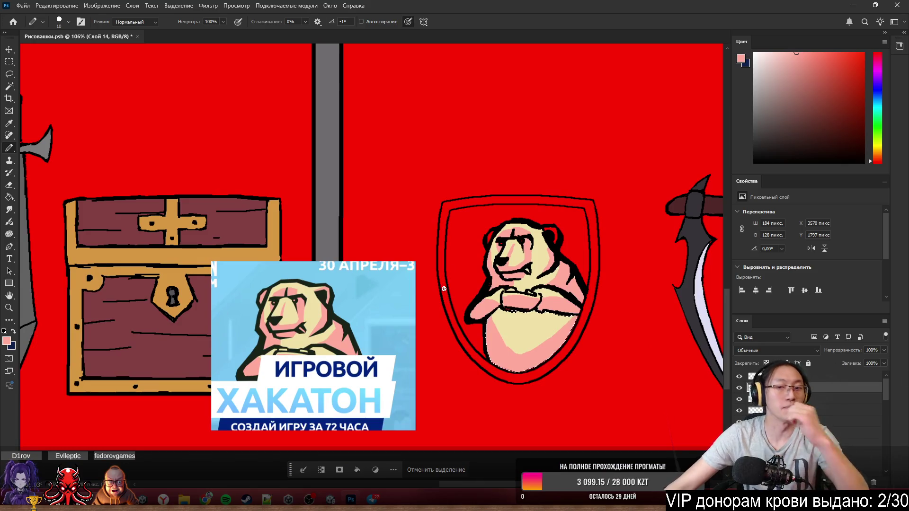
{"action": "scroll", "coordinate": [443, 288], "scroll_direction": "down", "scroll_amount": 1}
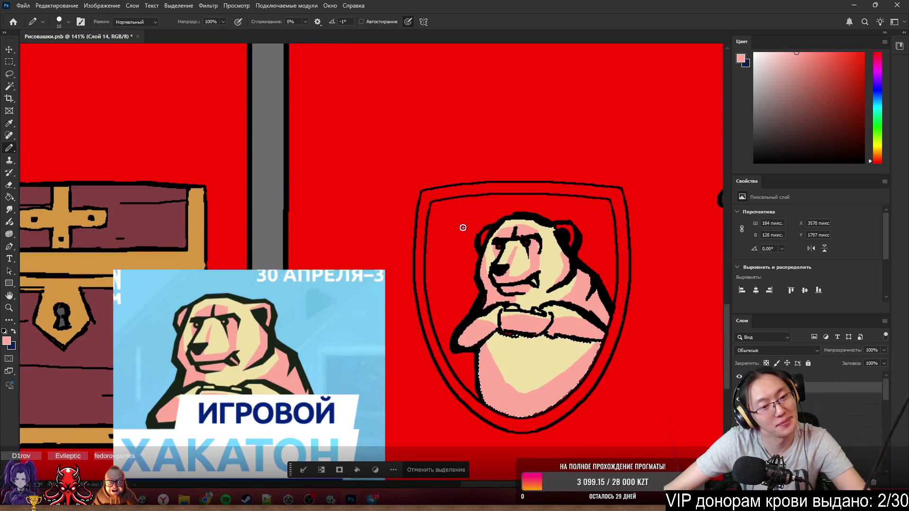
{"action": "scroll", "coordinate": [402, 341], "scroll_direction": "down", "scroll_amount": 1}
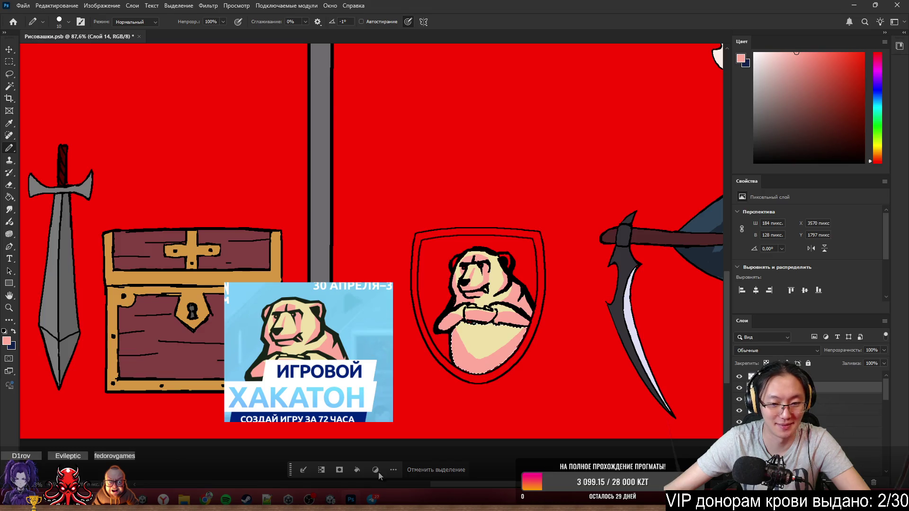
{"action": "left_click", "coordinate": [434, 475]}
{"action": "key", "text": "w"}
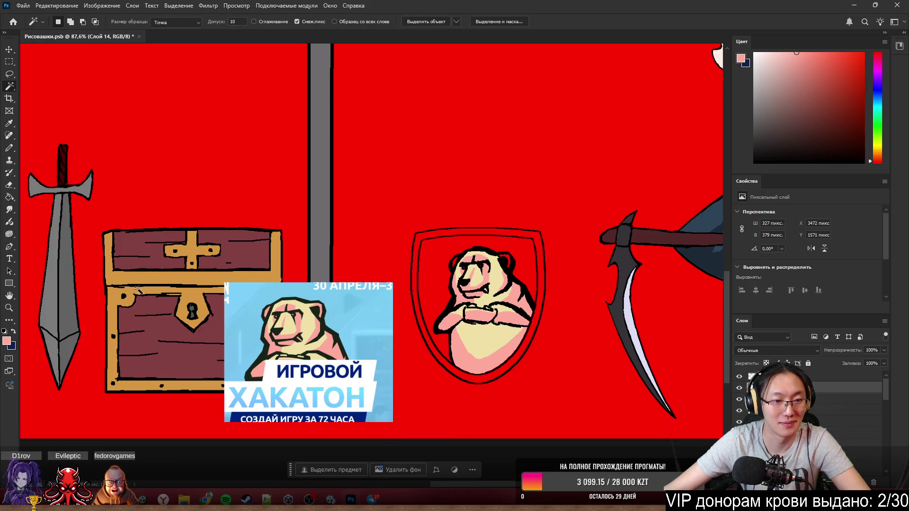
{"action": "scroll", "coordinate": [139, 266], "scroll_direction": "down", "scroll_amount": 3}
{"action": "key", "text": "b"}
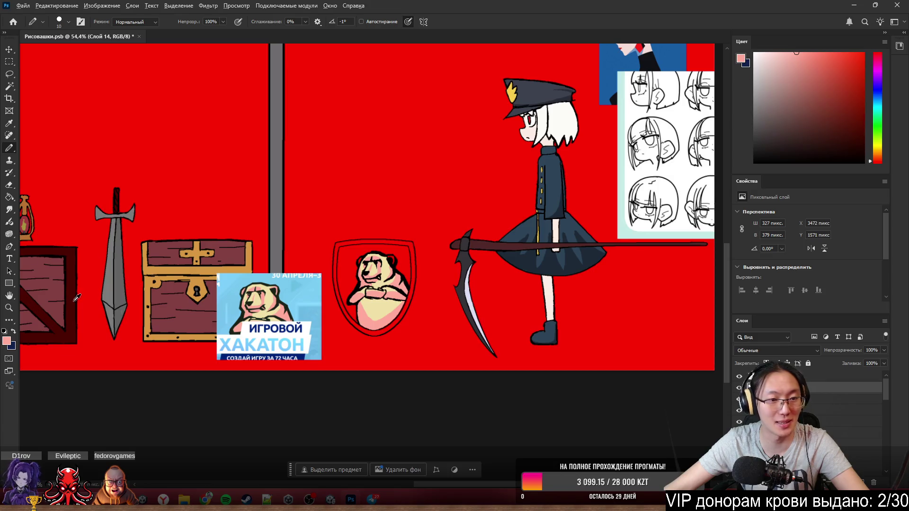
{"action": "left_click", "coordinate": [77, 298], "text": "alt"}
{"action": "scroll", "coordinate": [367, 261], "scroll_direction": "up", "scroll_amount": 5}
{"action": "key", "text": "w"}
{"action": "left_click", "coordinate": [270, 256]}
{"action": "key", "text": "b"}
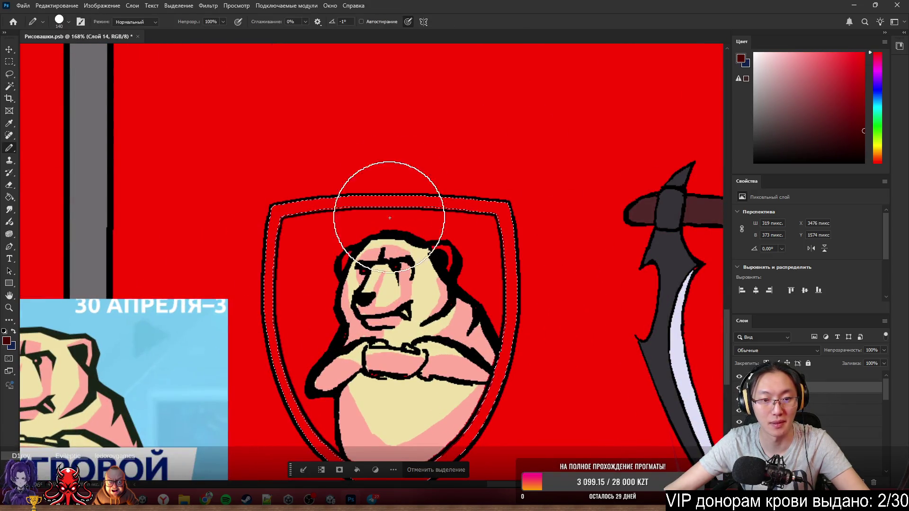
{"action": "mouse_move", "coordinate": [390, 218]}
{"action": "left_mouse_down"}
{"action": "mouse_move", "coordinate": [285, 293]}
{"action": "mouse_move", "coordinate": [554, 213]}
{"action": "mouse_move", "coordinate": [162, 203]}
{"action": "mouse_move", "coordinate": [623, 450]}
{"action": "left_mouse_up"}
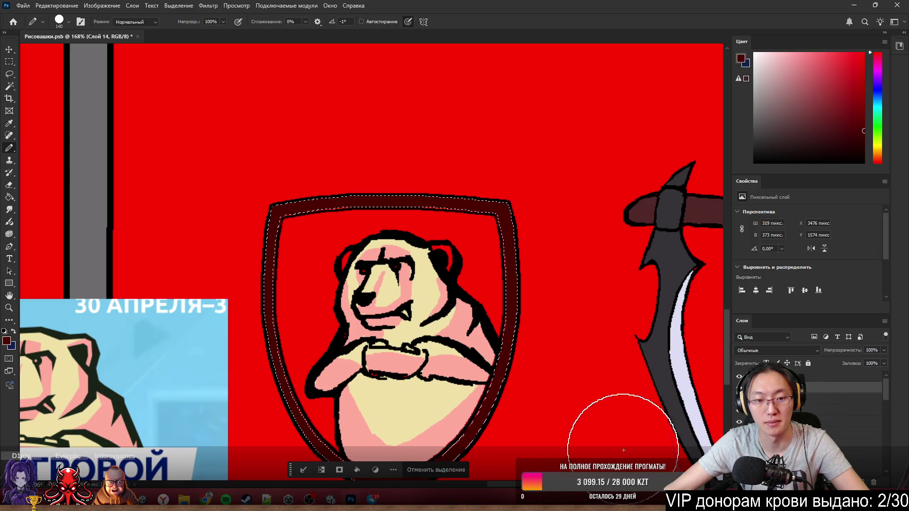
- Select the shield's interior behind the bear, paint it maroon, and deselect
{"action": "scroll", "coordinate": [537, 314], "scroll_direction": "down", "scroll_amount": 2}
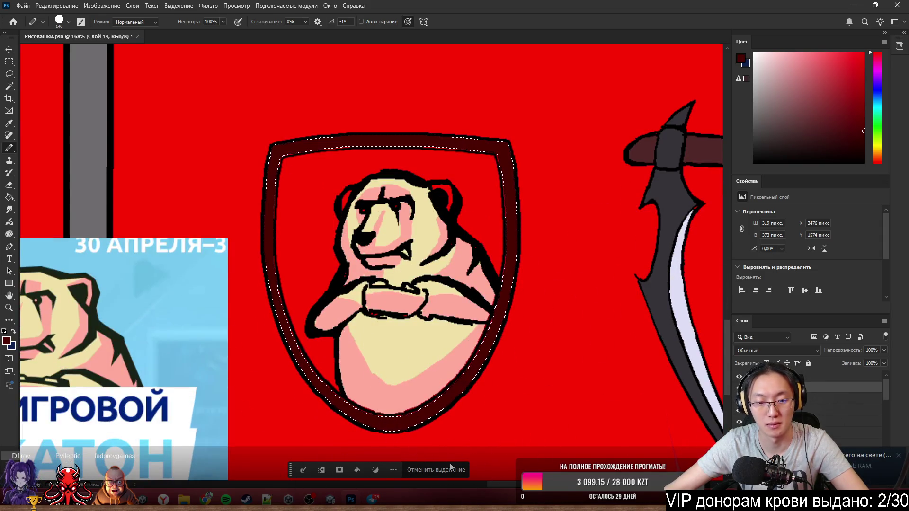
{"action": "scroll", "coordinate": [476, 402], "scroll_direction": "down", "scroll_amount": 3}
{"action": "key", "text": "w"}
{"action": "left_click", "coordinate": [358, 257]}
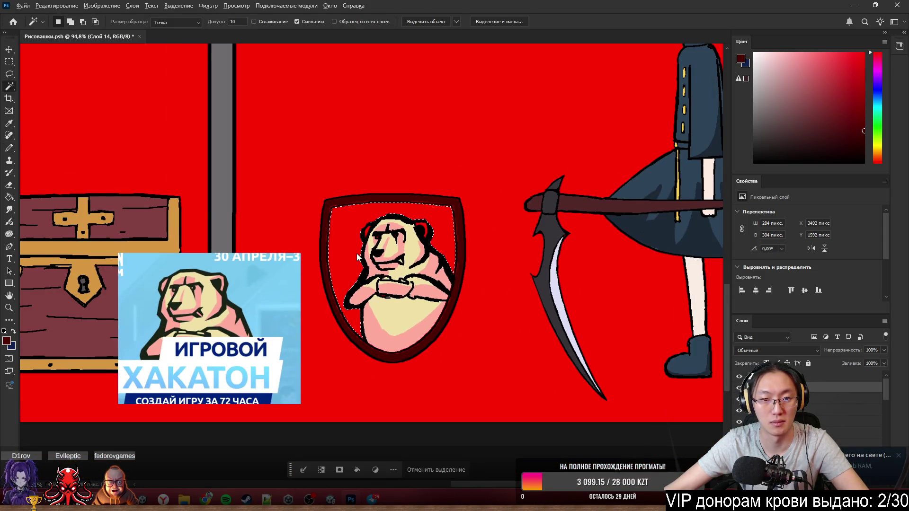
{"action": "scroll", "coordinate": [358, 257], "scroll_direction": "down", "scroll_amount": 3}
{"action": "key", "text": "b"}
{"action": "left_click_drag", "start_coordinate": [348, 251], "coordinate": [338, 284]}
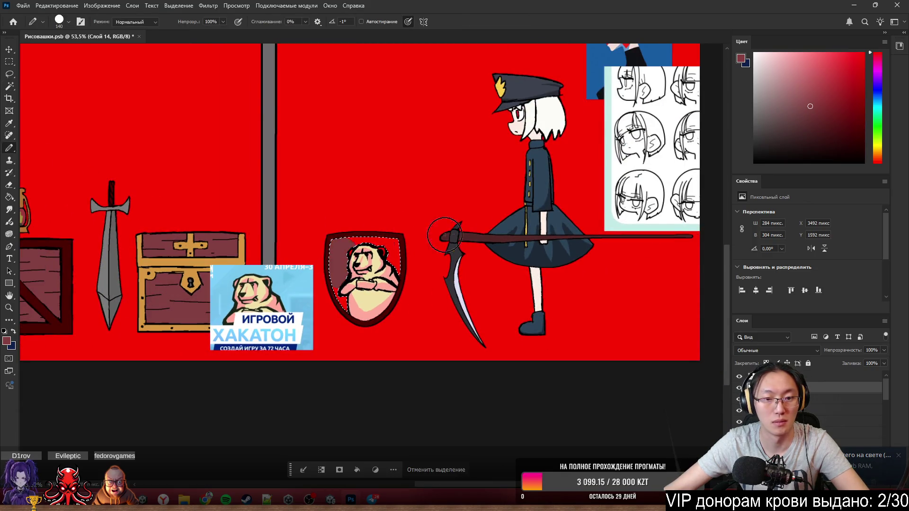
{"action": "mouse_move", "coordinate": [393, 258]}
{"action": "left_mouse_down"}
{"action": "mouse_move", "coordinate": [377, 277]}
{"action": "mouse_move", "coordinate": [308, 263]}
{"action": "mouse_move", "coordinate": [303, 332]}
{"action": "left_mouse_up"}
{"action": "scroll", "coordinate": [357, 289], "scroll_direction": "up", "scroll_amount": 3}
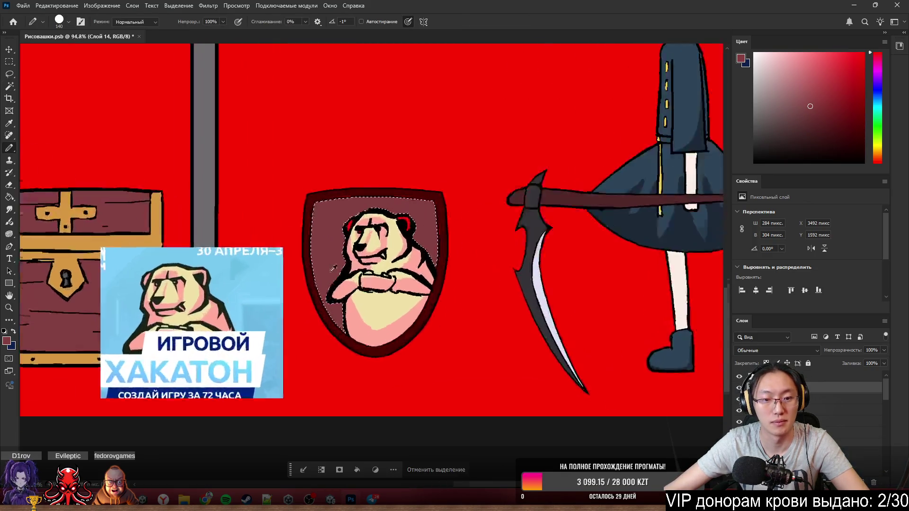
{"action": "scroll", "coordinate": [360, 237], "scroll_direction": "up", "scroll_amount": 3}
{"action": "key", "text": "ctrl+d"}
{"action": "scroll", "coordinate": [543, 205], "scroll_direction": "up", "scroll_amount": 2}
- Magic Wand-select the red spots in both ears and both eyes
{"action": "key", "text": "w"}
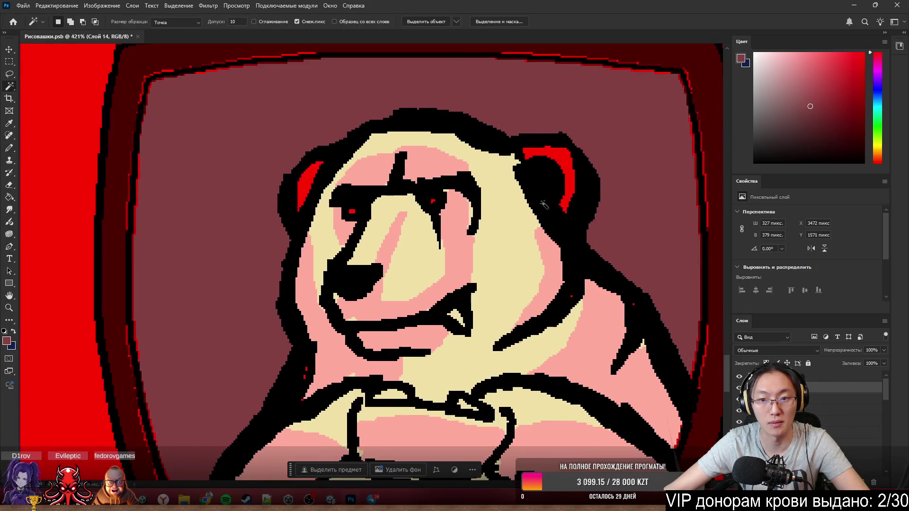
{"action": "left_click", "coordinate": [565, 189]}
{"action": "left_click", "coordinate": [307, 182], "text": "shift"}
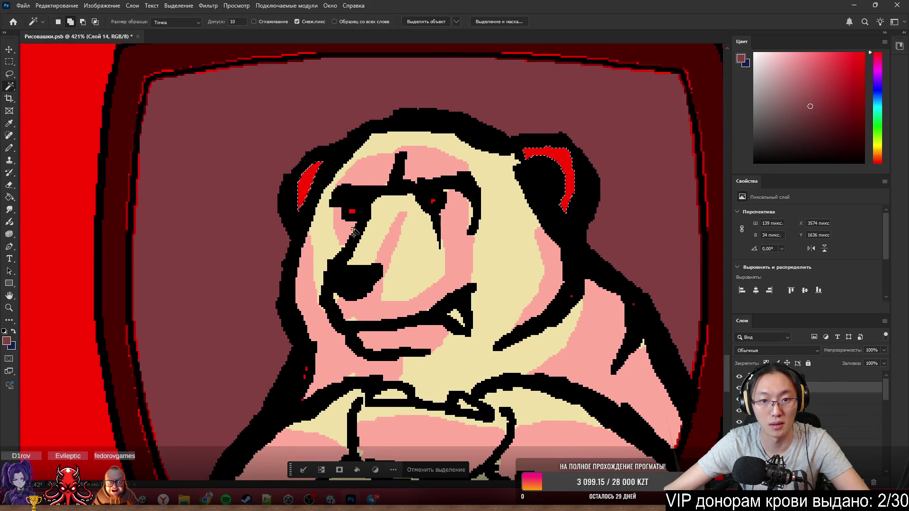
{"action": "left_click", "coordinate": [352, 212], "text": "shift"}
{"action": "left_click", "coordinate": [433, 201], "text": "shift"}
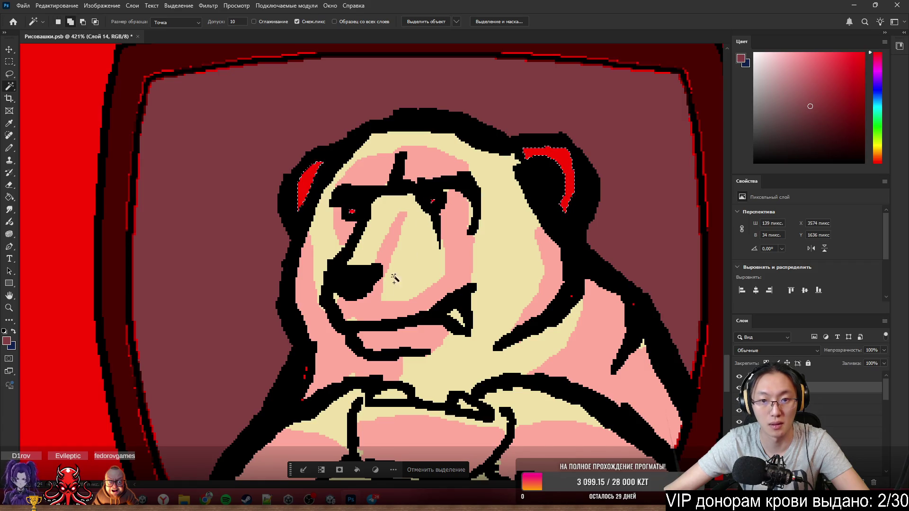
- Paint the selected spots pink, deselect, and add a new empty layer
{"action": "scroll", "coordinate": [305, 381], "scroll_direction": "down", "scroll_amount": 2}
{"action": "key", "text": "b"}
{"action": "scroll", "coordinate": [419, 185], "scroll_direction": "down", "scroll_amount": 2}
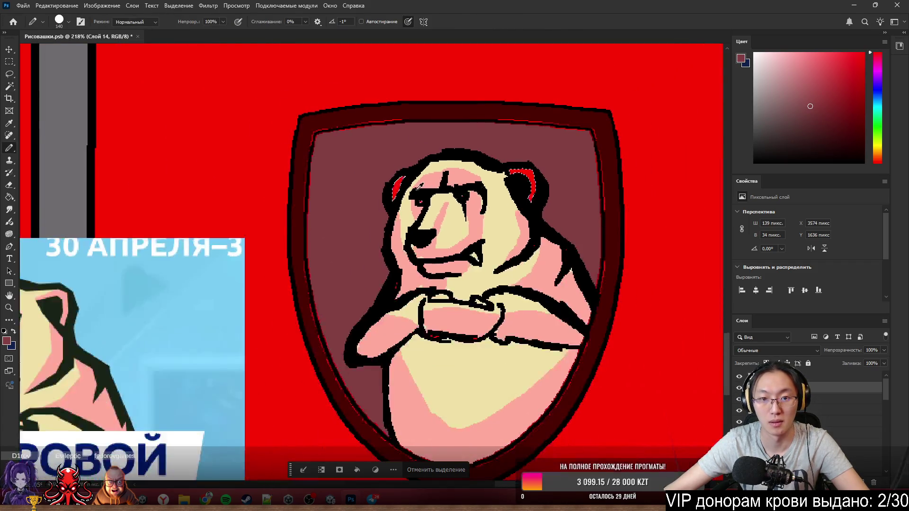
{"action": "scroll", "coordinate": [399, 199], "scroll_direction": "down", "scroll_amount": 2}
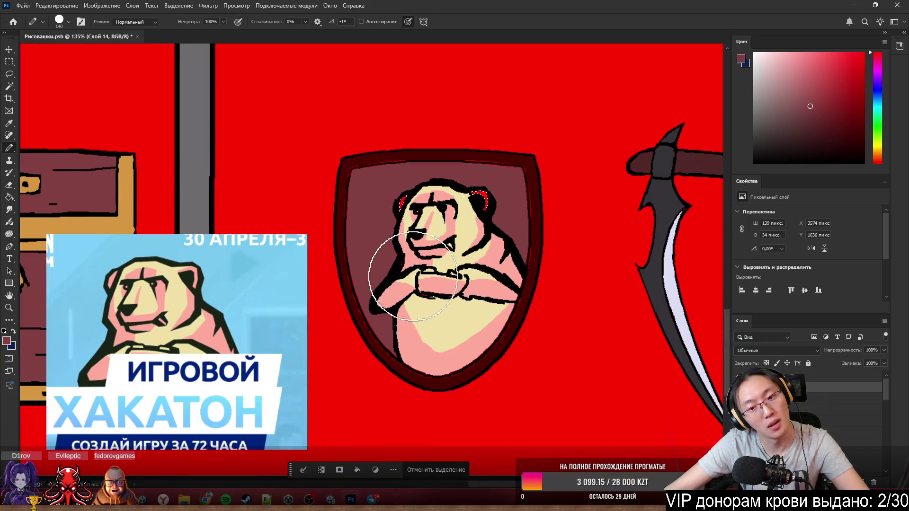
{"action": "left_click", "coordinate": [386, 264], "text": "alt"}
{"action": "left_click", "coordinate": [427, 201]}
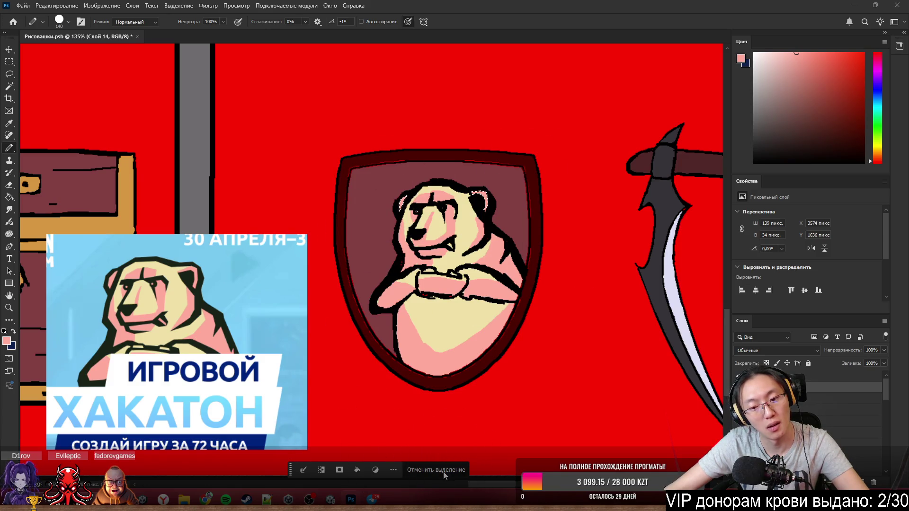
{"action": "left_click", "coordinate": [447, 470]}
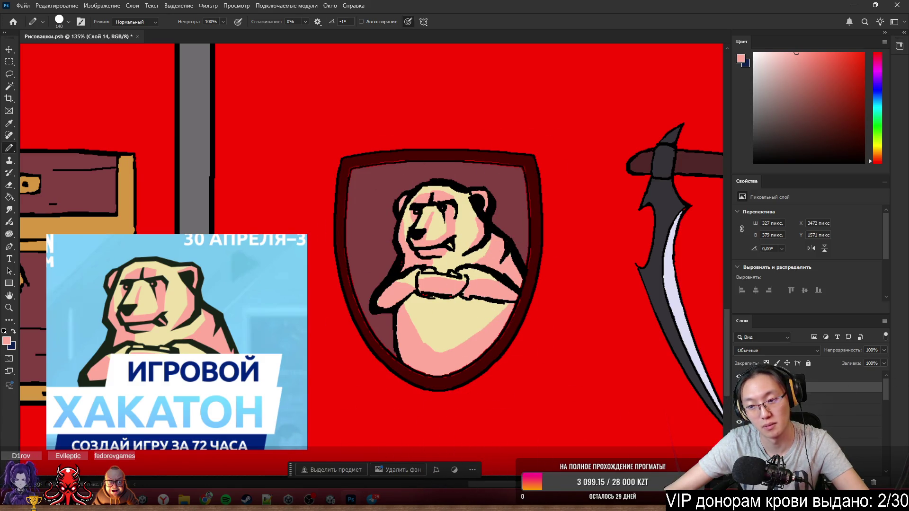
{"action": "left_click", "coordinate": [862, 474]}
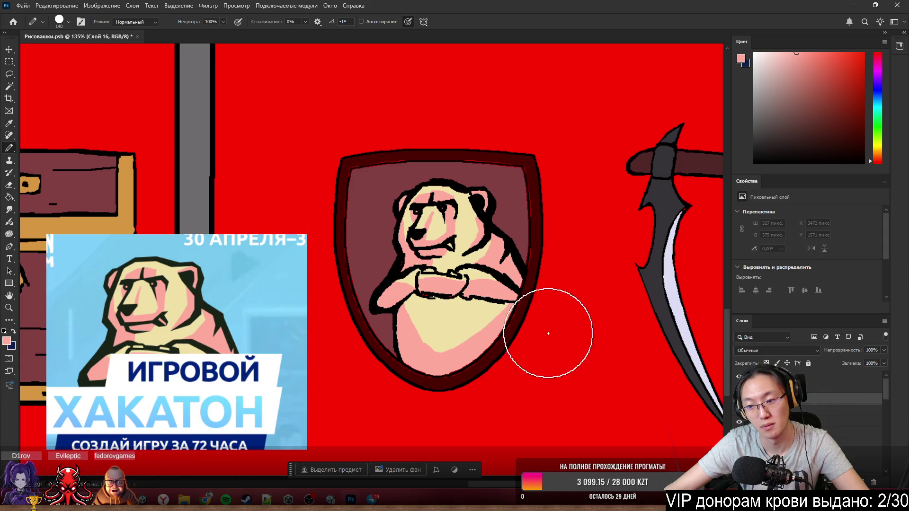
- Resize the brush to 74 px and paint a cream patch right of the bear's mouth
{"action": "left_click", "coordinate": [407, 207], "text": "alt"}
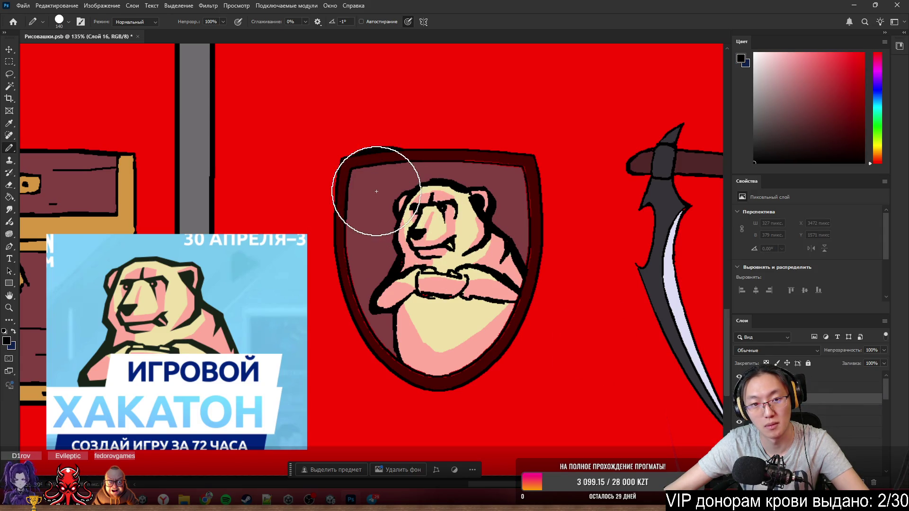
{"action": "scroll", "coordinate": [495, 180], "scroll_direction": "up", "scroll_amount": 3}
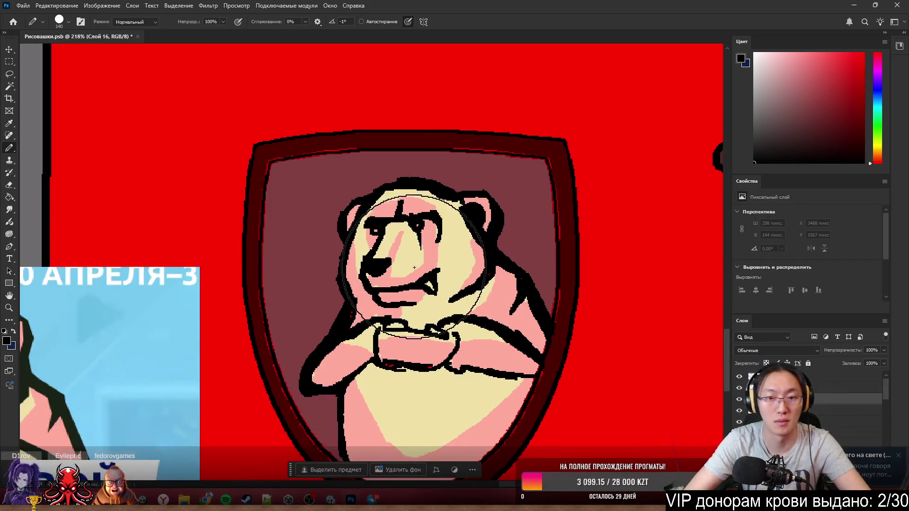
{"action": "left_click_drag", "start_coordinate": [442, 339], "coordinate": [426, 339]}
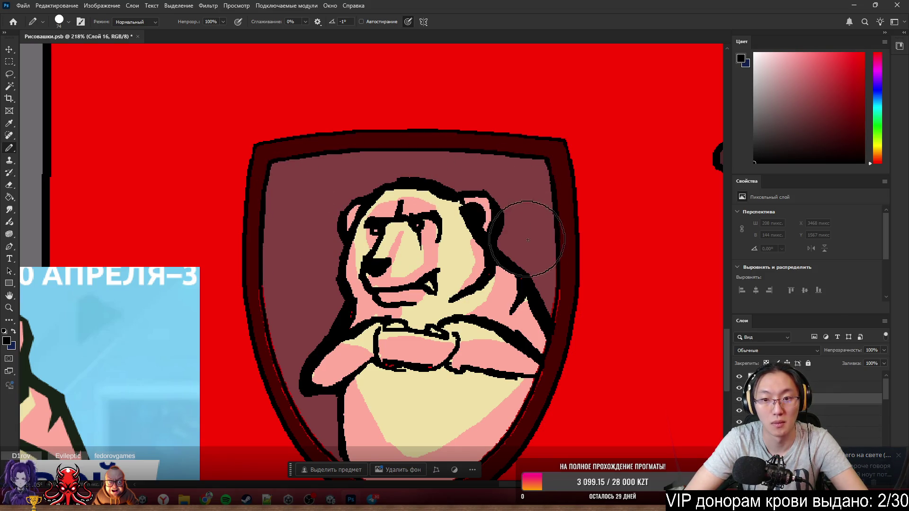
{"action": "mouse_move", "coordinate": [452, 446]}
{"action": "left_mouse_down"}
{"action": "mouse_move", "coordinate": [329, 403]}
{"action": "mouse_move", "coordinate": [290, 322]}
{"action": "mouse_move", "coordinate": [327, 258]}
{"action": "left_mouse_up"}
{"action": "scroll", "coordinate": [349, 255], "scroll_direction": "down", "scroll_amount": 1}
{"action": "scroll", "coordinate": [349, 255], "scroll_direction": "down", "scroll_amount": 1}
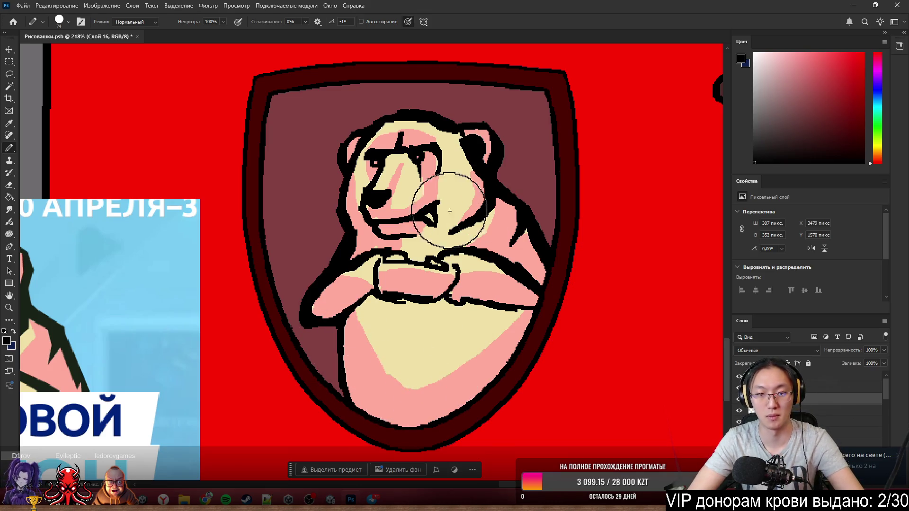
{"action": "mouse_move", "coordinate": [457, 201]}
{"action": "left_mouse_down"}
{"action": "mouse_move", "coordinate": [416, 225]}
{"action": "mouse_move", "coordinate": [426, 262]}
{"action": "mouse_move", "coordinate": [468, 216]}
{"action": "left_mouse_up"}
{"action": "scroll", "coordinate": [469, 217], "scroll_direction": "down", "scroll_amount": 4}
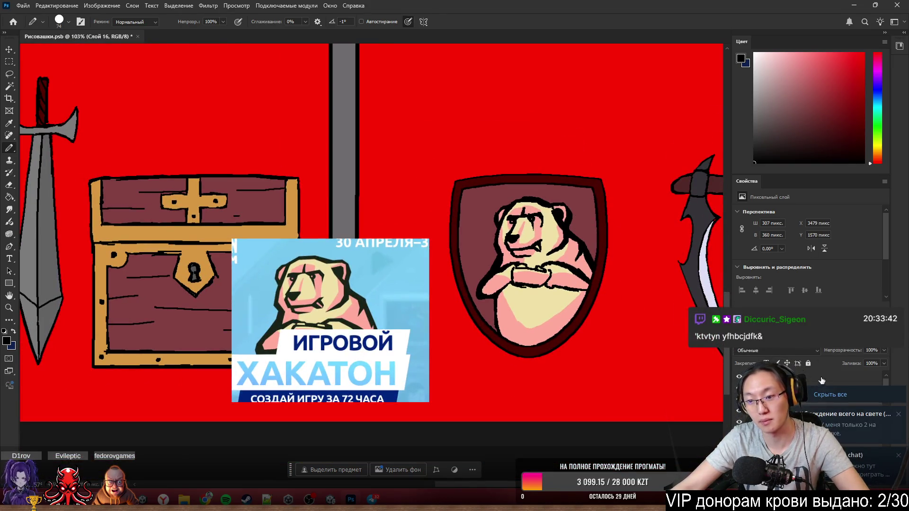
- Dismiss the notifications, select layer Слой 14, and shrink the pencil to about 4 px
{"action": "left_click", "coordinate": [844, 397]}
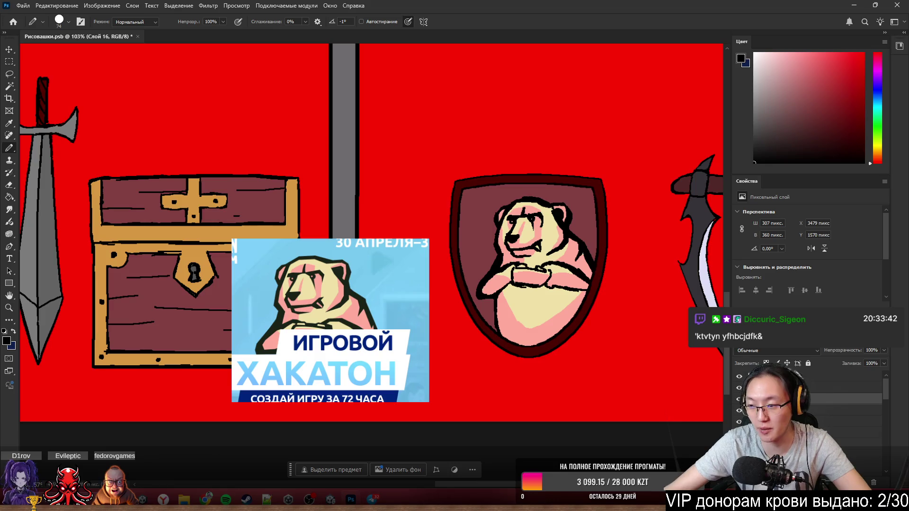
{"action": "left_click", "coordinate": [812, 387]}
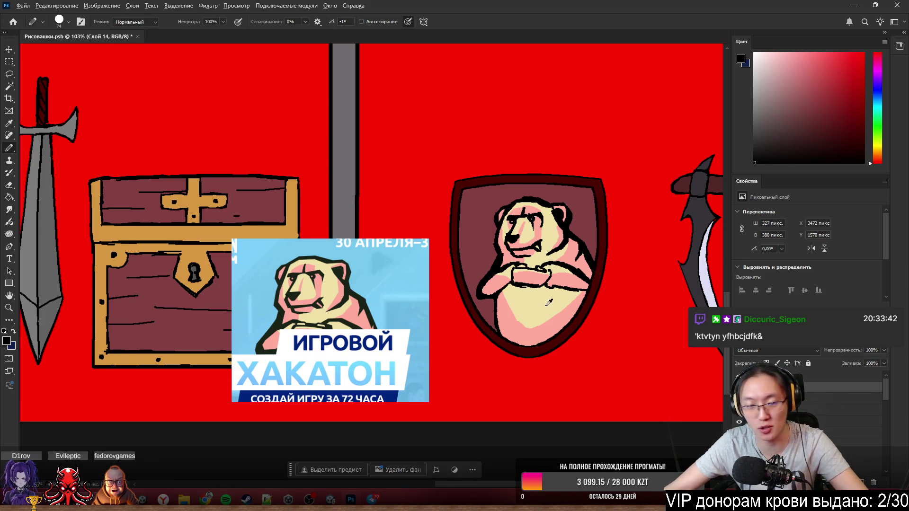
{"action": "scroll", "coordinate": [567, 259], "scroll_direction": "up", "scroll_amount": 2}
{"action": "left_click_drag", "start_coordinate": [567, 259], "coordinate": [513, 262]}
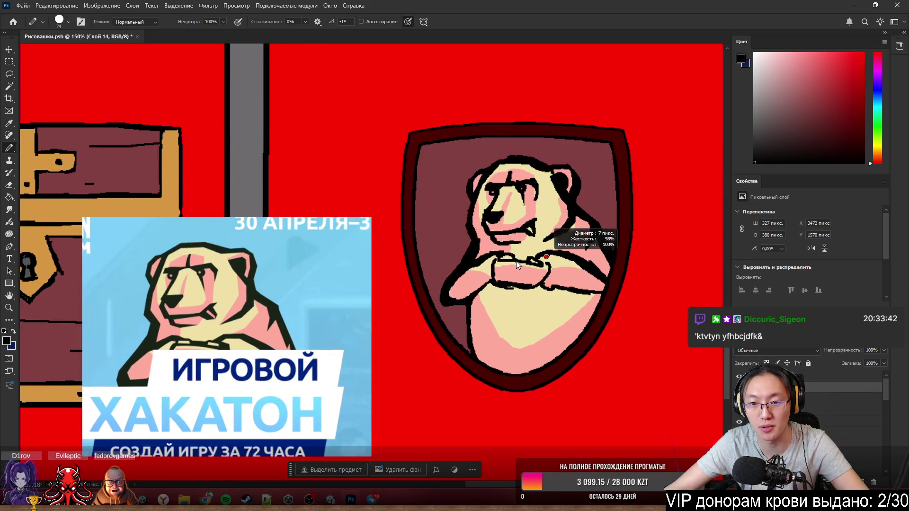
{"action": "scroll", "coordinate": [518, 265], "scroll_direction": "up", "scroll_amount": 10}
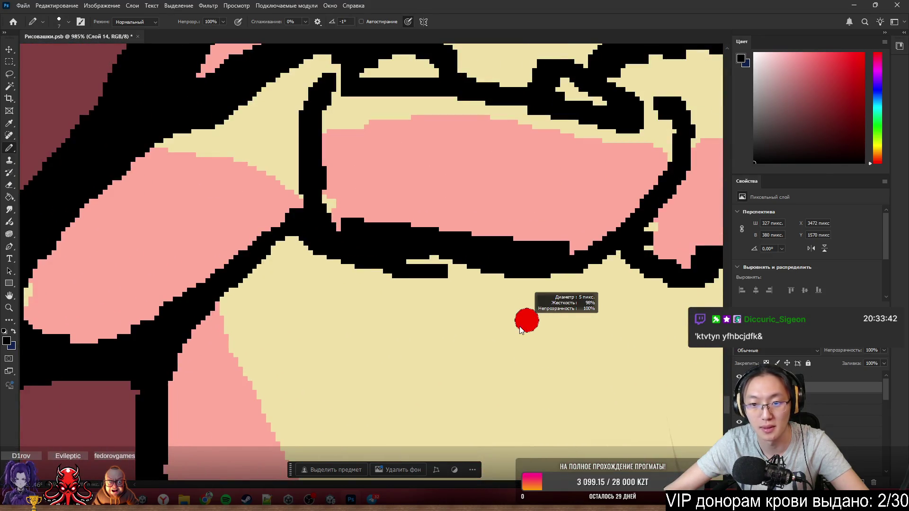
{"action": "scroll", "coordinate": [543, 254], "scroll_direction": "down", "scroll_amount": 5}
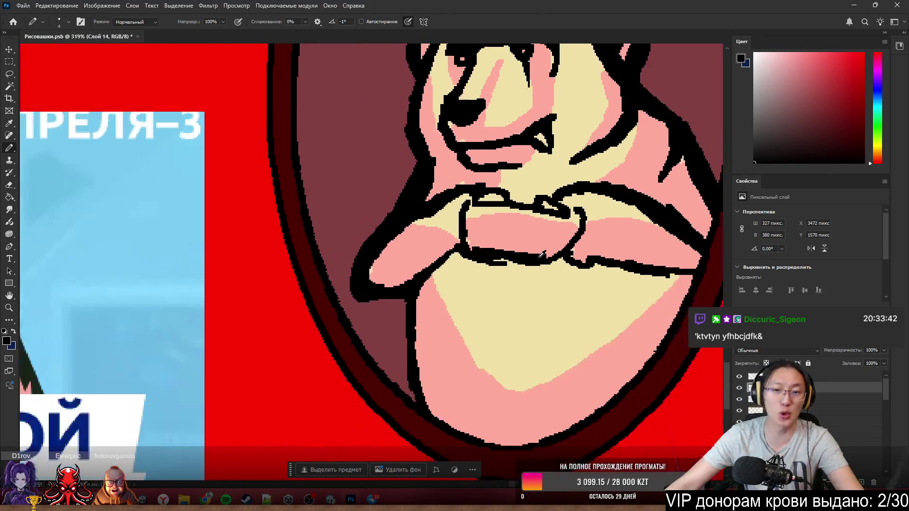
{"action": "scroll", "coordinate": [543, 254], "scroll_direction": "down", "scroll_amount": 3}
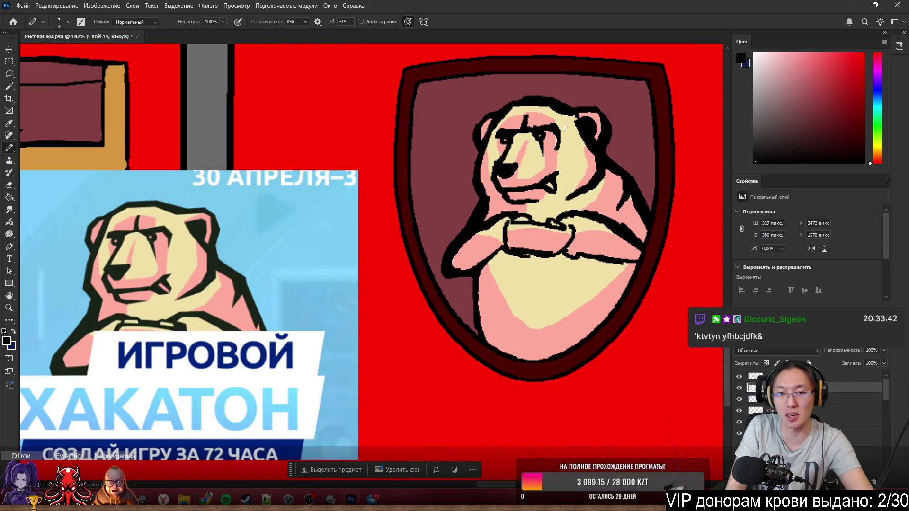
- Draw thin black grain lines across the shield top, bear's face, arms and belly, redoing one misplaced stroke
{"action": "left_click_drag", "start_coordinate": [415, 106], "coordinate": [498, 97]}
{"action": "key", "text": "ctrl+z"}
{"action": "left_click_drag", "start_coordinate": [415, 106], "coordinate": [504, 93]}
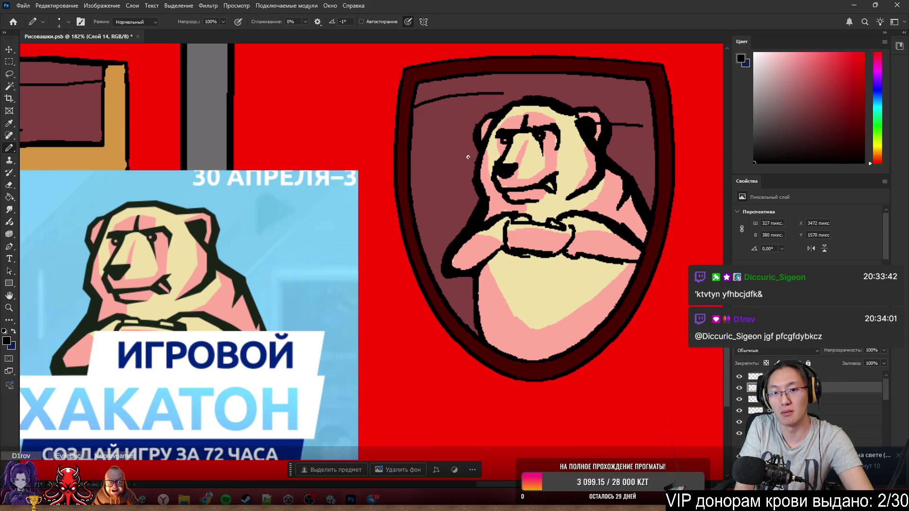
{"action": "left_click_drag", "start_coordinate": [454, 154], "coordinate": [525, 155]}
{"action": "left_click_drag", "start_coordinate": [431, 220], "coordinate": [530, 227]}
{"action": "left_click_drag", "start_coordinate": [528, 288], "coordinate": [616, 286]}
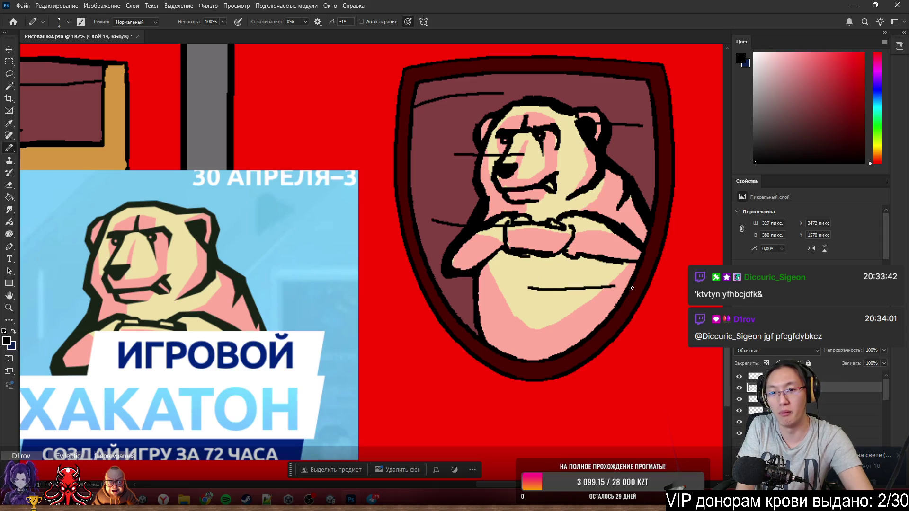
{"action": "mouse_move", "coordinate": [456, 310]}
{"action": "left_mouse_down"}
{"action": "mouse_move", "coordinate": [531, 305]}
{"action": "mouse_move", "coordinate": [589, 332]}
{"action": "left_mouse_up"}
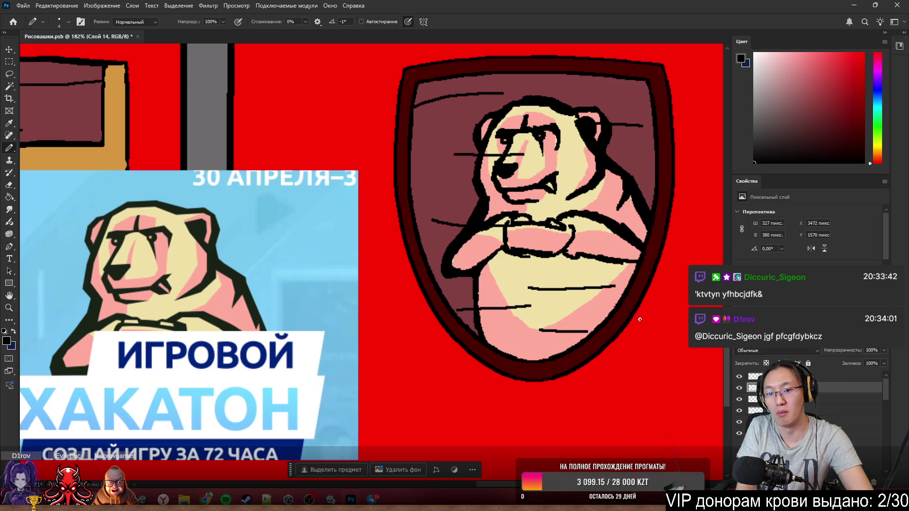
{"action": "scroll", "coordinate": [441, 148], "scroll_direction": "down", "scroll_amount": 5}
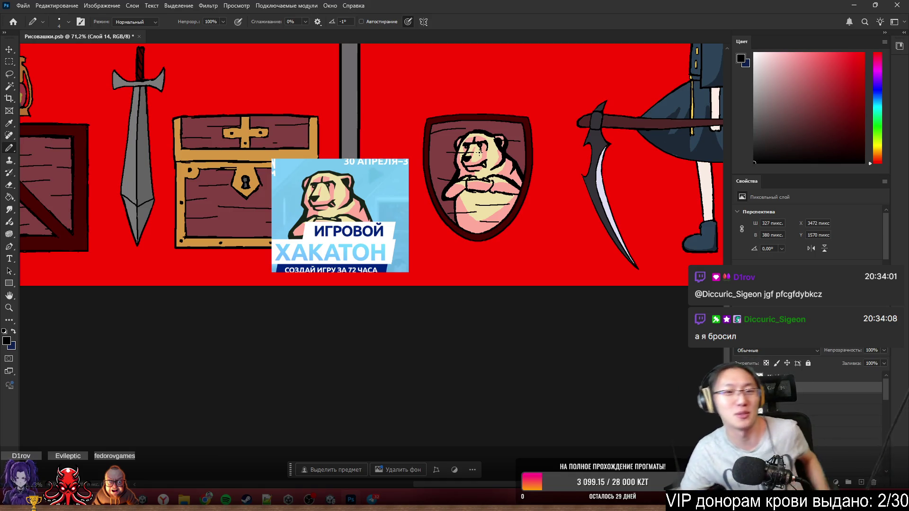
- Zoom in on the bear's face and sample its pale cream fur as the drawing colour
{"action": "scroll", "coordinate": [365, 157], "scroll_direction": "up", "scroll_amount": 3}
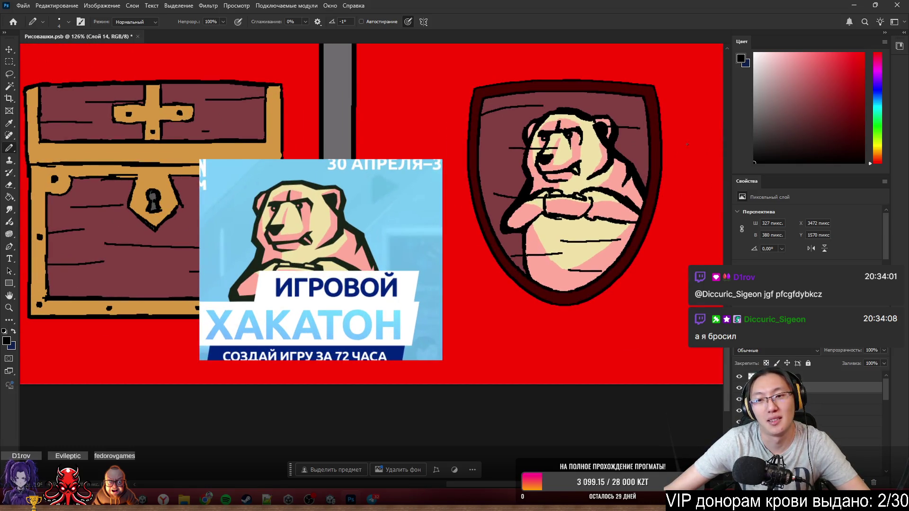
{"action": "scroll", "coordinate": [672, 142], "scroll_direction": "up", "scroll_amount": 3}
{"action": "scroll", "coordinate": [501, 170], "scroll_direction": "down", "scroll_amount": 3}
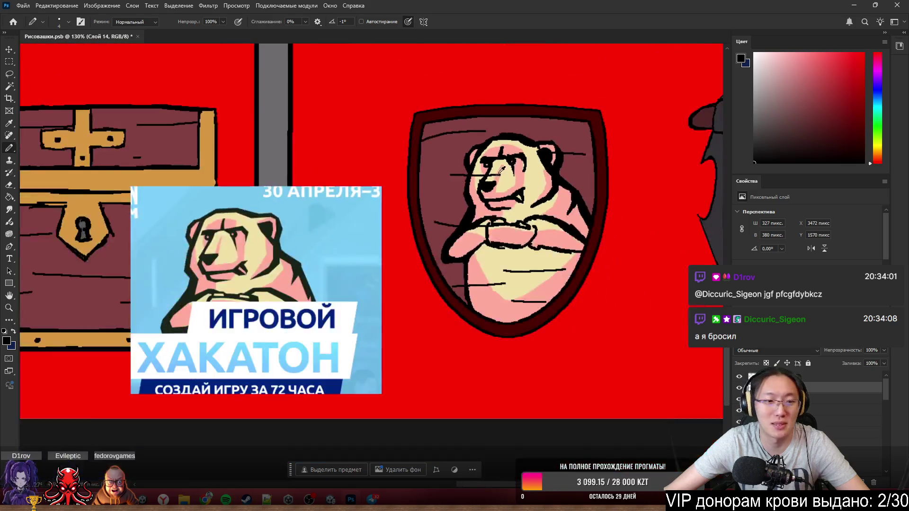
{"action": "scroll", "coordinate": [497, 175], "scroll_direction": "up", "scroll_amount": 5}
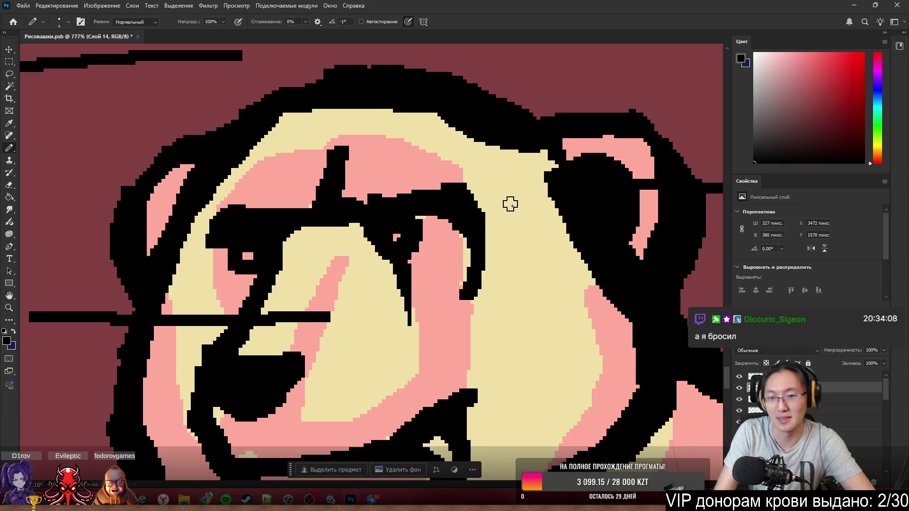
{"action": "left_click", "coordinate": [516, 203], "text": "alt"}
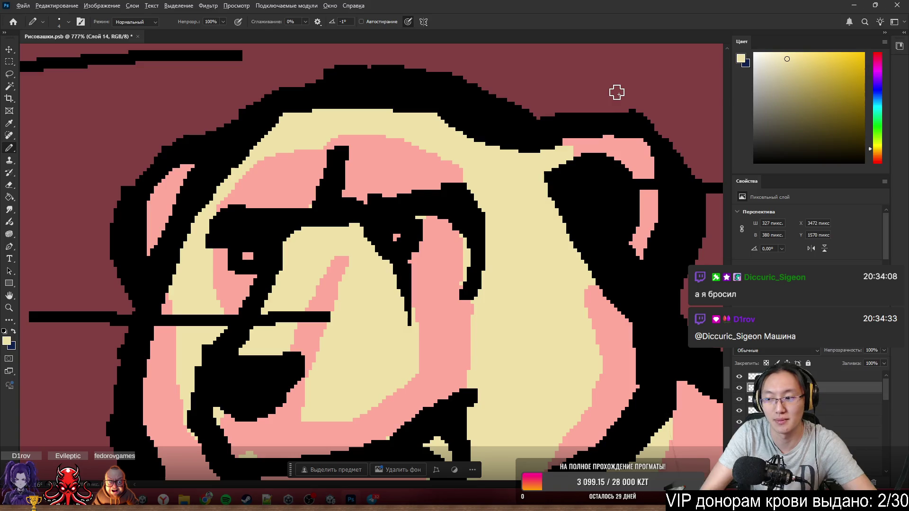
{"action": "scroll", "coordinate": [617, 92], "scroll_direction": "down", "scroll_amount": 5}
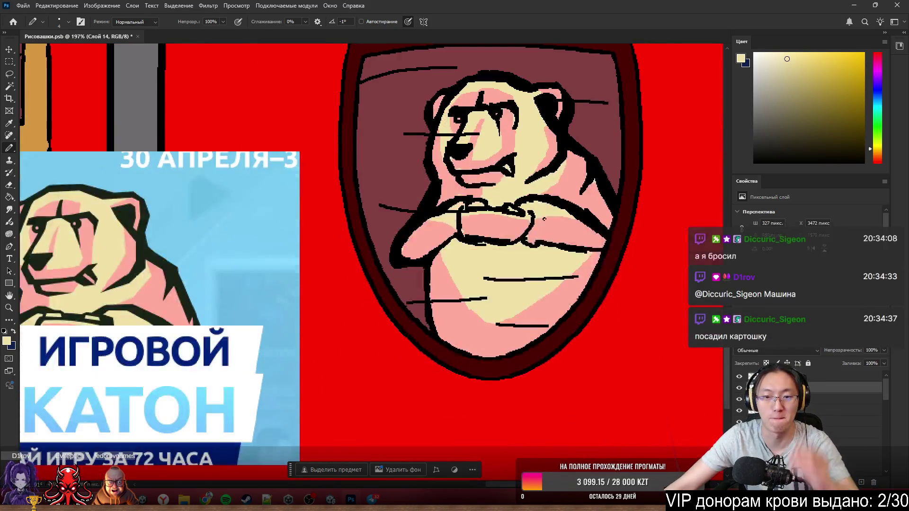
{"action": "scroll", "coordinate": [512, 223], "scroll_direction": "down", "scroll_amount": 3}
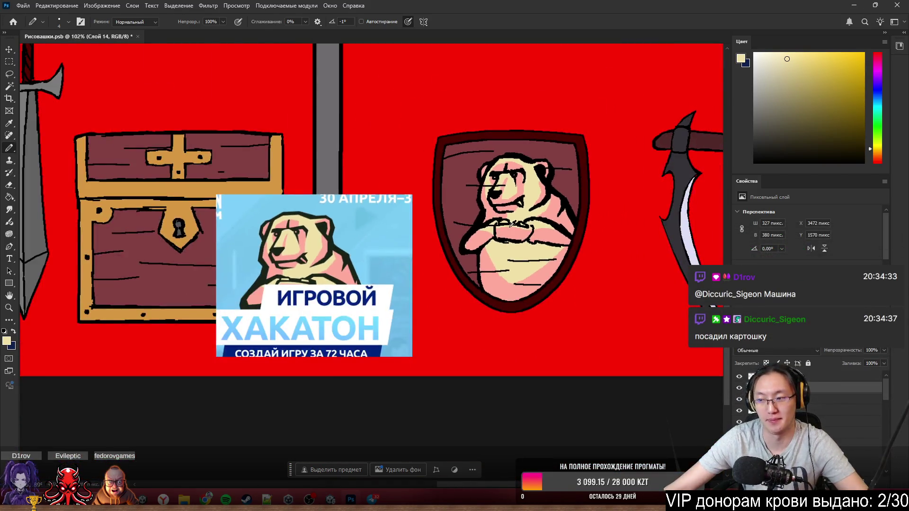
- Drag the bear shield from beside the chest to the far left, next to the chair
{"action": "scroll", "coordinate": [516, 225], "scroll_direction": "down", "scroll_amount": 3}
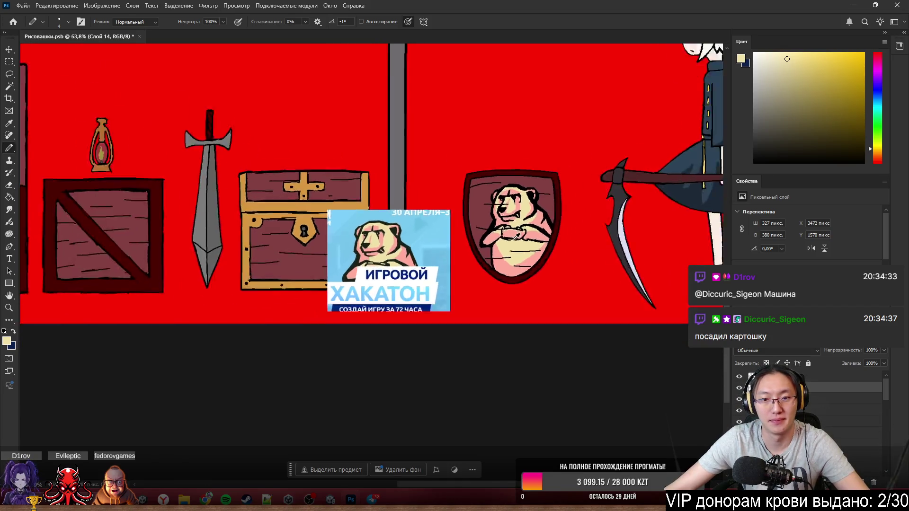
{"action": "scroll", "coordinate": [516, 225], "scroll_direction": "up", "scroll_amount": 2}
{"action": "mouse_move", "coordinate": [519, 229]}
{"action": "left_mouse_down"}
{"action": "mouse_move", "coordinate": [584, 233]}
{"action": "mouse_move", "coordinate": [519, 231]}
{"action": "left_mouse_up"}
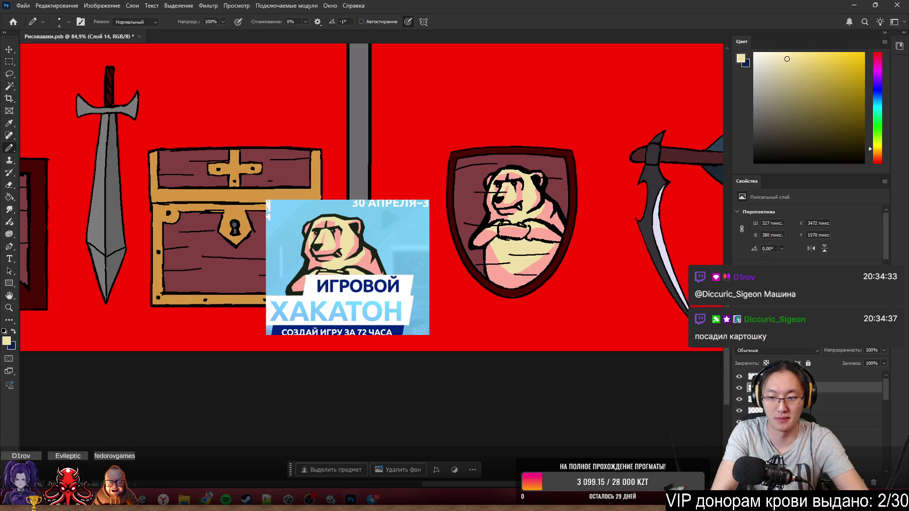
{"action": "scroll", "coordinate": [457, 259], "scroll_direction": "down", "scroll_amount": 5}
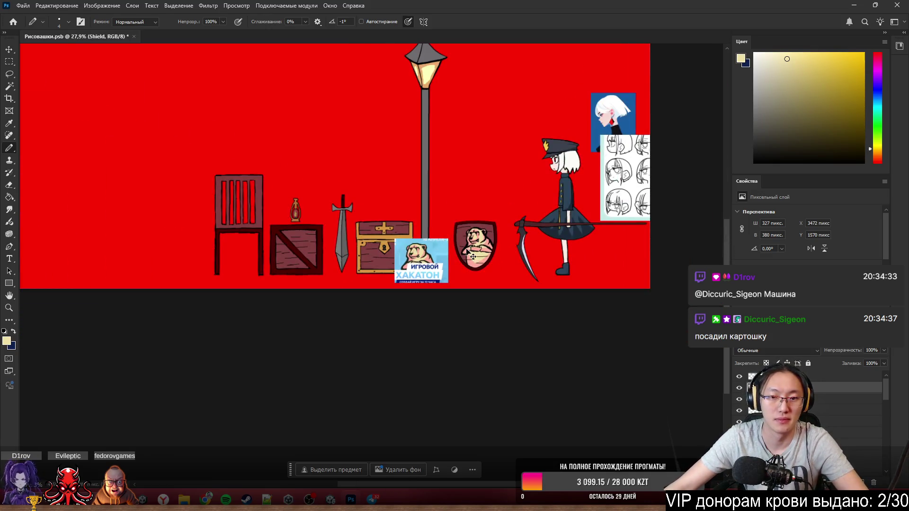
{"action": "left_click_drag", "start_coordinate": [472, 256], "coordinate": [174, 254]}
{"action": "scroll", "coordinate": [408, 242], "scroll_direction": "up", "scroll_amount": 2}
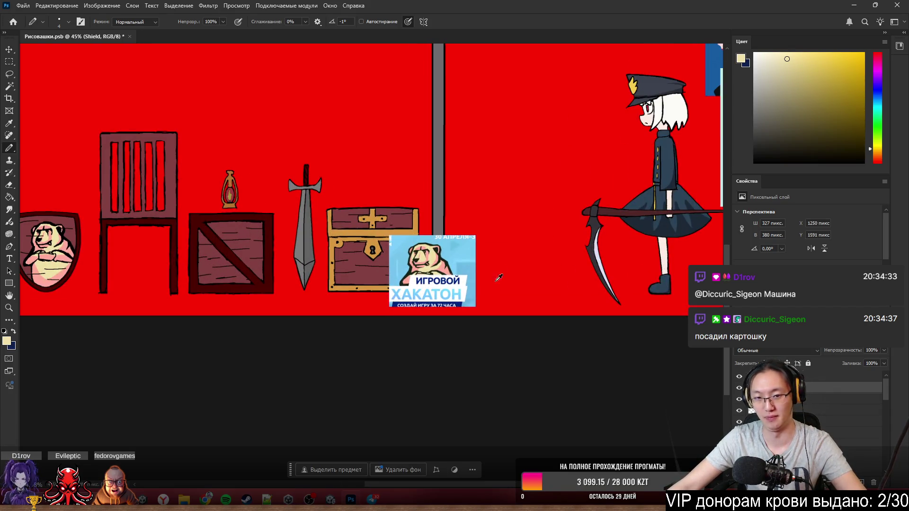
{"action": "scroll", "coordinate": [368, 161], "scroll_direction": "down", "scroll_amount": 3}
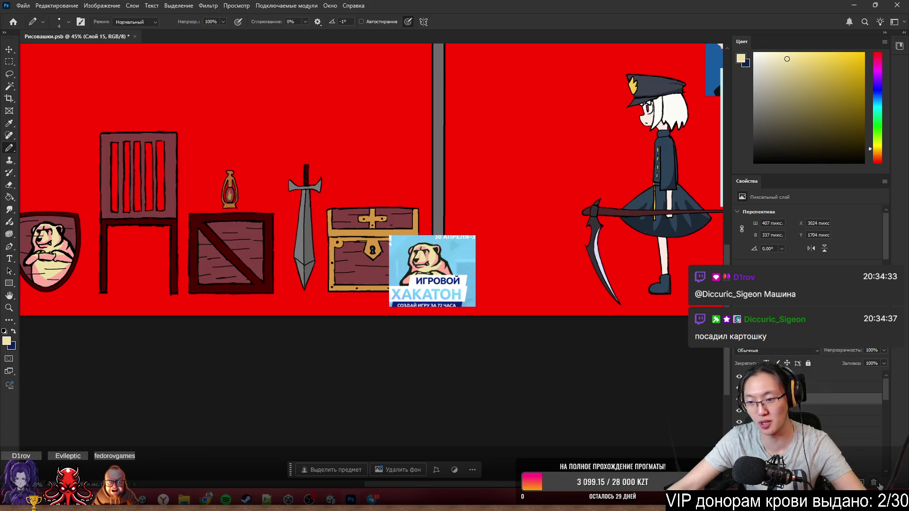
{"action": "scroll", "coordinate": [181, 205], "scroll_direction": "up", "scroll_amount": 4}
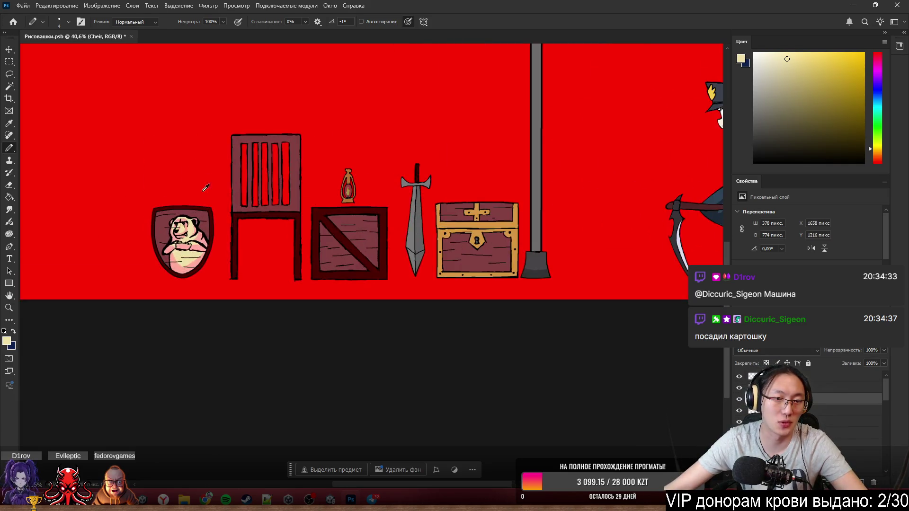
- Undo a trial chair nudge and add a new empty layer moved one place down
{"action": "scroll", "coordinate": [229, 198], "scroll_direction": "up", "scroll_amount": 3}
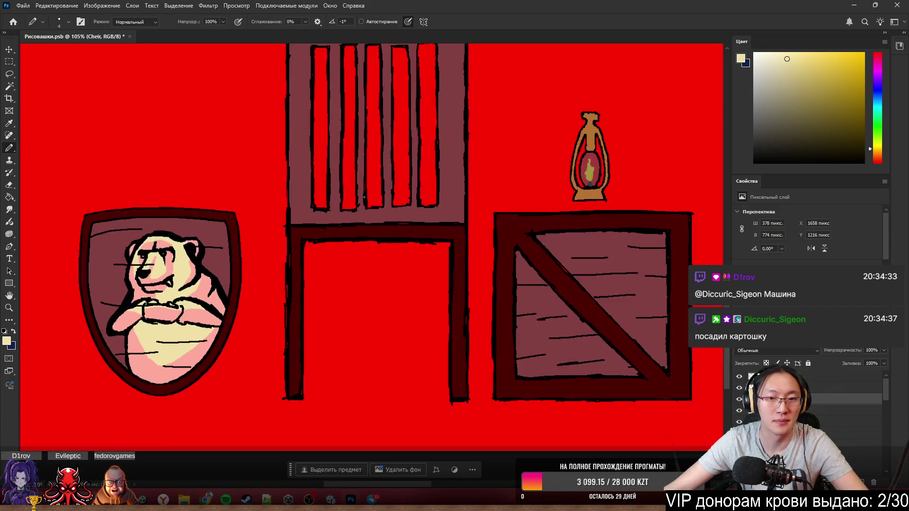
{"action": "mouse_move", "coordinate": [412, 230]}
{"action": "left_mouse_down"}
{"action": "mouse_move", "coordinate": [453, 227]}
{"action": "mouse_move", "coordinate": [379, 232]}
{"action": "left_mouse_up"}
{"action": "key", "text": "ctrl+z"}
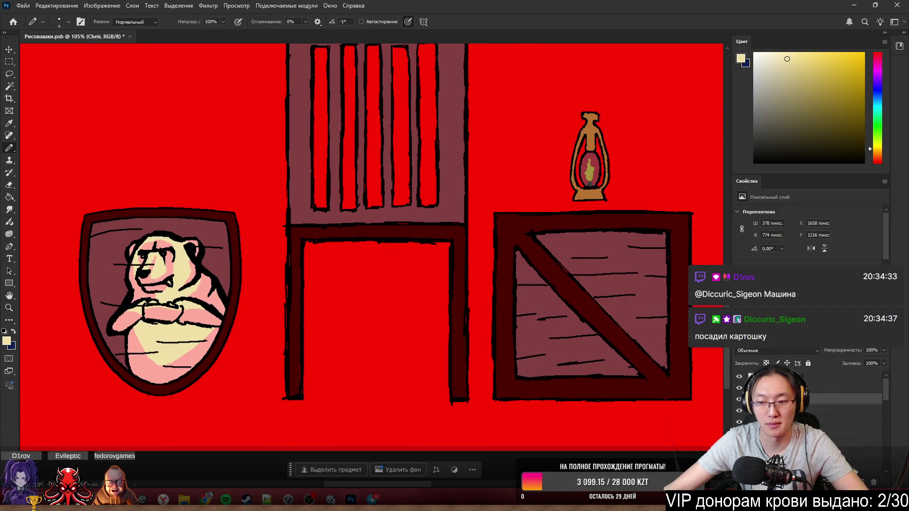
{"action": "key", "text": "ctrl+shift+alt+n"}
{"action": "key", "text": "ctrl+bracketleft"}
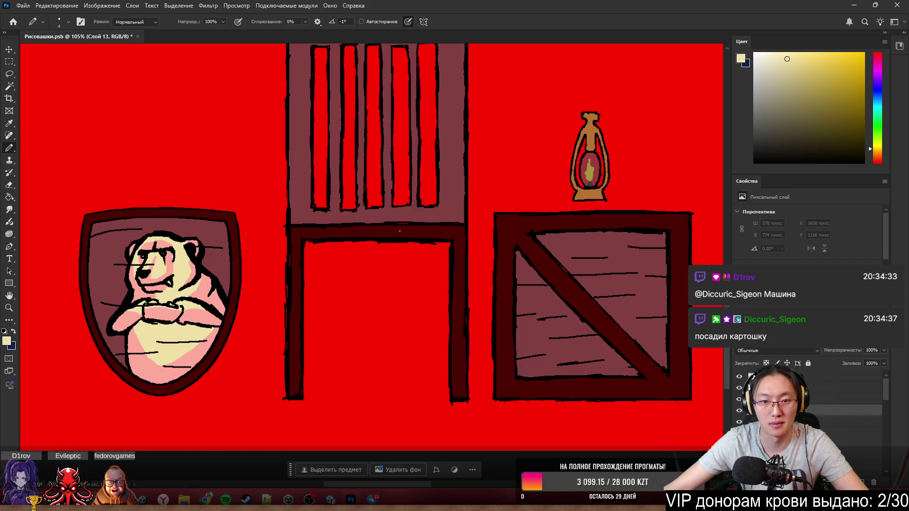
- Enlarge the pencil to 21 px, briefly switch to the Eraser, then return to the Pencil
{"action": "left_click_drag", "start_coordinate": [400, 231], "coordinate": [408, 229]}
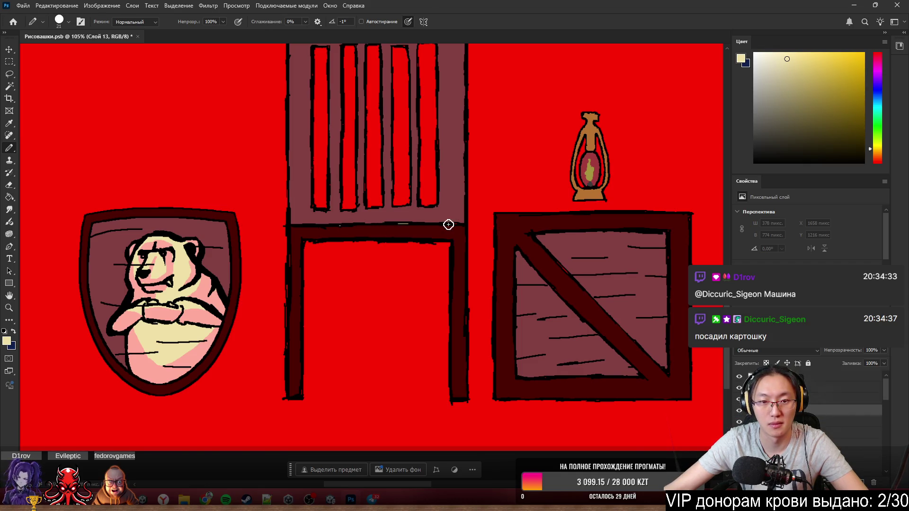
{"action": "scroll", "coordinate": [474, 237], "scroll_direction": "down", "scroll_amount": 4}
{"action": "scroll", "coordinate": [475, 208], "scroll_direction": "up", "scroll_amount": 2}
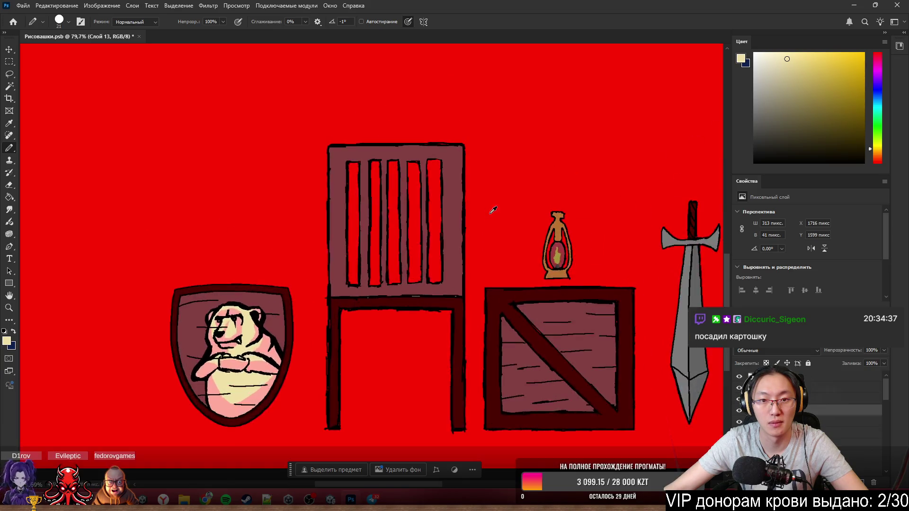
{"action": "scroll", "coordinate": [493, 210], "scroll_direction": "up", "scroll_amount": 4}
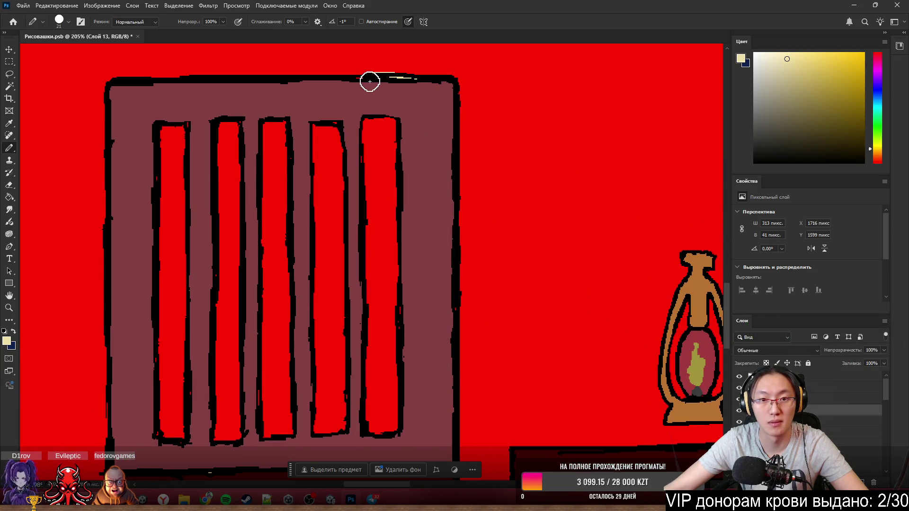
{"action": "key", "text": "e"}
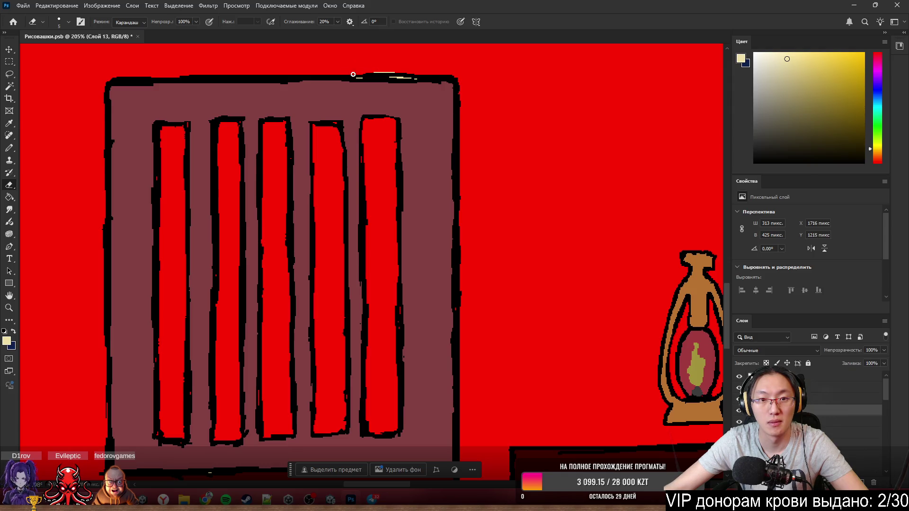
{"action": "key", "text": "b"}
{"action": "scroll", "coordinate": [426, 71], "scroll_direction": "down", "scroll_amount": 5}
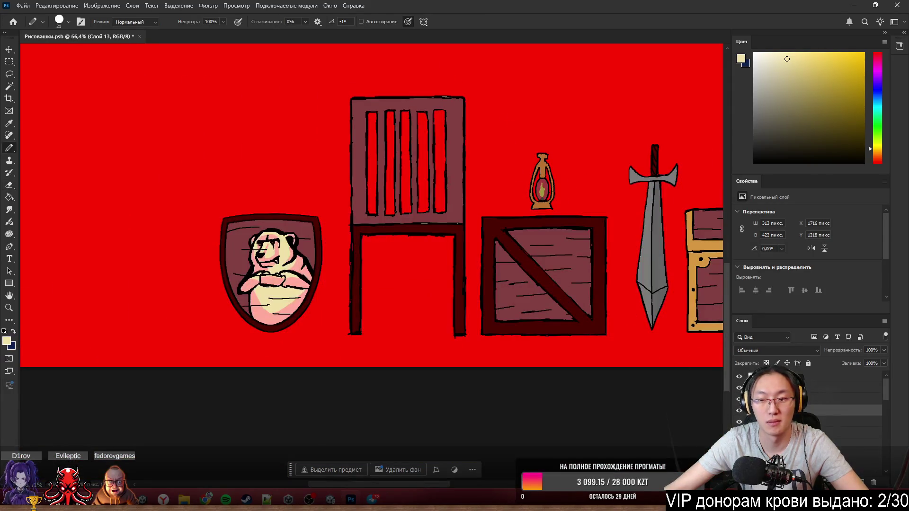
- Shift the small lantern left along the crate's top, near its left edge
{"action": "scroll", "coordinate": [479, 199], "scroll_direction": "down", "scroll_amount": 3}
{"action": "scroll", "coordinate": [498, 186], "scroll_direction": "up", "scroll_amount": 2}
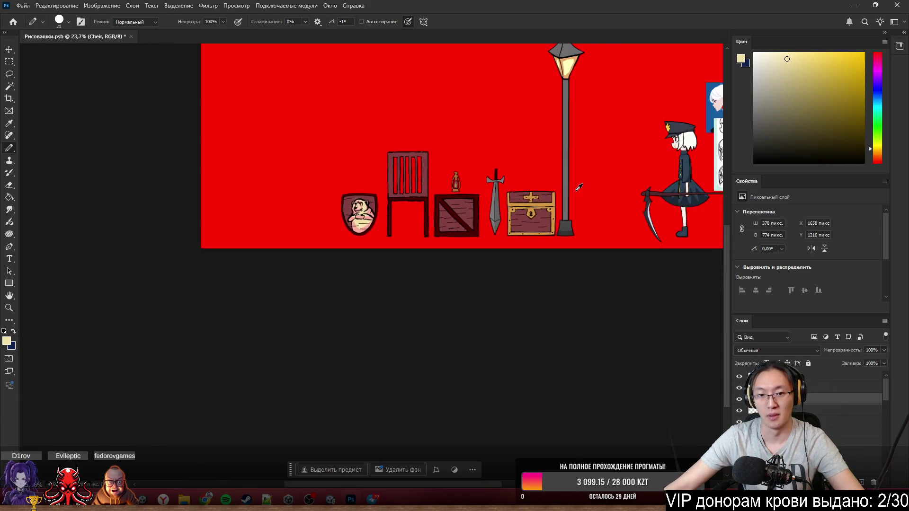
{"action": "scroll", "coordinate": [492, 189], "scroll_direction": "up", "scroll_amount": 3}
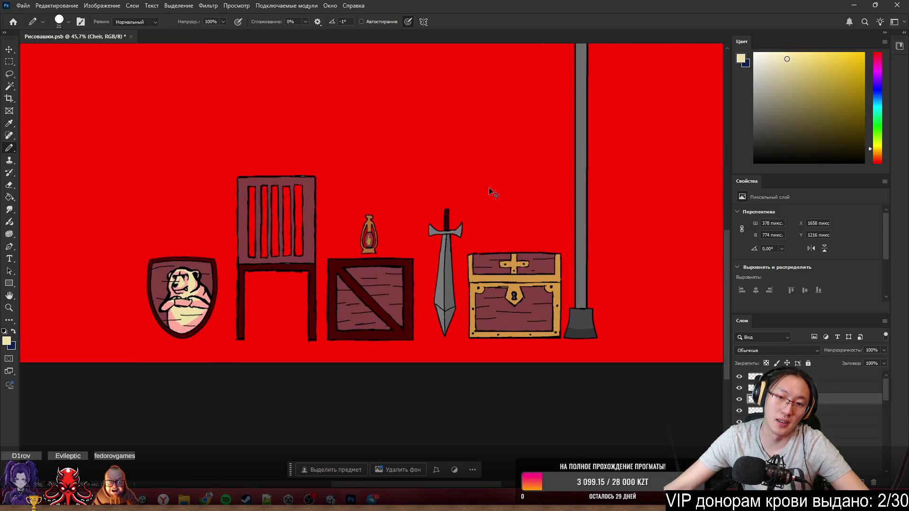
{"action": "scroll", "coordinate": [428, 209], "scroll_direction": "right", "scroll_amount": 3}
{"action": "scroll", "coordinate": [428, 208], "scroll_direction": "right", "scroll_amount": 2}
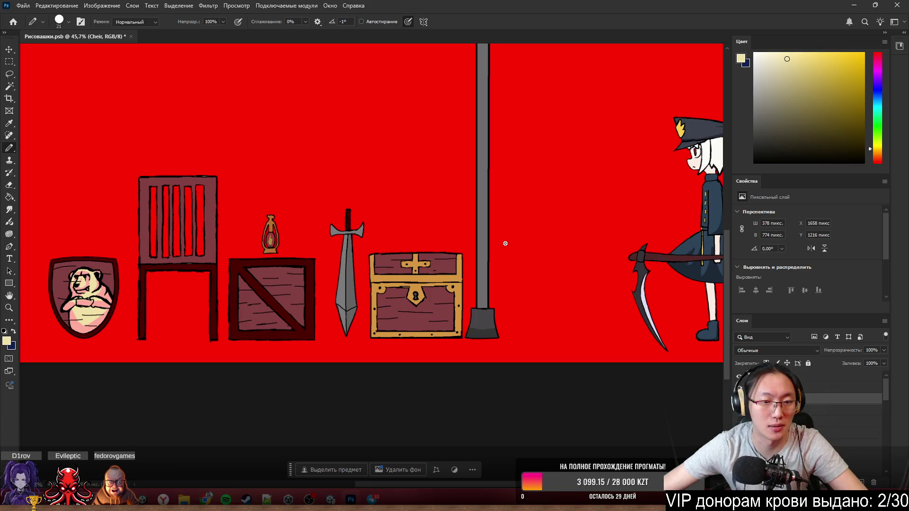
{"action": "scroll", "coordinate": [275, 189], "scroll_direction": "up", "scroll_amount": 3}
{"action": "scroll", "coordinate": [421, 275], "scroll_direction": "left", "scroll_amount": 5}
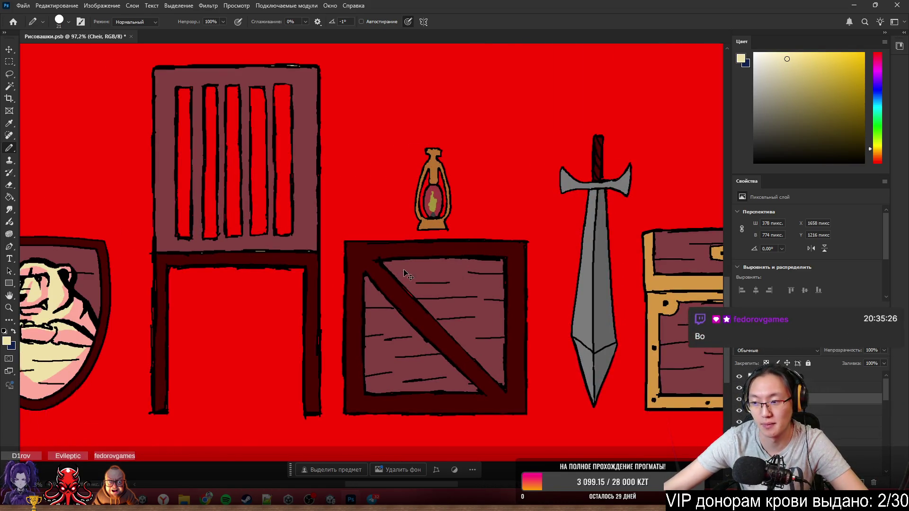
{"action": "scroll", "coordinate": [420, 275], "scroll_direction": "left", "scroll_amount": 1}
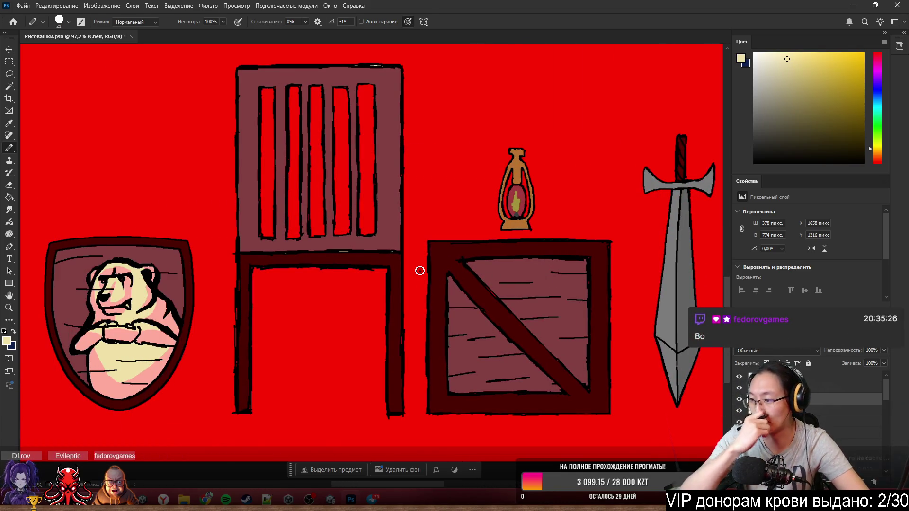
{"action": "scroll", "coordinate": [572, 252], "scroll_direction": "left", "scroll_amount": 2}
{"action": "scroll", "coordinate": [540, 239], "scroll_direction": "up", "scroll_amount": 1}
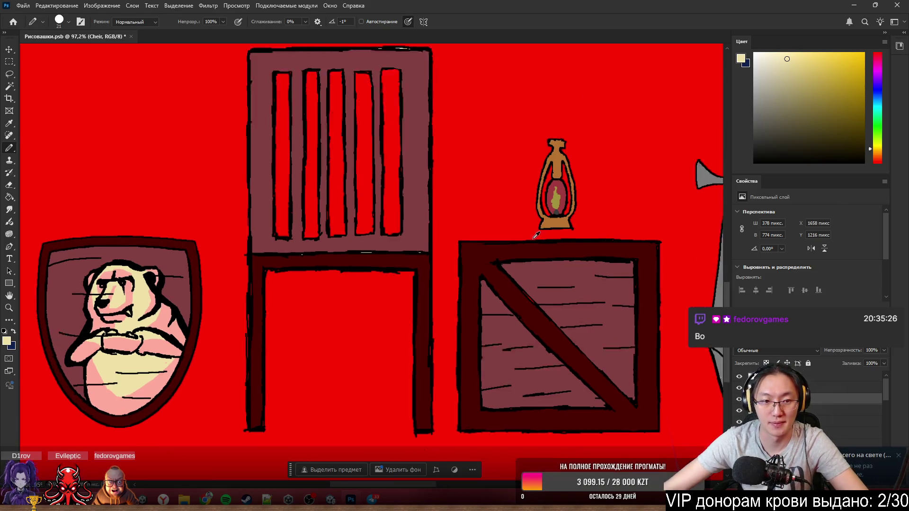
{"action": "scroll", "coordinate": [536, 235], "scroll_direction": "up", "scroll_amount": 1}
{"action": "left_click_drag", "start_coordinate": [568, 218], "coordinate": [476, 231]}
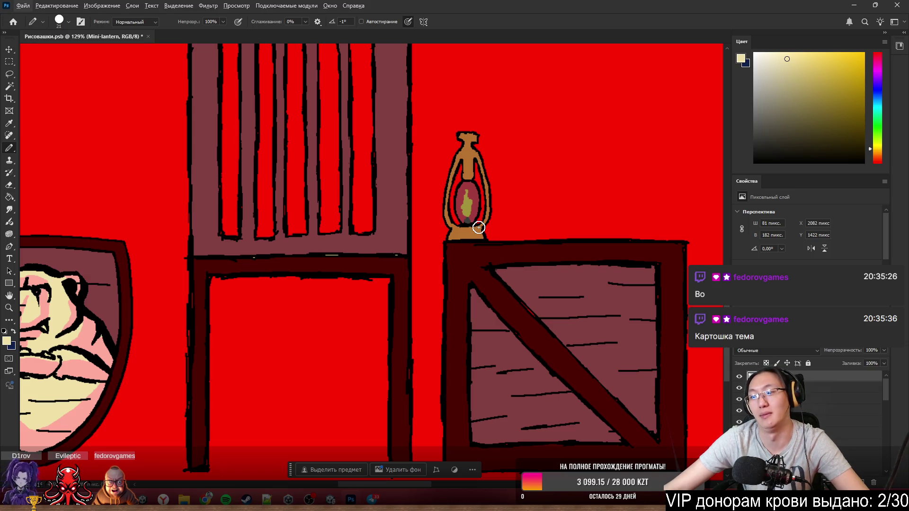
- Reset the Pencil to a thin black line and undo a test stroke on the red wall
{"action": "scroll", "coordinate": [543, 191], "scroll_direction": "up", "scroll_amount": 5}
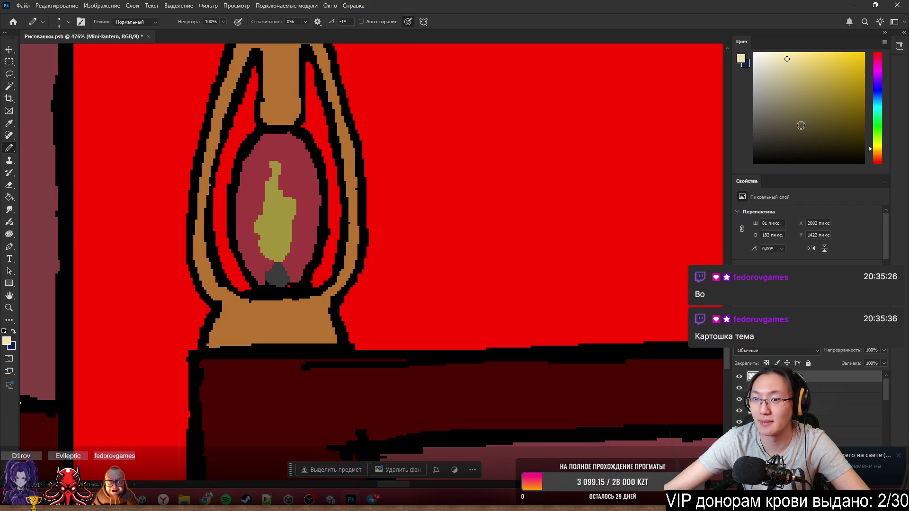
{"action": "key", "text": "d"}
{"action": "scroll", "coordinate": [548, 215], "scroll_direction": "down", "scroll_amount": 6}
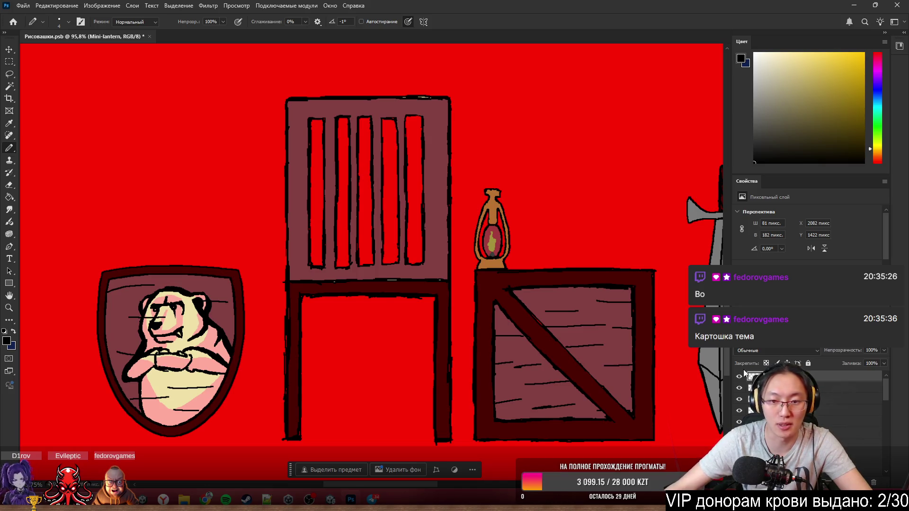
{"action": "mouse_move", "coordinate": [574, 192]}
{"action": "left_mouse_down"}
{"action": "mouse_move", "coordinate": [594, 208]}
{"action": "mouse_move", "coordinate": [597, 225]}
{"action": "left_mouse_up"}
{"action": "key", "text": "ctrl+z"}
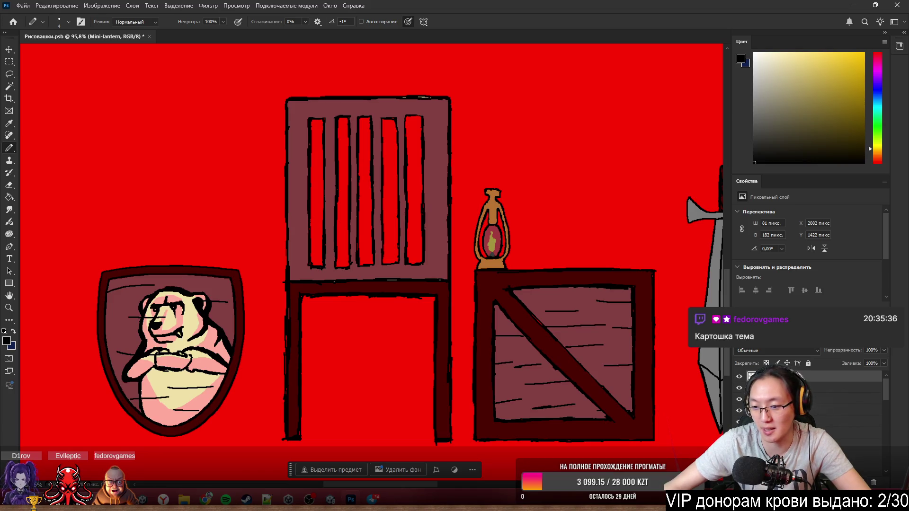
- Make Слой 13 the active layer for the new drawing
{"action": "left_click", "coordinate": [862, 455]}
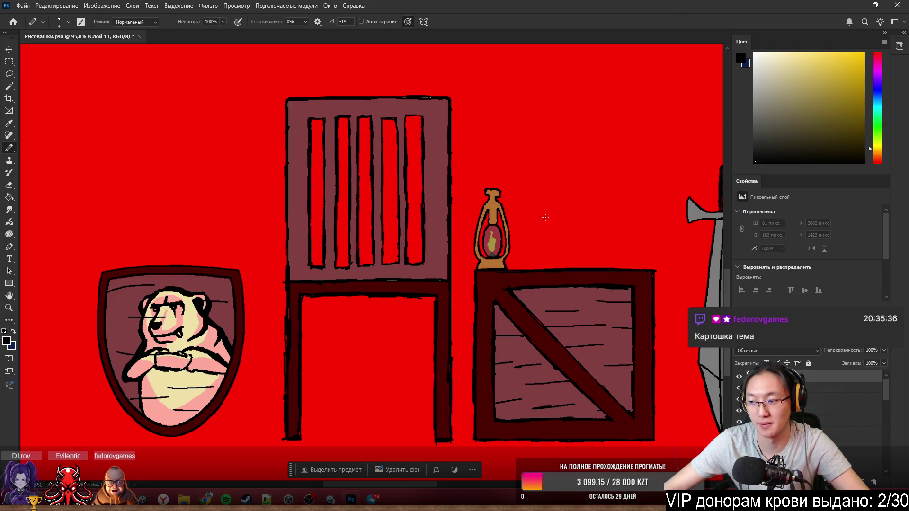
{"action": "scroll", "coordinate": [531, 222], "scroll_direction": "right", "scroll_amount": 3}
{"action": "scroll", "coordinate": [502, 213], "scroll_direction": "up", "scroll_amount": 3}
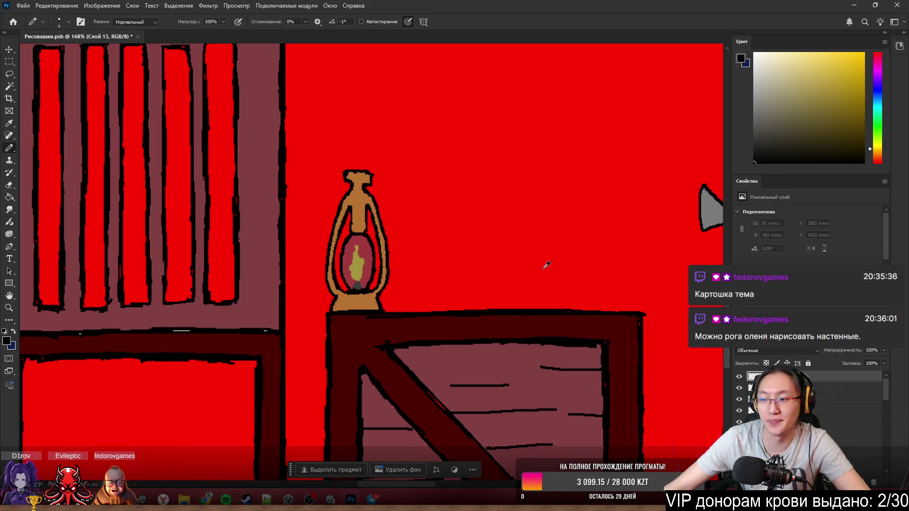
{"action": "scroll", "coordinate": [604, 271], "scroll_direction": "up", "scroll_amount": 1}
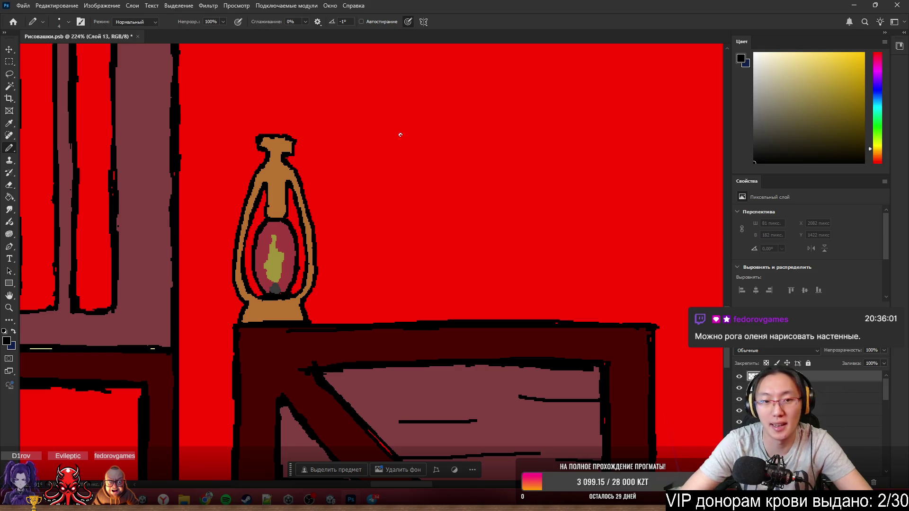
- Sketch several trial strokes for the vase's curved side beside the lantern, undoing each one
{"action": "mouse_move", "coordinate": [422, 181]}
{"action": "left_mouse_down"}
{"action": "mouse_move", "coordinate": [404, 265]}
{"action": "mouse_move", "coordinate": [497, 254]}
{"action": "left_mouse_up"}
{"action": "key", "text": "ctrl+z"}
{"action": "left_click_drag", "start_coordinate": [437, 187], "coordinate": [587, 303]}
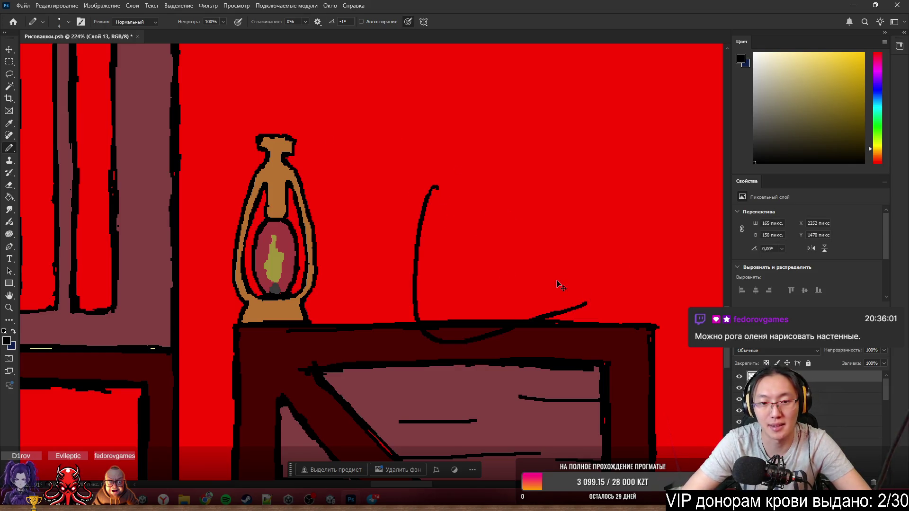
{"action": "key", "text": "ctrl+z"}
{"action": "mouse_move", "coordinate": [420, 204]}
{"action": "left_mouse_down"}
{"action": "mouse_move", "coordinate": [566, 310]}
{"action": "mouse_move", "coordinate": [431, 265]}
{"action": "mouse_move", "coordinate": [577, 296]}
{"action": "left_mouse_up"}
{"action": "key", "text": "ctrl+z"}
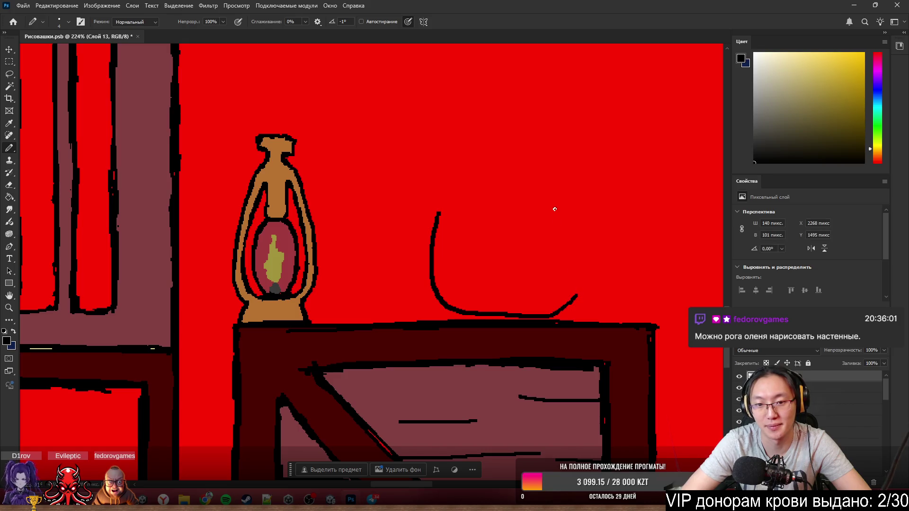
{"action": "left_click_drag", "start_coordinate": [555, 209], "coordinate": [546, 313]}
{"action": "key", "text": "ctrl+z"}
{"action": "key", "text": "ctrl+z"}
{"action": "left_click_drag", "start_coordinate": [438, 213], "coordinate": [532, 268]}
{"action": "key", "text": "ctrl+z"}
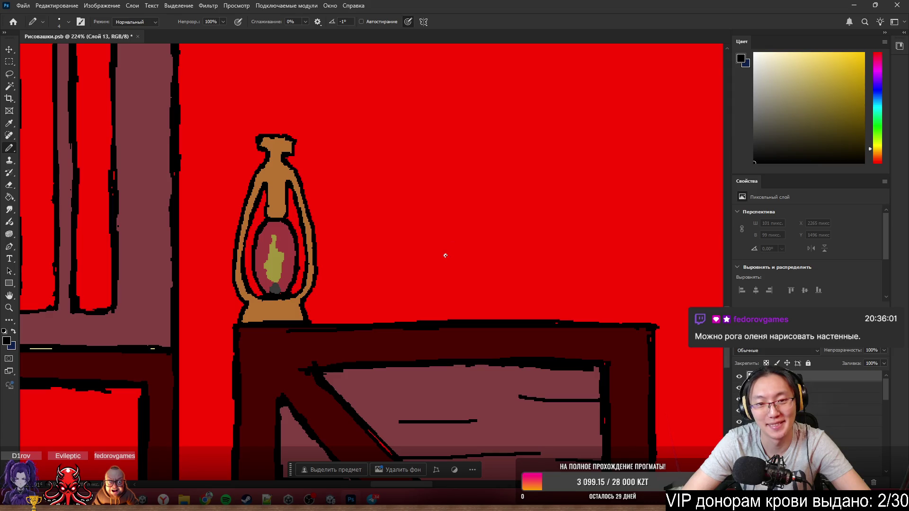
- Draw the vase's left side and top outline in thin black pencil
{"action": "left_click_drag", "start_coordinate": [446, 97], "coordinate": [446, 150]}
{"action": "key", "text": "ctrl+z"}
{"action": "mouse_move", "coordinate": [442, 90]}
{"action": "left_mouse_down"}
{"action": "mouse_move", "coordinate": [447, 125]}
{"action": "mouse_move", "coordinate": [432, 280]}
{"action": "mouse_move", "coordinate": [467, 319]}
{"action": "mouse_move", "coordinate": [453, 306]}
{"action": "mouse_move", "coordinate": [501, 312]}
{"action": "mouse_move", "coordinate": [524, 261]}
{"action": "mouse_move", "coordinate": [528, 207]}
{"action": "mouse_move", "coordinate": [510, 79]}
{"action": "mouse_move", "coordinate": [483, 82]}
{"action": "mouse_move", "coordinate": [504, 82]}
{"action": "mouse_move", "coordinate": [512, 96]}
{"action": "left_mouse_up"}
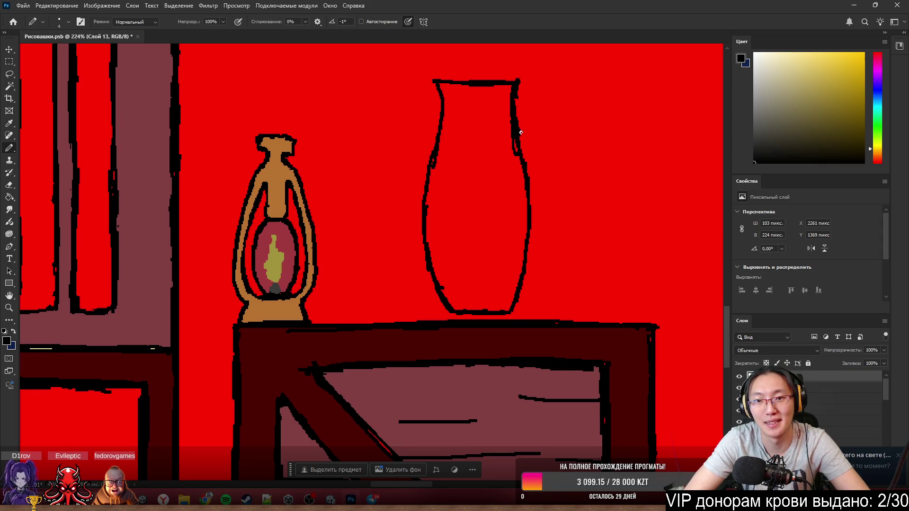
- Erase stray marks along the vase's right and left edges, then zoom back out
{"action": "key", "text": "e"}
{"action": "left_click_drag", "start_coordinate": [513, 155], "coordinate": [507, 121]}
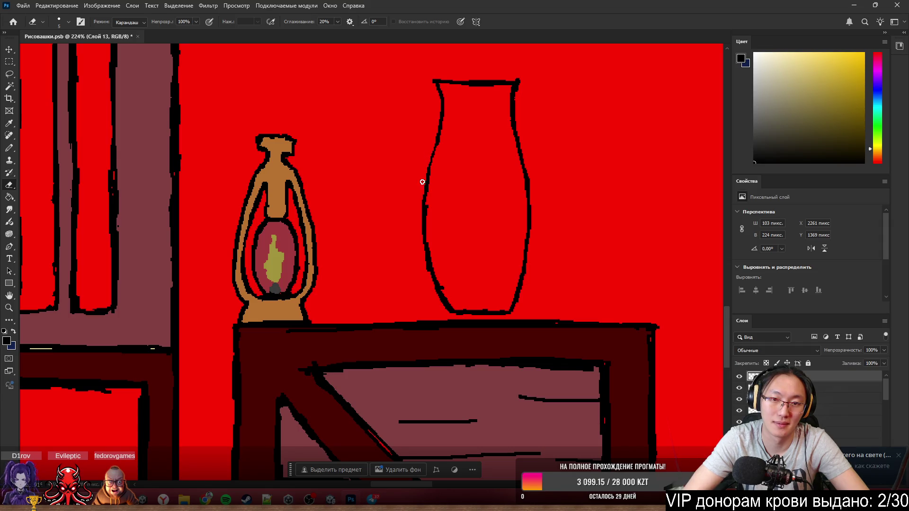
{"action": "key", "text": "b"}
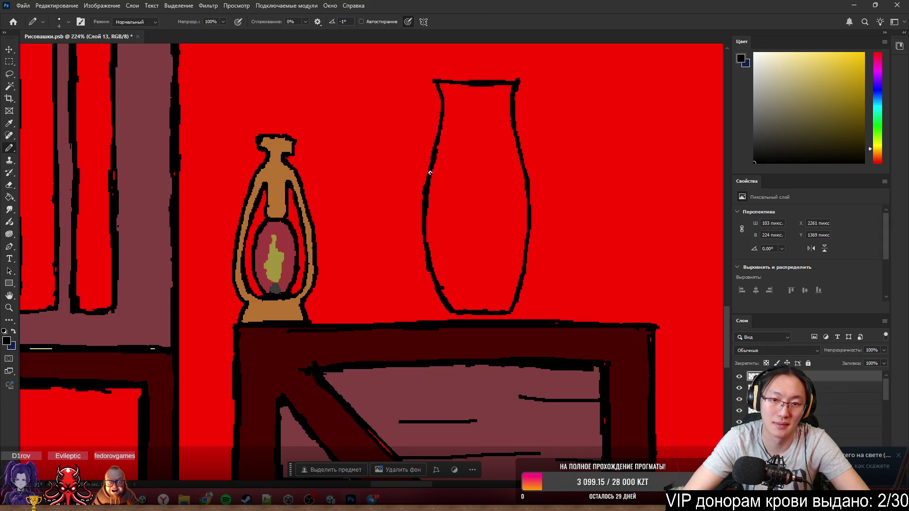
{"action": "key", "text": "e"}
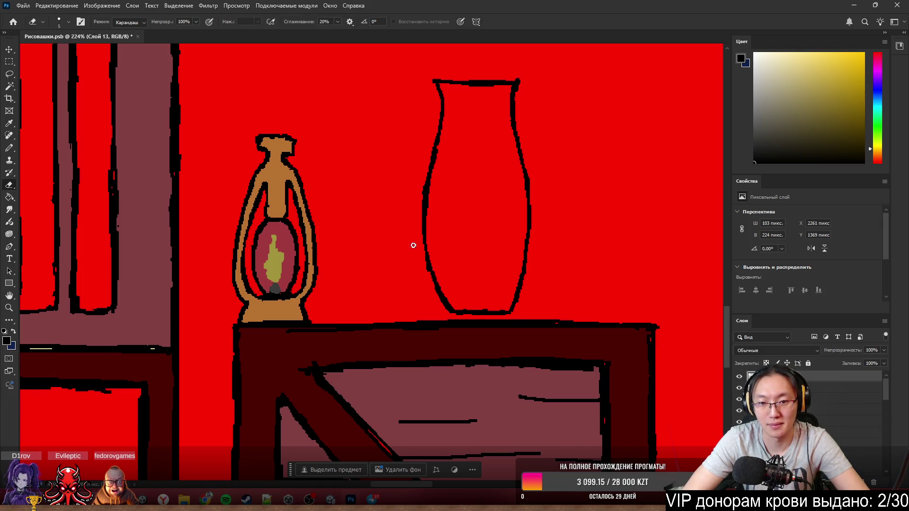
{"action": "left_click_drag", "start_coordinate": [414, 245], "coordinate": [430, 287]}
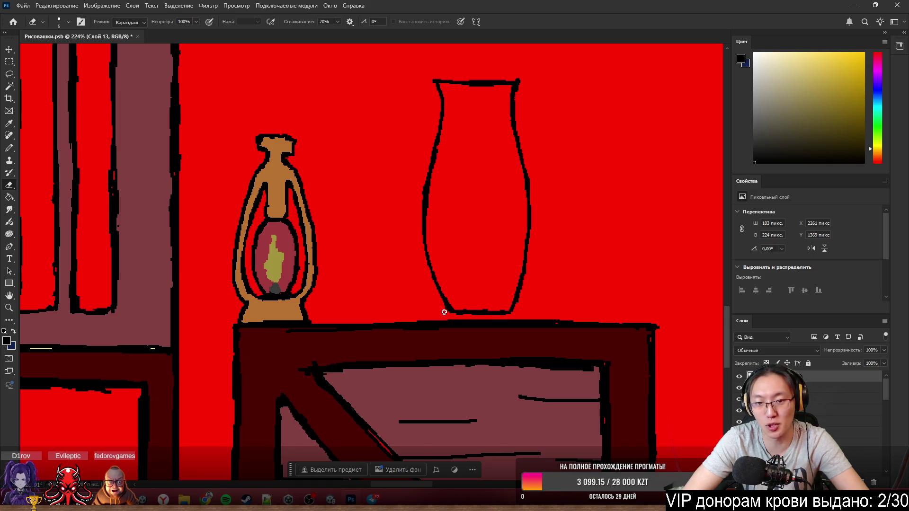
{"action": "key", "text": "b"}
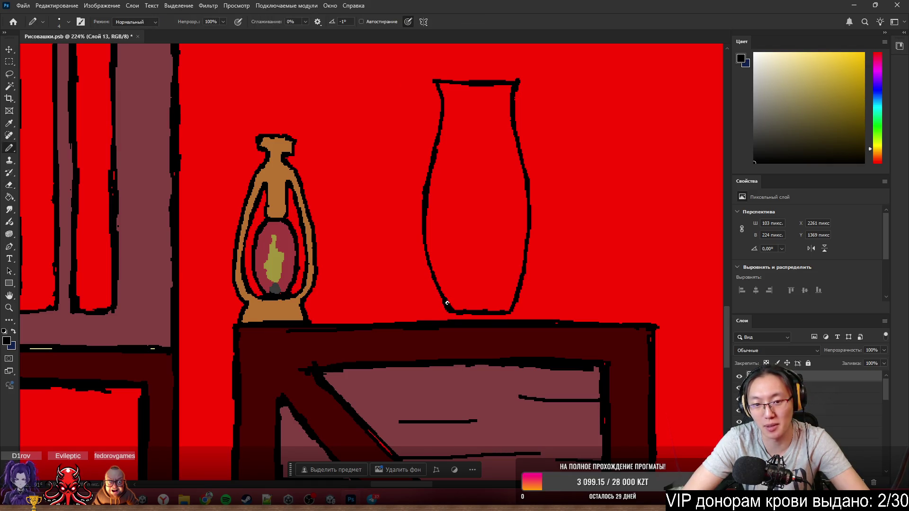
{"action": "key", "text": "e"}
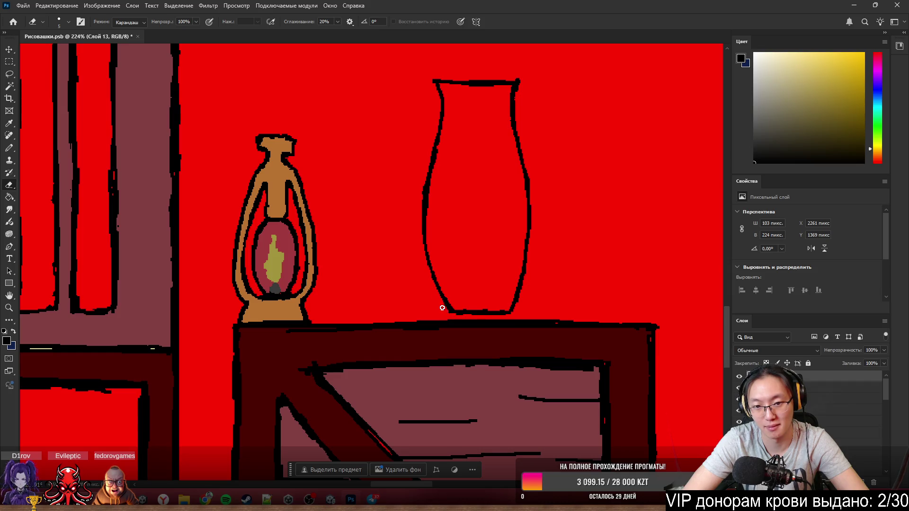
{"action": "key", "text": "b"}
{"action": "key", "text": "e"}
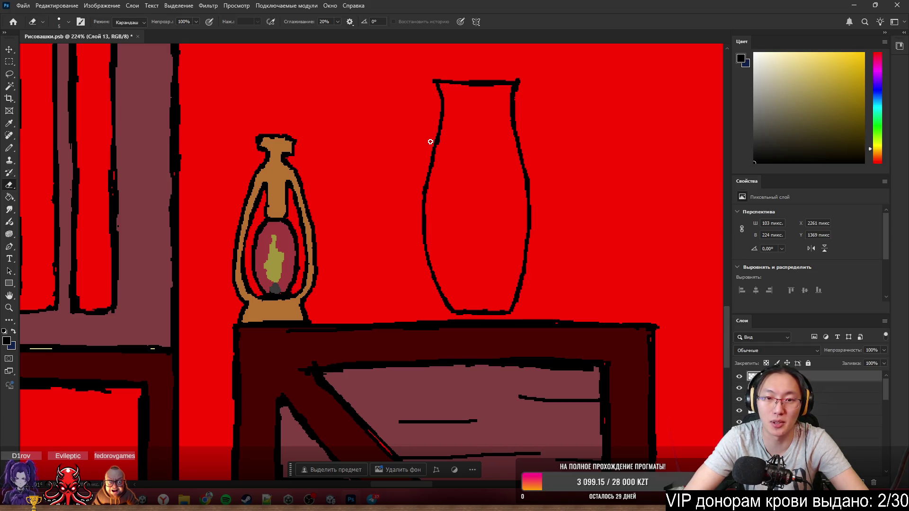
{"action": "key", "text": "b"}
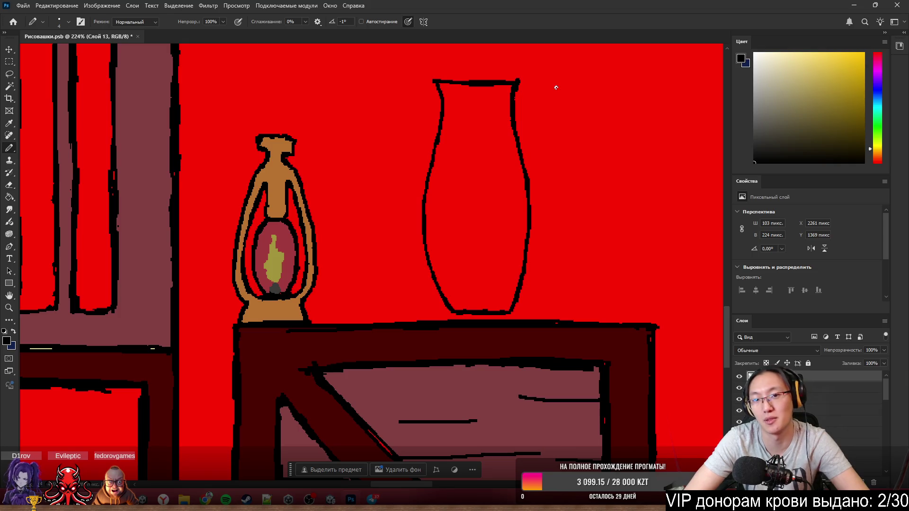
{"action": "scroll", "coordinate": [586, 121], "scroll_direction": "down", "scroll_amount": 6}
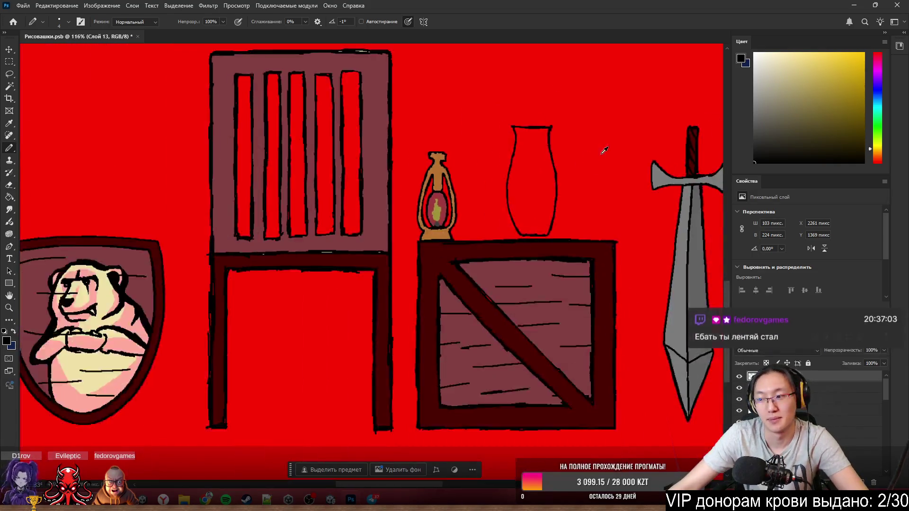
{"action": "scroll", "coordinate": [520, 132], "scroll_direction": "right", "scroll_amount": 3}
{"action": "scroll", "coordinate": [530, 161], "scroll_direction": "down", "scroll_amount": 3}
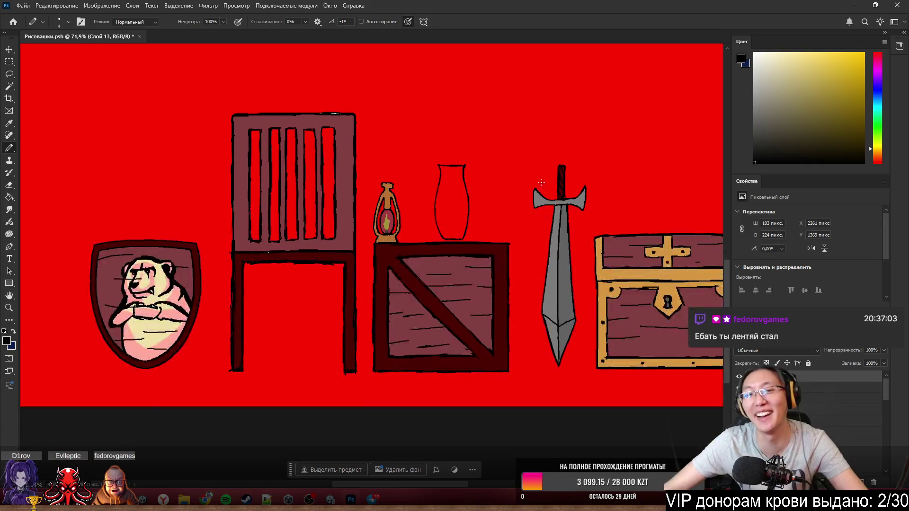
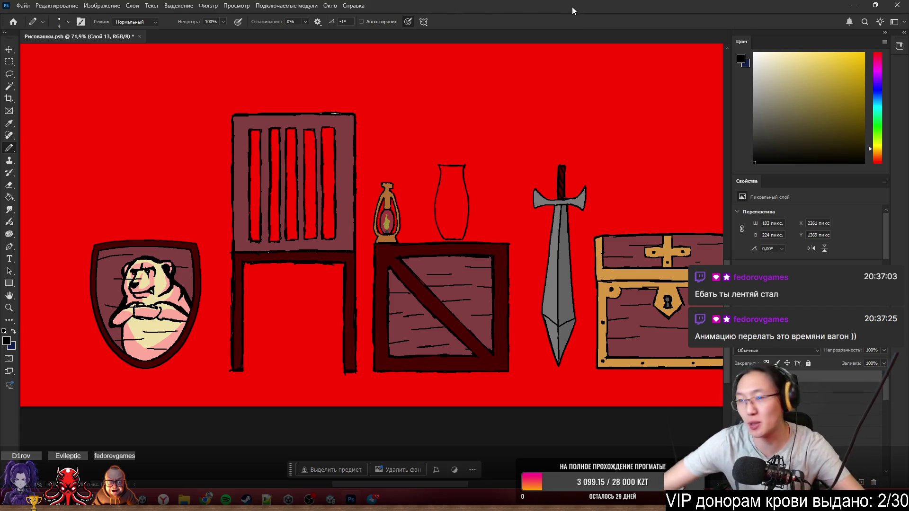
- Zoom in on the vase and fill the gap in its right neck outline with the Pencil
{"action": "scroll", "coordinate": [465, 226], "scroll_direction": "up", "scroll_amount": 8}
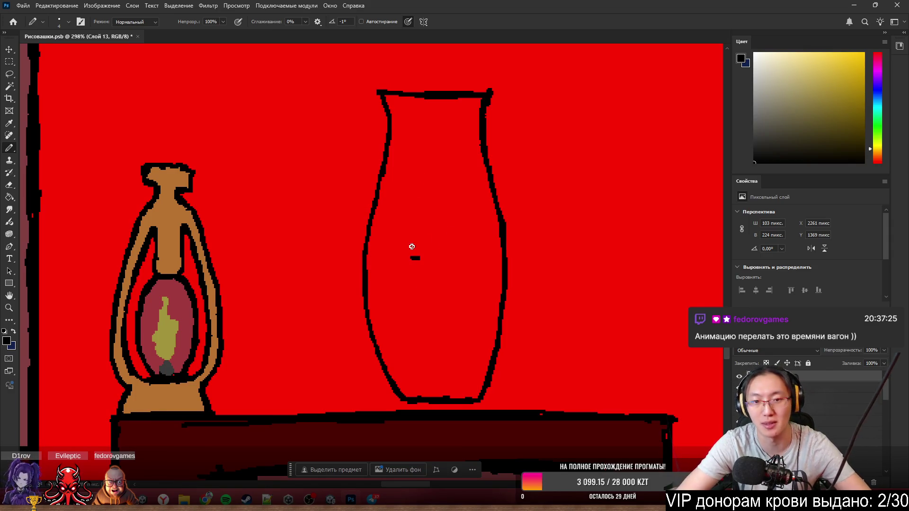
{"action": "left_click_drag", "start_coordinate": [412, 246], "coordinate": [498, 246]}
{"action": "key", "text": "ctrl+z"}
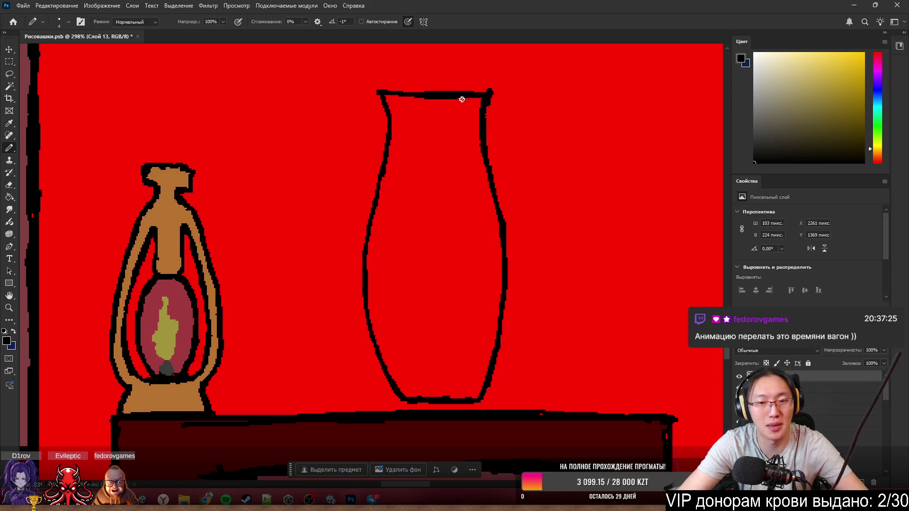
{"action": "scroll", "coordinate": [510, 85], "scroll_direction": "up", "scroll_amount": 3}
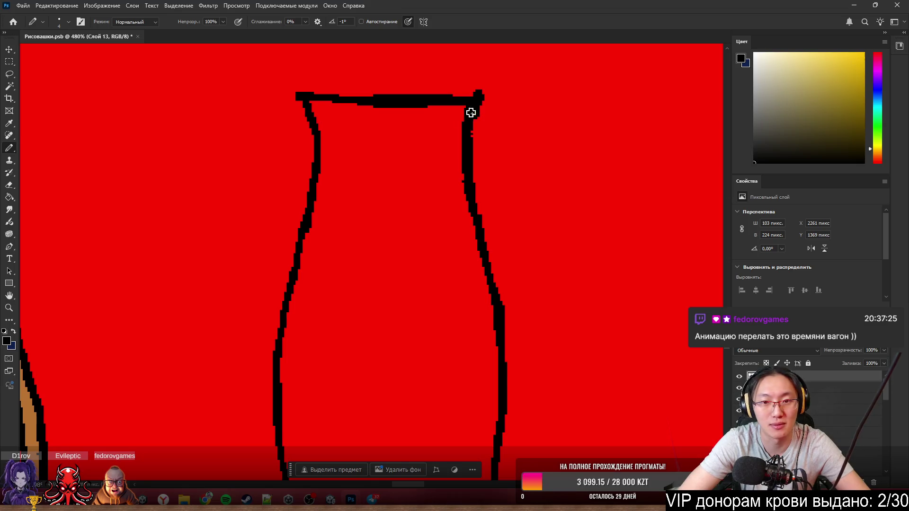
{"action": "left_click_drag", "start_coordinate": [470, 113], "coordinate": [468, 187]}
- Thicken and join the vase's top-right rim, switching between Eraser and Pencil
{"action": "key", "text": "e"}
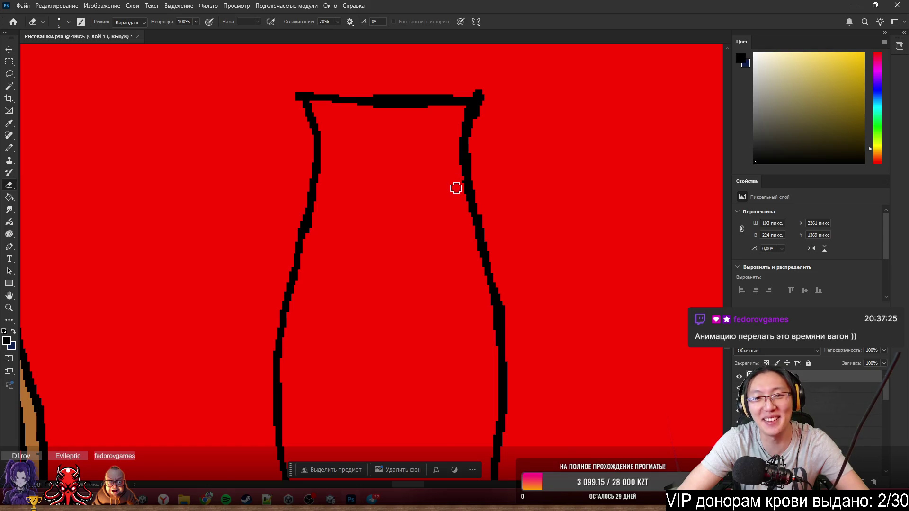
{"action": "key", "text": "b"}
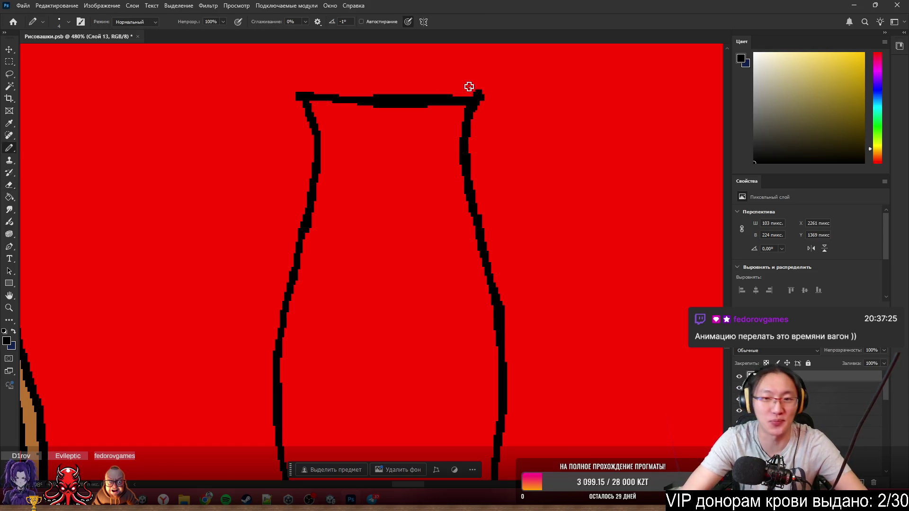
{"action": "left_click_drag", "start_coordinate": [477, 93], "coordinate": [441, 101]}
{"action": "key", "text": "e"}
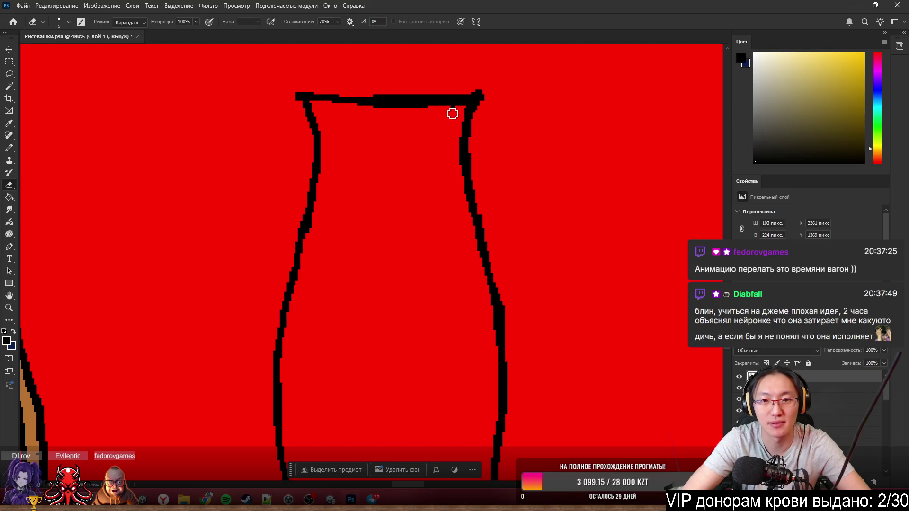
{"action": "key", "text": "b"}
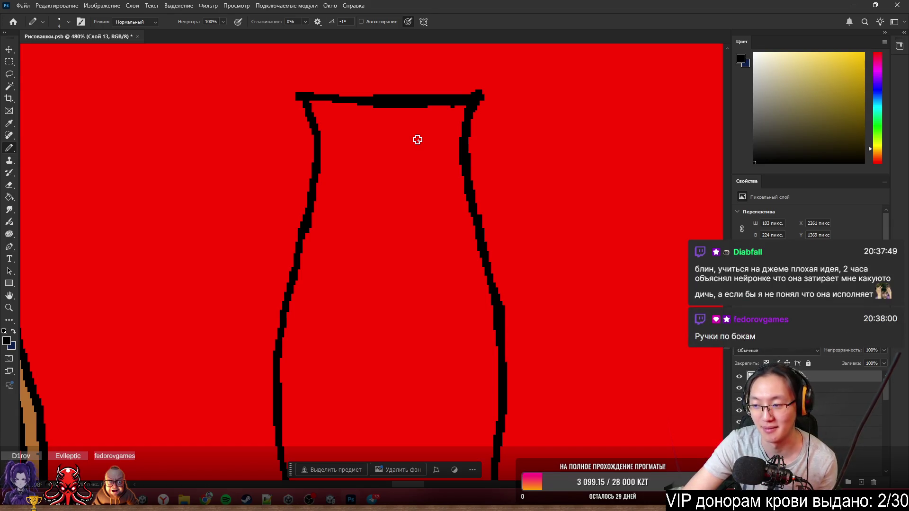
- Draw a curled loop handle on the left side of the vase neck
{"action": "left_click_drag", "start_coordinate": [301, 112], "coordinate": [313, 166]}
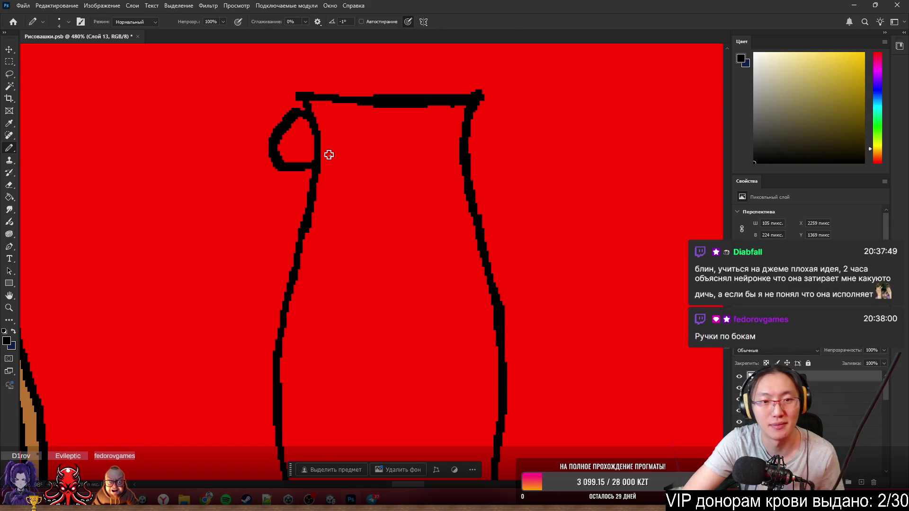
{"action": "key", "text": "ctrl+z"}
{"action": "mouse_move", "coordinate": [308, 114]}
{"action": "left_mouse_down"}
{"action": "mouse_move", "coordinate": [284, 133]}
{"action": "mouse_move", "coordinate": [315, 137]}
{"action": "mouse_move", "coordinate": [312, 172]}
{"action": "left_mouse_up"}
{"action": "key", "text": "ctrl+z"}
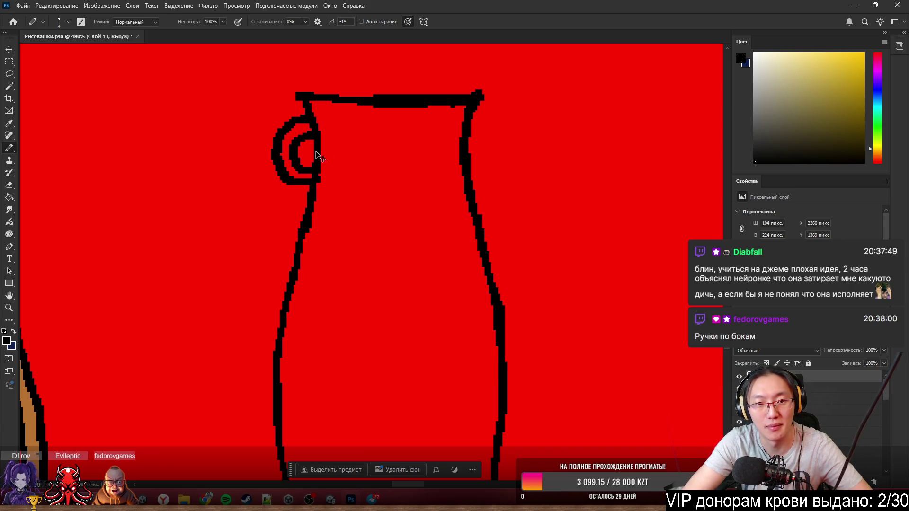
- Draw the right-side loop handle with a rounded outer arc, redoing strokes until it looks right
{"action": "mouse_move", "coordinate": [469, 128]}
{"action": "left_mouse_down"}
{"action": "mouse_move", "coordinate": [479, 156]}
{"action": "mouse_move", "coordinate": [490, 148]}
{"action": "mouse_move", "coordinate": [471, 168]}
{"action": "left_mouse_up"}
{"action": "key", "text": "ctrl+z"}
{"action": "key", "text": "ctrl+z"}
{"action": "key", "text": "ctrl+z"}
{"action": "key", "text": "ctrl+z"}
{"action": "left_click_drag", "start_coordinate": [469, 127], "coordinate": [472, 167]}
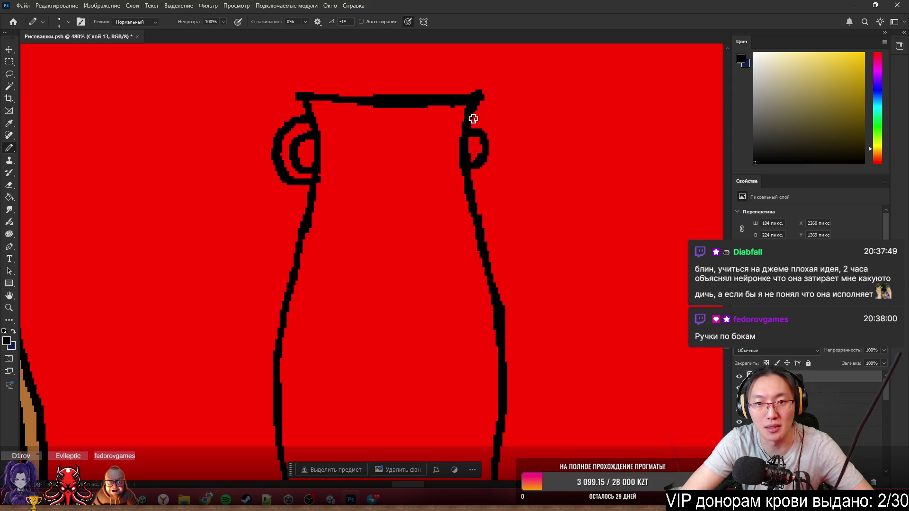
{"action": "mouse_move", "coordinate": [474, 119]}
{"action": "left_mouse_down"}
{"action": "mouse_move", "coordinate": [472, 184]}
{"action": "mouse_move", "coordinate": [495, 166]}
{"action": "mouse_move", "coordinate": [471, 187]}
{"action": "left_mouse_up"}
{"action": "key", "text": "ctrl+z"}
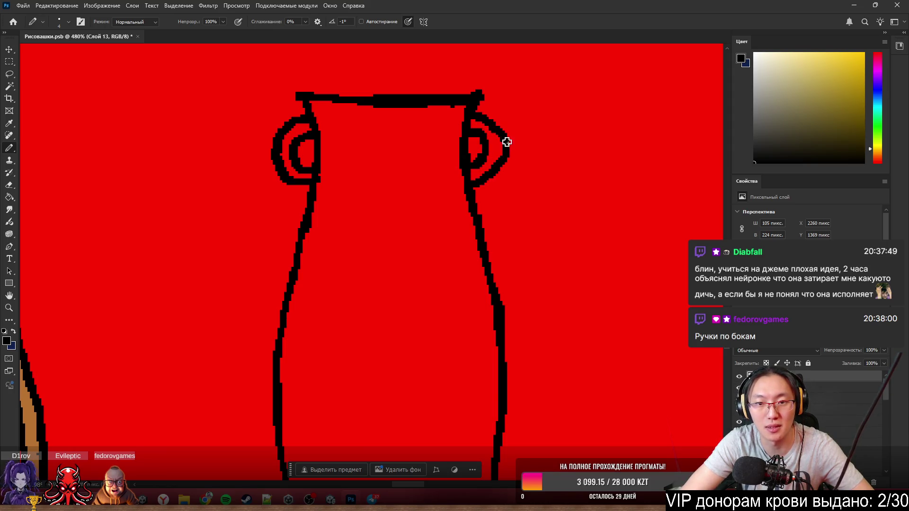
{"action": "key", "text": "ctrl+z"}
{"action": "left_click_drag", "start_coordinate": [475, 108], "coordinate": [471, 185]}
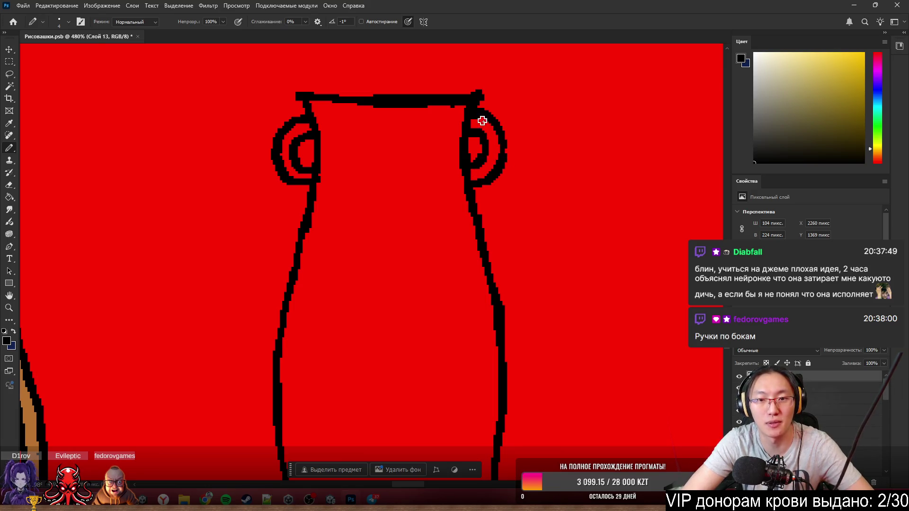
{"action": "key", "text": "ctrl+z"}
{"action": "left_click_drag", "start_coordinate": [475, 118], "coordinate": [478, 179]}
{"action": "key", "text": "ctrl+z"}
{"action": "left_click_drag", "start_coordinate": [475, 118], "coordinate": [478, 178]}
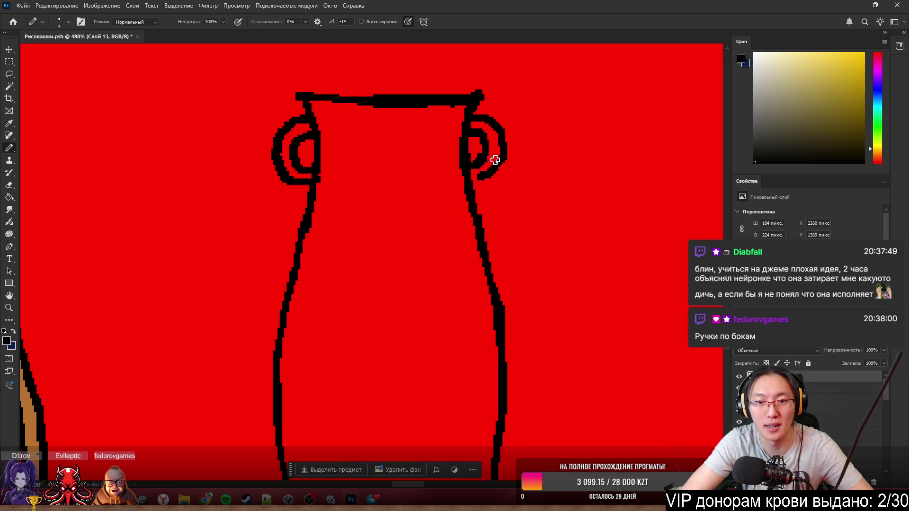
{"action": "scroll", "coordinate": [499, 122], "scroll_direction": "down", "scroll_amount": 5}
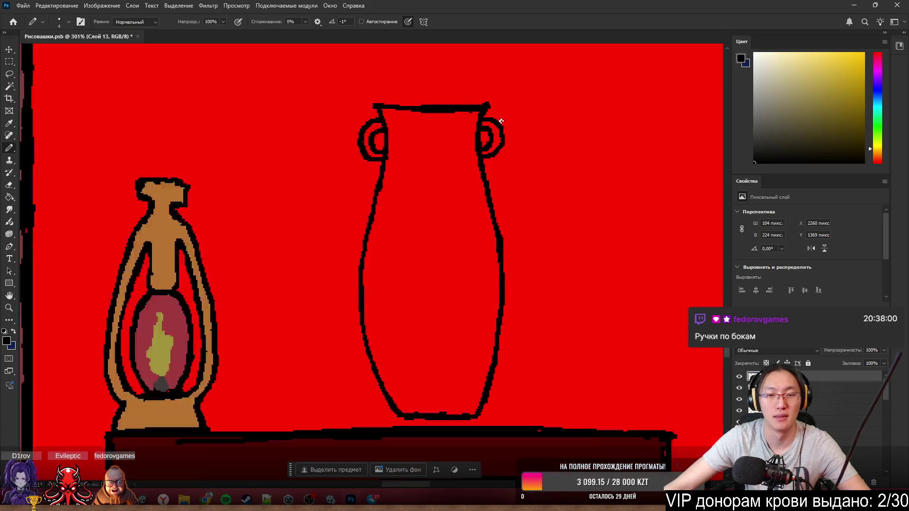
{"action": "scroll", "coordinate": [501, 121], "scroll_direction": "down", "scroll_amount": 3}
{"action": "scroll", "coordinate": [502, 165], "scroll_direction": "up", "scroll_amount": 7}
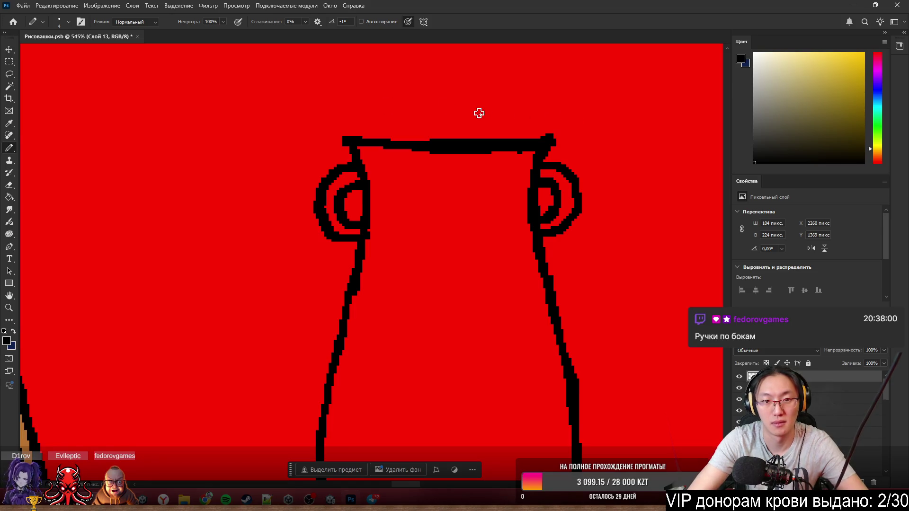
{"action": "scroll", "coordinate": [522, 85], "scroll_direction": "down", "scroll_amount": 8}
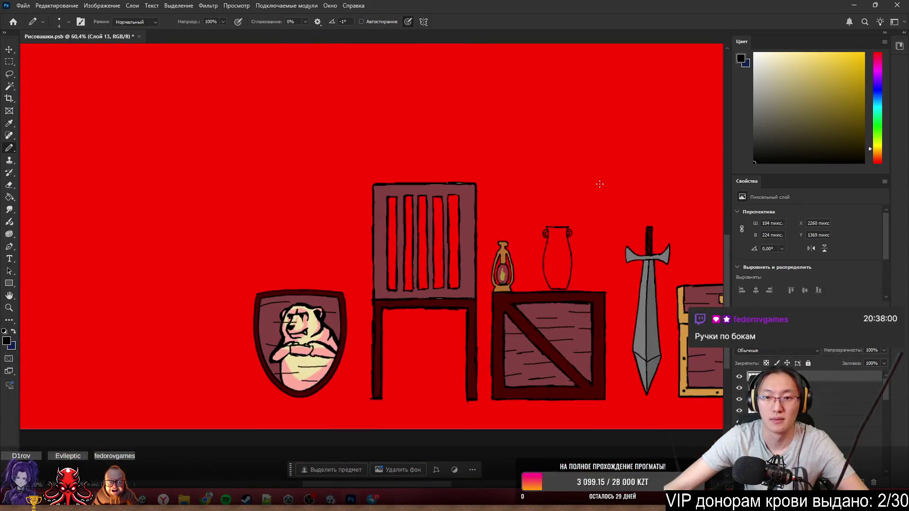
{"action": "scroll", "coordinate": [601, 183], "scroll_direction": "up", "scroll_amount": 2}
{"action": "scroll", "coordinate": [470, 319], "scroll_direction": "up", "scroll_amount": 5}
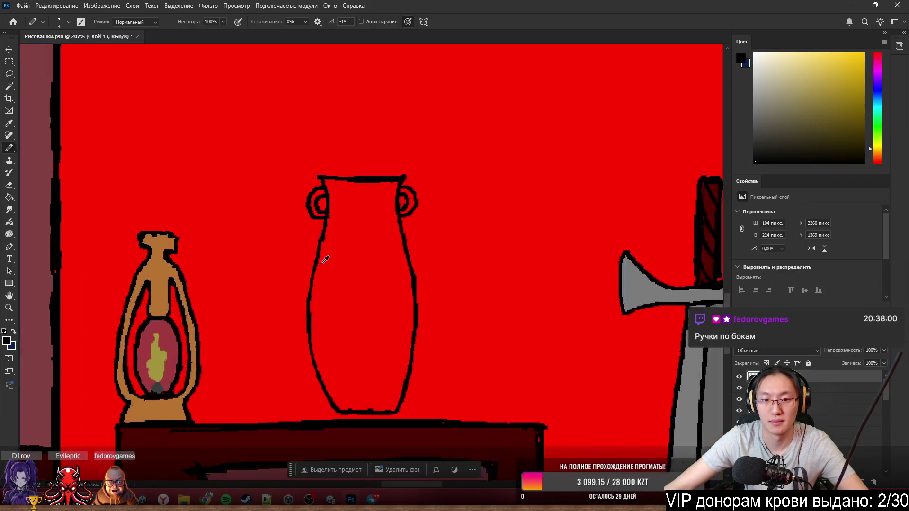
{"action": "scroll", "coordinate": [459, 258], "scroll_direction": "up", "scroll_amount": 2}
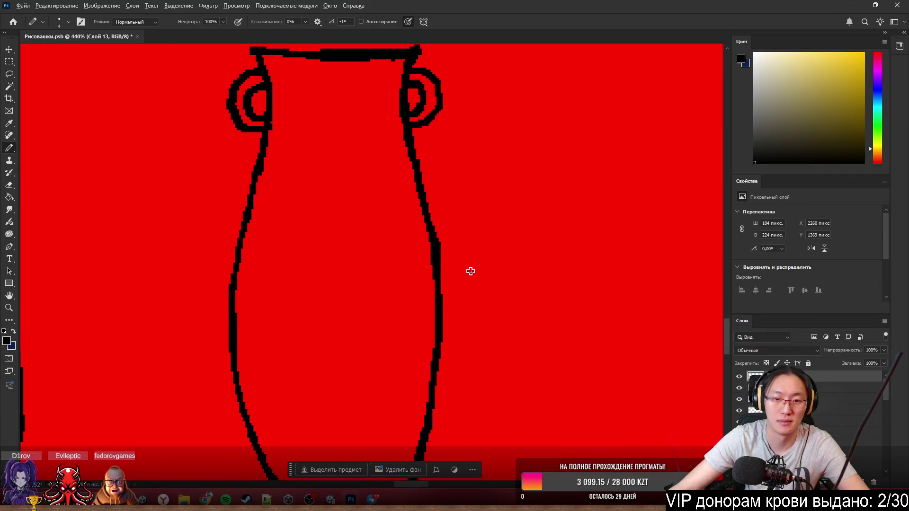
{"action": "scroll", "coordinate": [470, 271], "scroll_direction": "up", "scroll_amount": 2}
{"action": "key", "text": "e"}
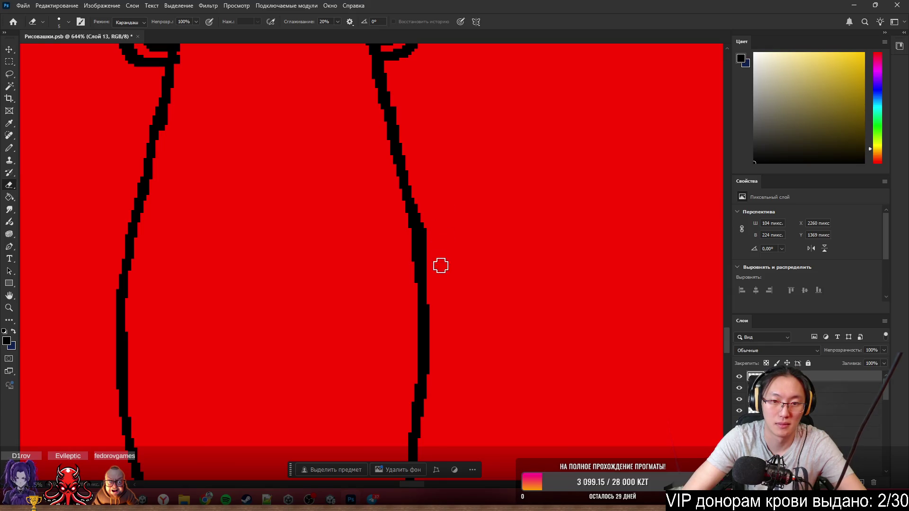
{"action": "key", "text": "b"}
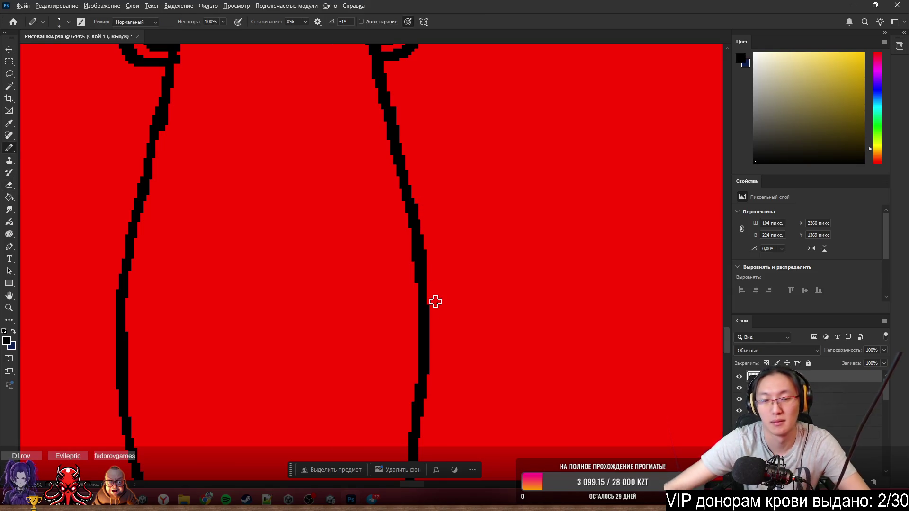
{"action": "scroll", "coordinate": [436, 302], "scroll_direction": "down", "scroll_amount": 6}
{"action": "scroll", "coordinate": [388, 347], "scroll_direction": "up", "scroll_amount": 4}
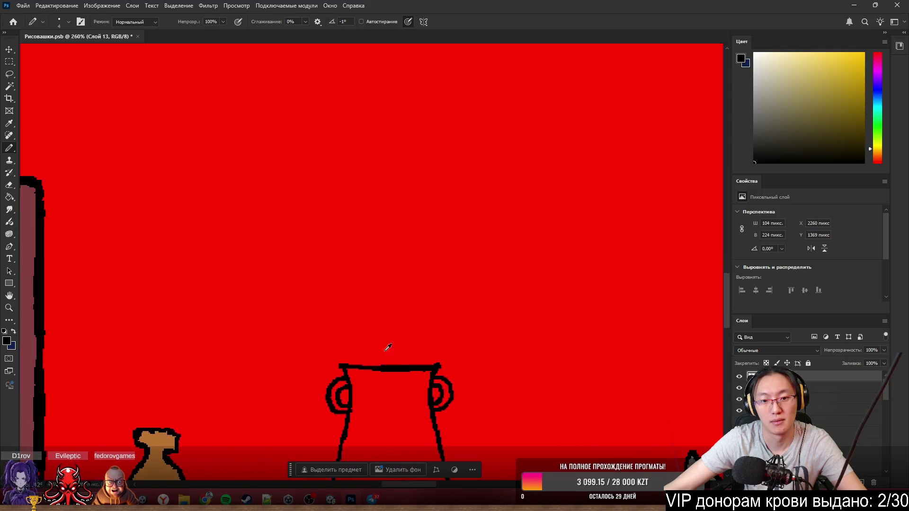
{"action": "scroll", "coordinate": [389, 350], "scroll_direction": "down", "scroll_amount": 3}
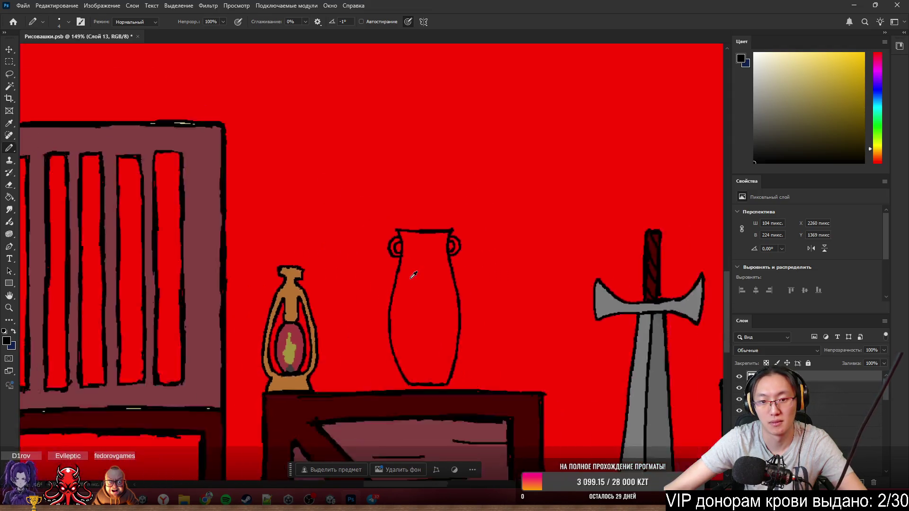
{"action": "scroll", "coordinate": [419, 291], "scroll_direction": "up", "scroll_amount": 3}
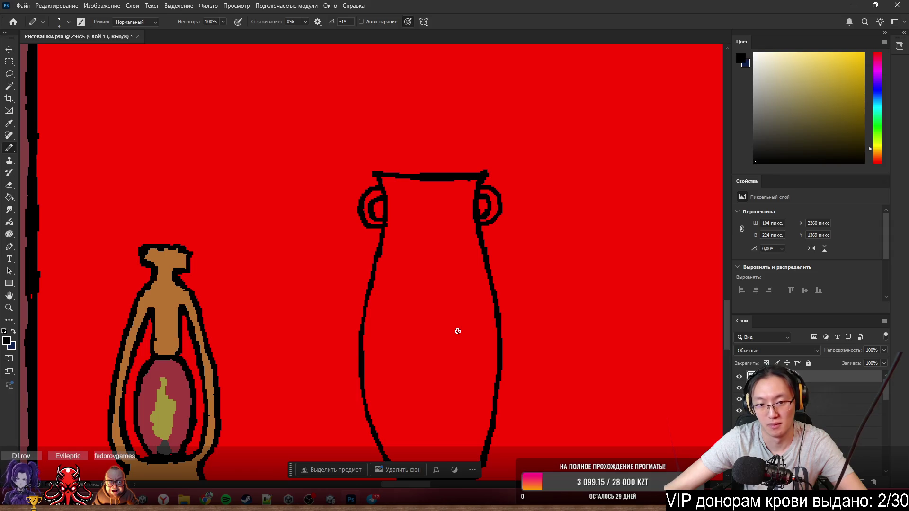
{"action": "scroll", "coordinate": [457, 341], "scroll_direction": "down", "scroll_amount": 3}
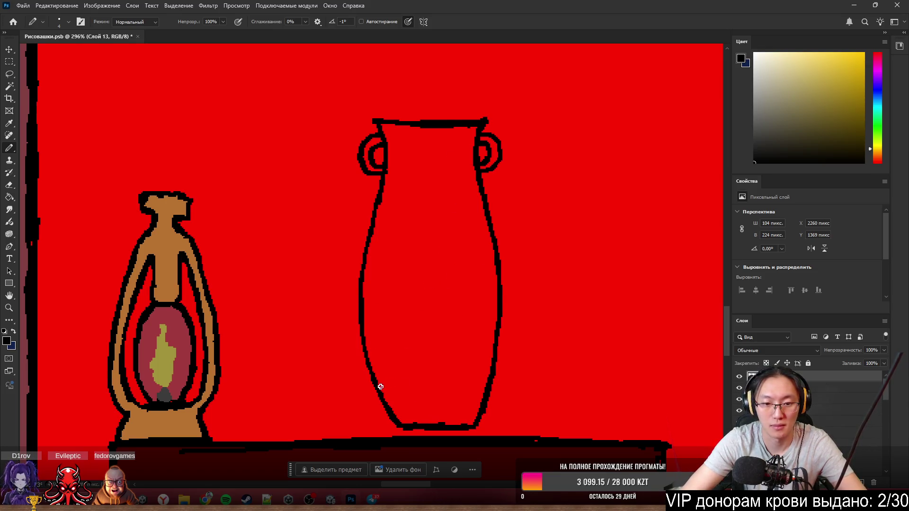
- Draw a curling crescent stroke in the vase's lower body
{"action": "mouse_move", "coordinate": [380, 387]}
{"action": "left_mouse_down"}
{"action": "mouse_move", "coordinate": [387, 304]}
{"action": "mouse_move", "coordinate": [442, 361]}
{"action": "left_mouse_up"}
{"action": "key", "text": "ctrl+z"}
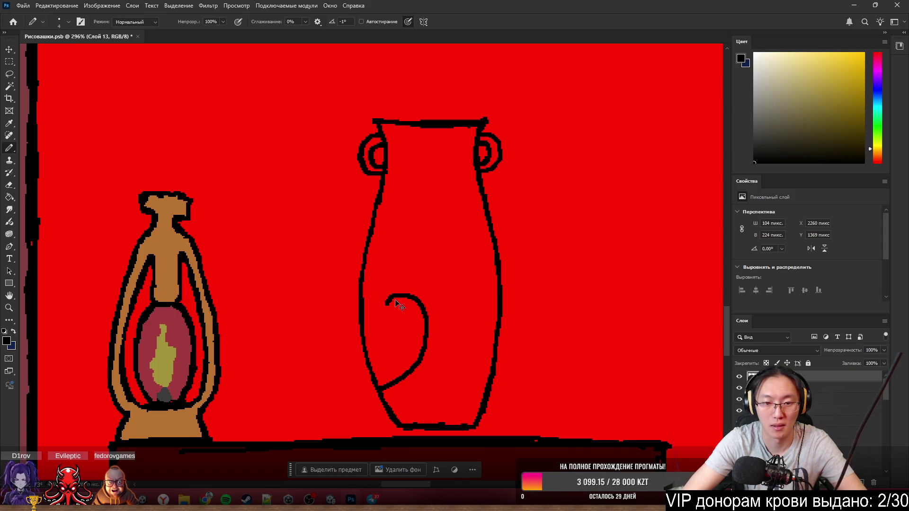
{"action": "left_click_drag", "start_coordinate": [386, 302], "coordinate": [413, 401]}
{"action": "key", "text": "ctrl+z"}
{"action": "mouse_move", "coordinate": [387, 303]}
{"action": "left_mouse_down"}
{"action": "mouse_move", "coordinate": [481, 349]}
{"action": "mouse_move", "coordinate": [443, 392]}
{"action": "mouse_move", "coordinate": [400, 418]}
{"action": "left_mouse_up"}
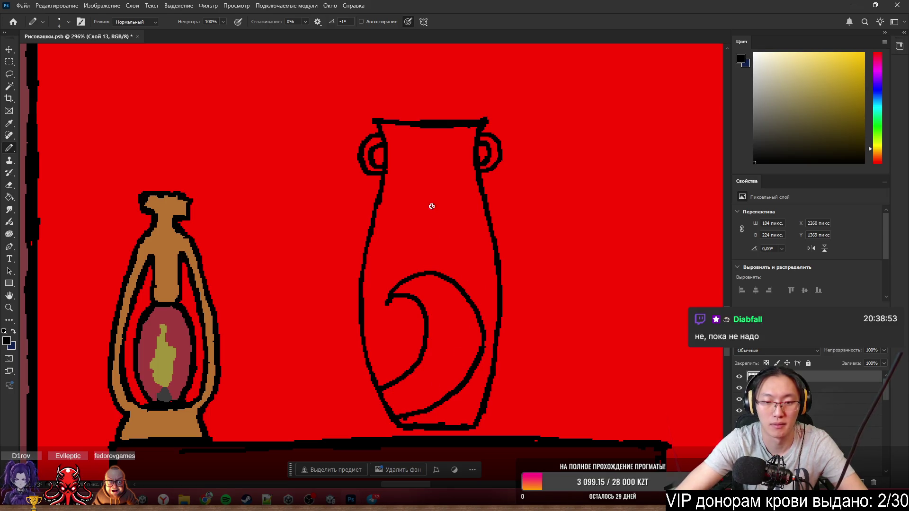
- Draw a swirl in the vase's upper body with an inner arc doubling it
{"action": "mouse_move", "coordinate": [495, 258]}
{"action": "left_mouse_down"}
{"action": "mouse_move", "coordinate": [410, 189]}
{"action": "mouse_move", "coordinate": [458, 179]}
{"action": "mouse_move", "coordinate": [475, 214]}
{"action": "left_mouse_up"}
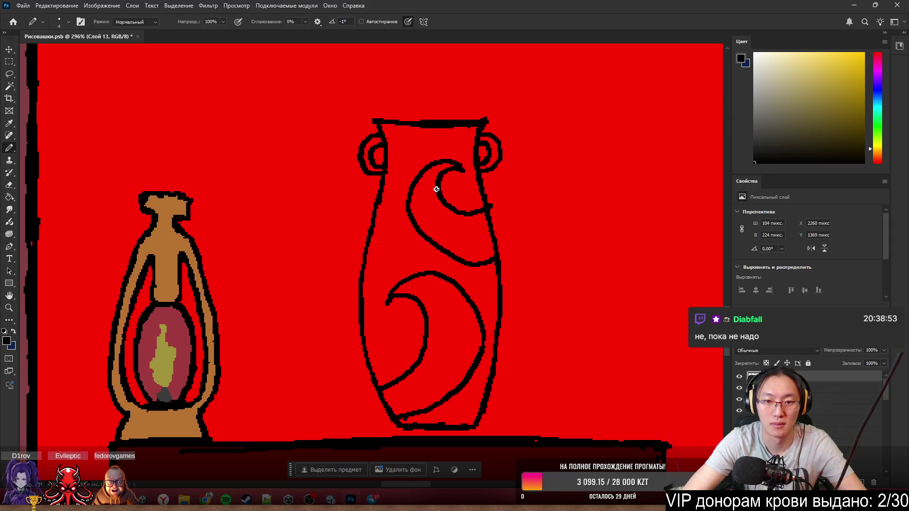
{"action": "left_click_drag", "start_coordinate": [435, 171], "coordinate": [440, 239]}
{"action": "key", "text": "ctrl+z"}
{"action": "left_click_drag", "start_coordinate": [437, 161], "coordinate": [499, 242]}
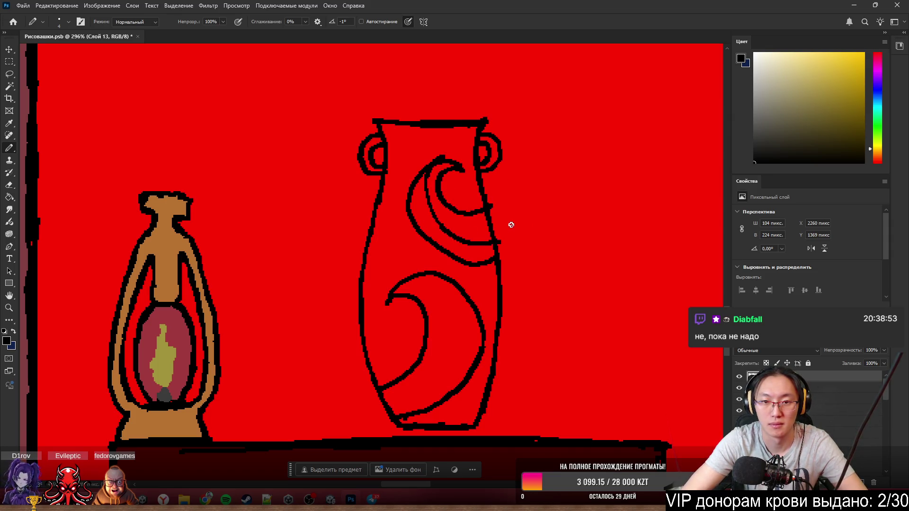
- Trim the upper swirl's top, then add small black dots and dashes inside its band
{"action": "scroll", "coordinate": [472, 149], "scroll_direction": "up", "scroll_amount": 2}
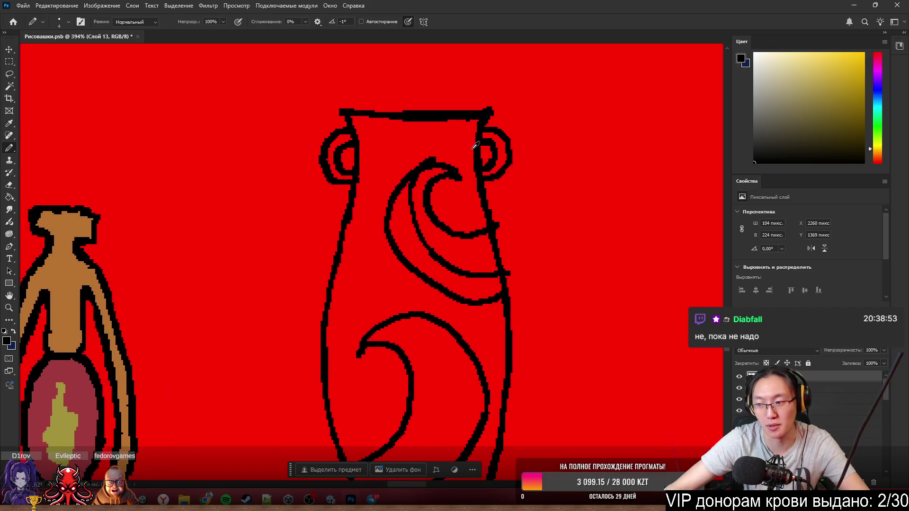
{"action": "key", "text": "e"}
{"action": "left_click_drag", "start_coordinate": [406, 150], "coordinate": [402, 156]}
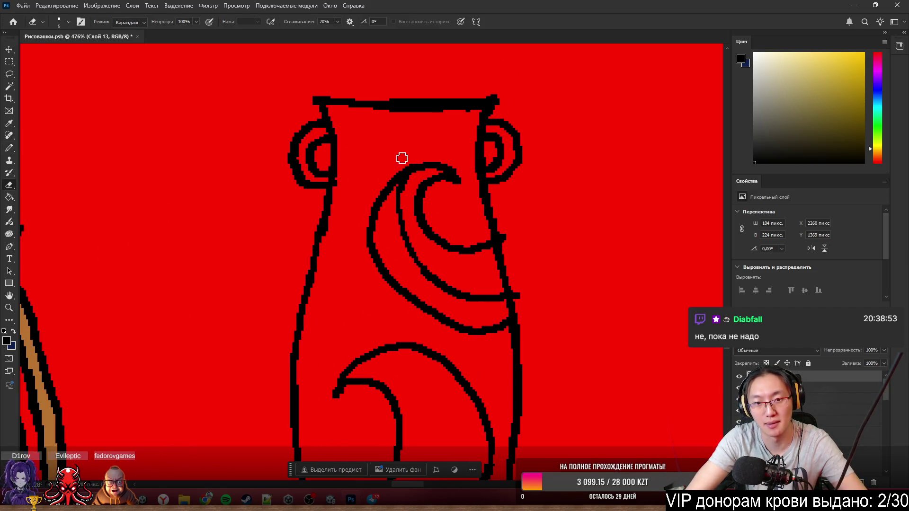
{"action": "key", "text": "b"}
{"action": "left_click", "coordinate": [413, 179]}
{"action": "left_click_drag", "start_coordinate": [407, 208], "coordinate": [406, 222]}
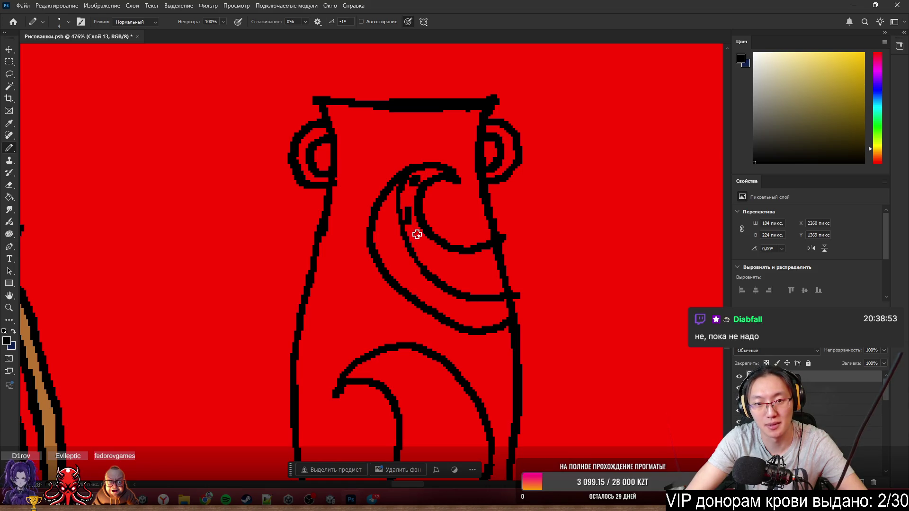
{"action": "left_click", "coordinate": [422, 243]}
{"action": "left_click_drag", "start_coordinate": [440, 263], "coordinate": [452, 269]}
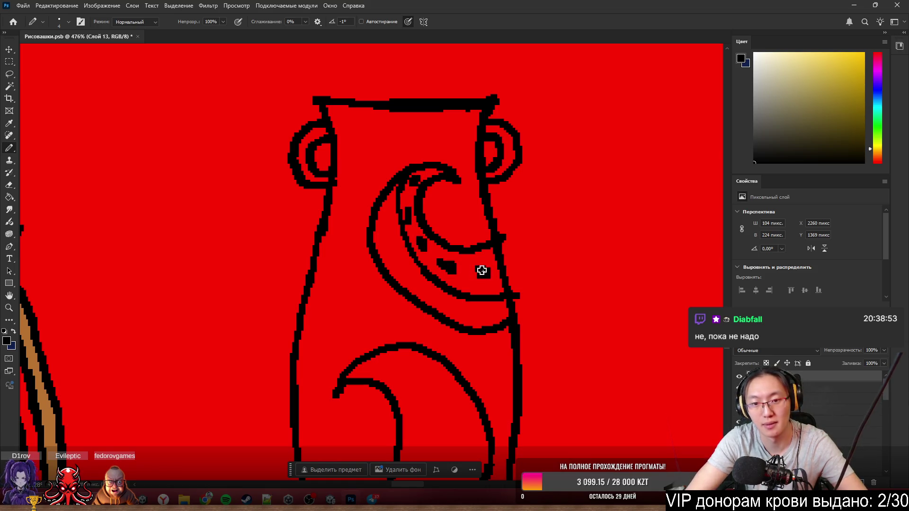
- Draw an inner crescent curve along the lower swirl, redoing the bad strokes
{"action": "scroll", "coordinate": [524, 189], "scroll_direction": "down", "scroll_amount": 3}
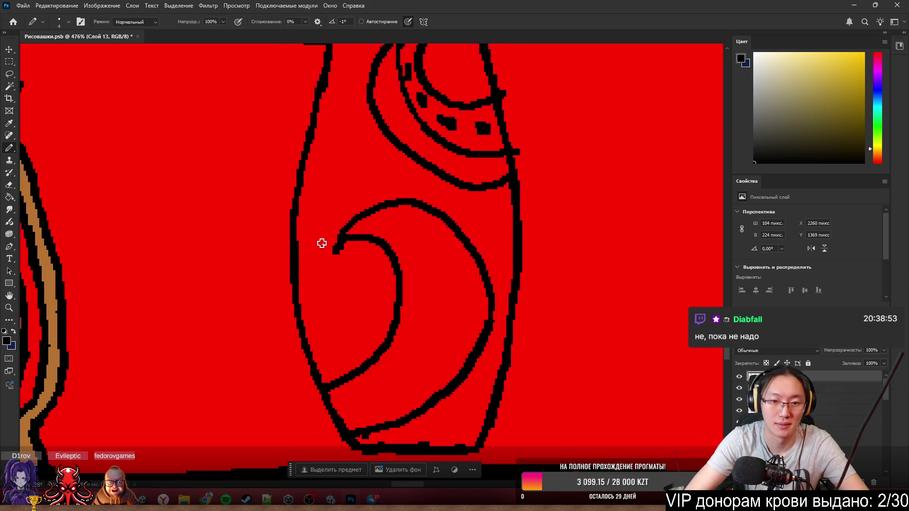
{"action": "mouse_move", "coordinate": [353, 231]}
{"action": "left_mouse_down"}
{"action": "mouse_move", "coordinate": [382, 233]}
{"action": "mouse_move", "coordinate": [381, 386]}
{"action": "left_mouse_up"}
{"action": "key", "text": "ctrl+z"}
{"action": "left_click_drag", "start_coordinate": [383, 239], "coordinate": [320, 398]}
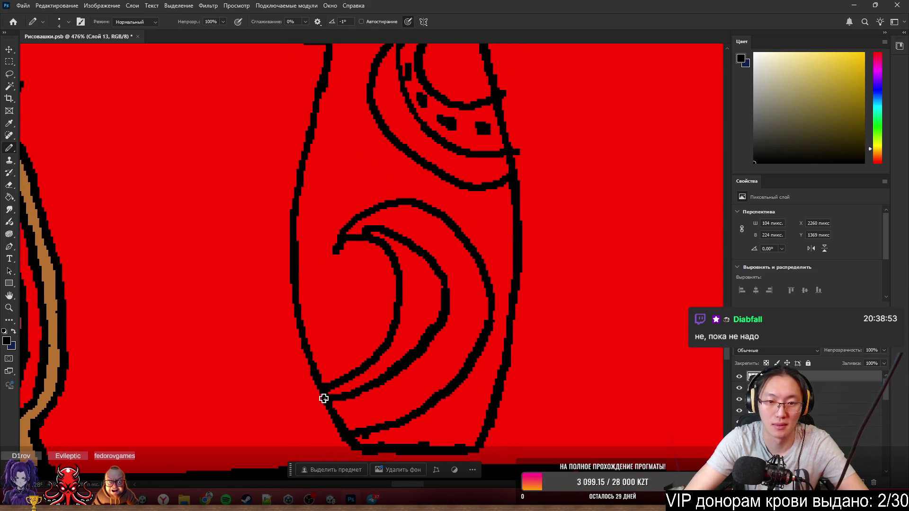
{"action": "key", "text": "ctrl+z"}
{"action": "left_click_drag", "start_coordinate": [389, 239], "coordinate": [308, 413]}
{"action": "key", "text": "ctrl+z"}
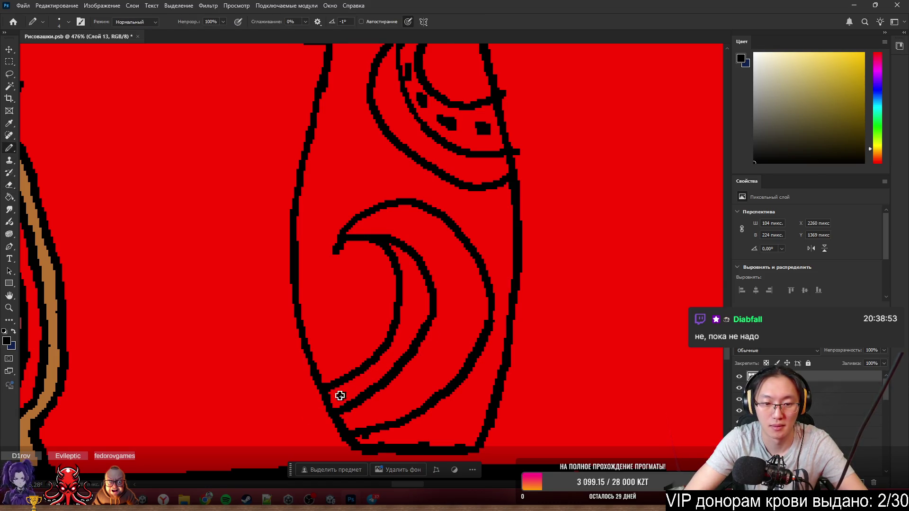
- Add short black dashes along the lower crescent band
{"action": "mouse_move", "coordinate": [340, 396]}
{"action": "left_mouse_down"}
{"action": "mouse_move", "coordinate": [400, 349]}
{"action": "mouse_move", "coordinate": [415, 294]}
{"action": "left_mouse_up"}
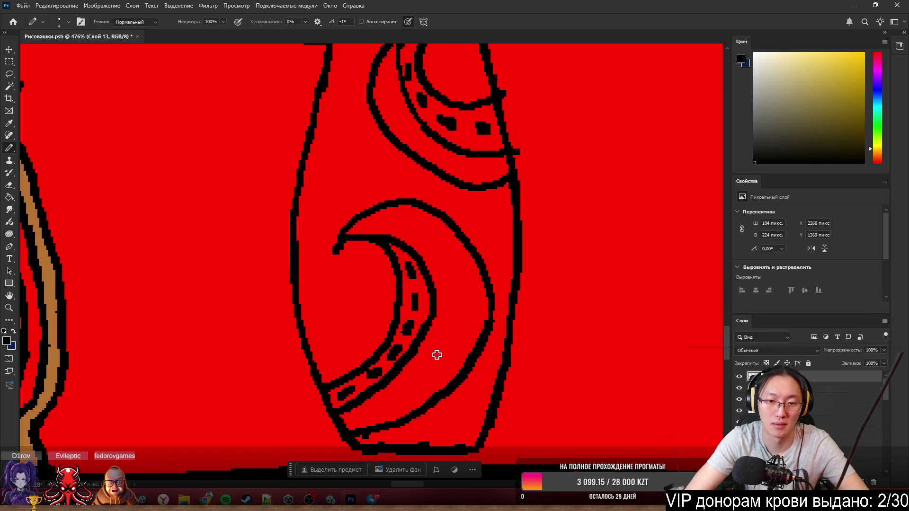
{"action": "scroll", "coordinate": [437, 355], "scroll_direction": "down", "scroll_amount": 5}
{"action": "scroll", "coordinate": [562, 226], "scroll_direction": "up", "scroll_amount": 4}
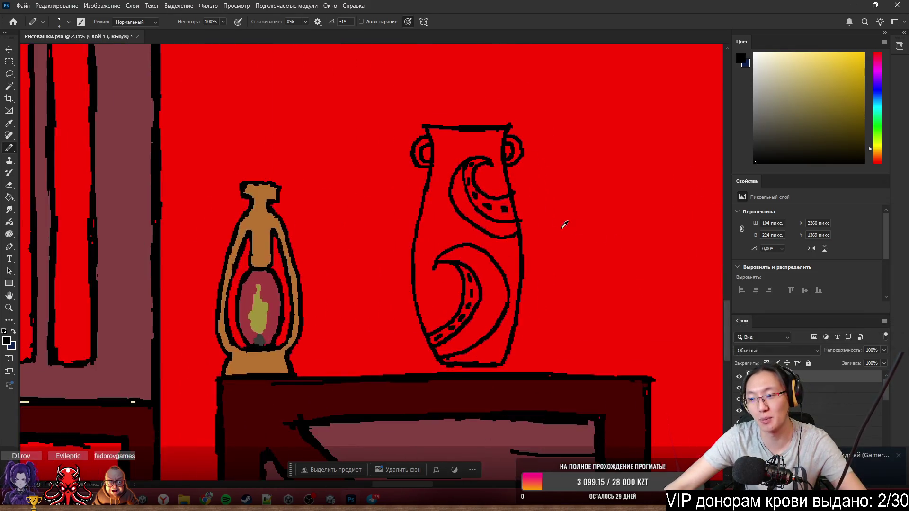
{"action": "scroll", "coordinate": [479, 234], "scroll_direction": "down", "scroll_amount": 6}
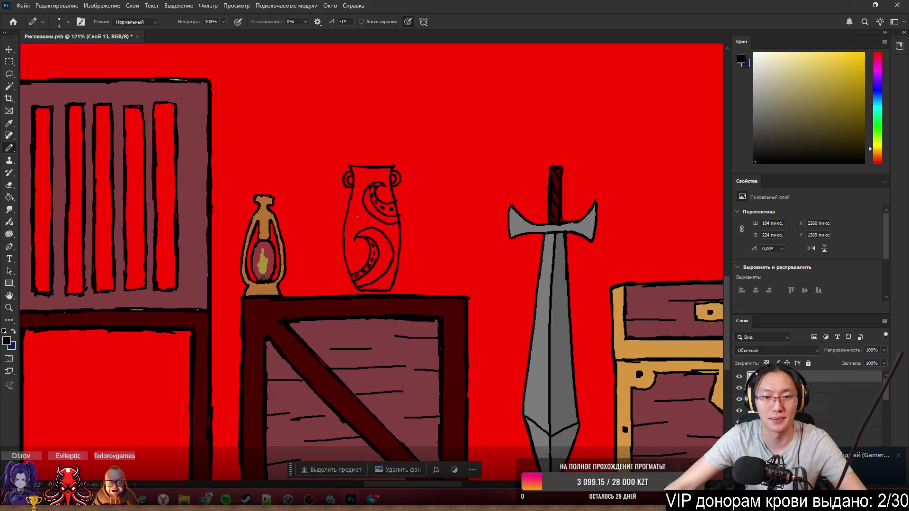
{"action": "scroll", "coordinate": [374, 188], "scroll_direction": "up", "scroll_amount": 5}
- Select the red vase body with the Magic Wand
{"action": "scroll", "coordinate": [392, 203], "scroll_direction": "down", "scroll_amount": 4}
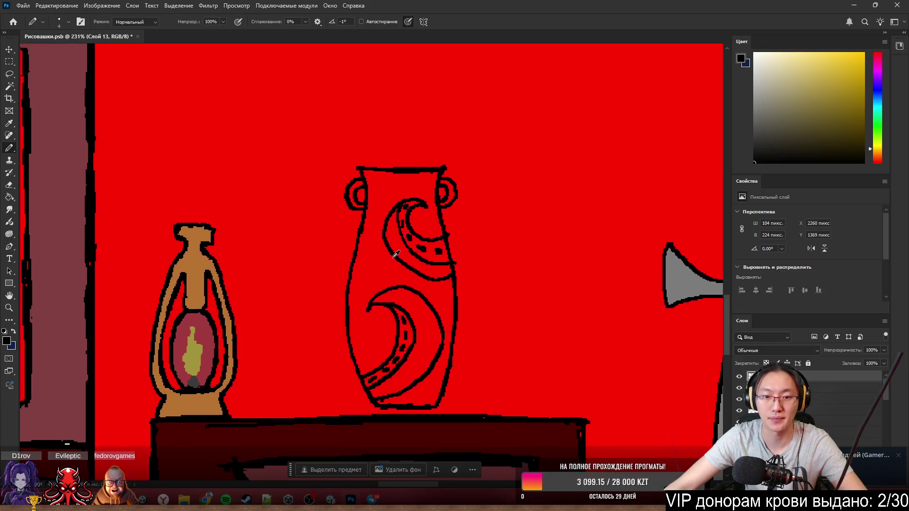
{"action": "key", "text": "w"}
{"action": "left_click", "coordinate": [389, 260]}
{"action": "scroll", "coordinate": [401, 271], "scroll_direction": "up", "scroll_amount": 3}
{"action": "key", "text": "b"}
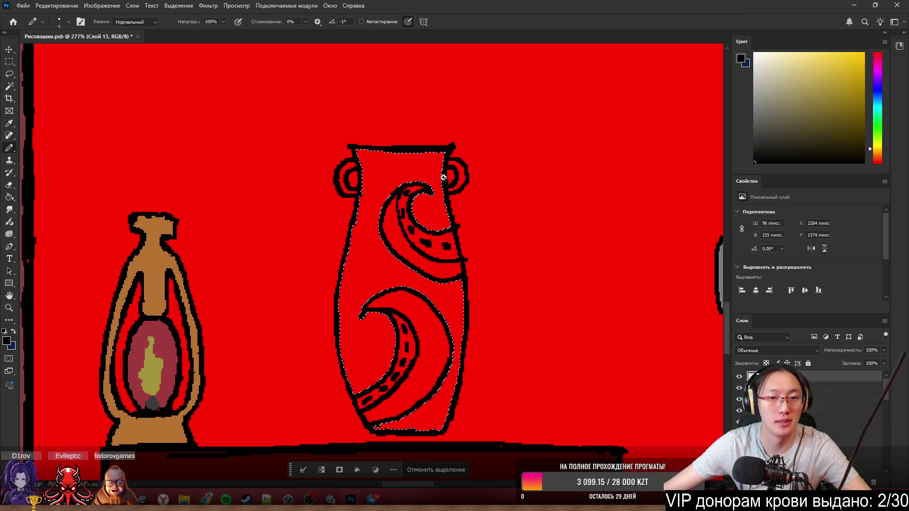
- Fill the selected vase body light beige after trying olive shades
{"action": "scroll", "coordinate": [444, 177], "scroll_direction": "down", "scroll_amount": 5}
{"action": "scroll", "coordinate": [443, 177], "scroll_direction": "up", "scroll_amount": 3}
{"action": "left_click", "coordinate": [842, 102]}
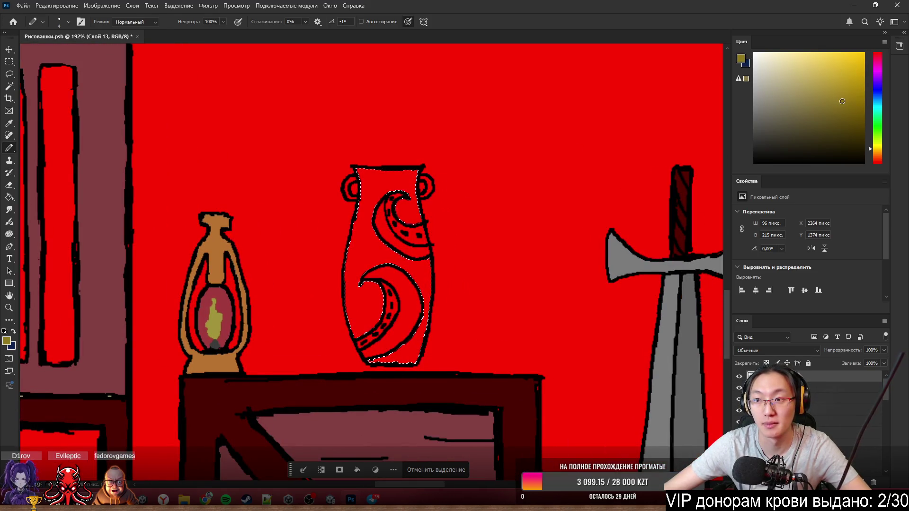
{"action": "mouse_move", "coordinate": [426, 285]}
{"action": "left_mouse_down"}
{"action": "mouse_move", "coordinate": [375, 166]}
{"action": "mouse_move", "coordinate": [422, 300]}
{"action": "mouse_move", "coordinate": [407, 341]}
{"action": "left_mouse_up"}
{"action": "left_click", "coordinate": [822, 119]}
{"action": "key", "text": "alt+BackSpace"}
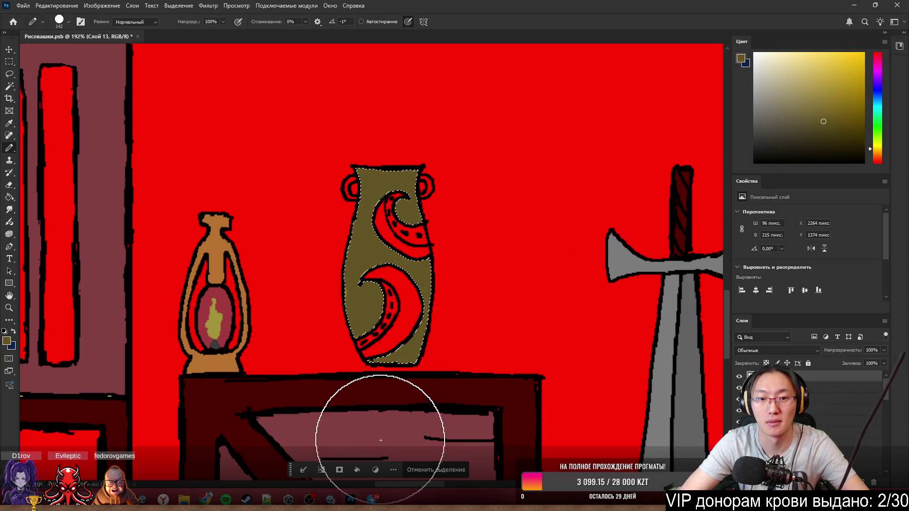
{"action": "left_click", "coordinate": [795, 73]}
{"action": "key", "text": "alt+BackSpace"}
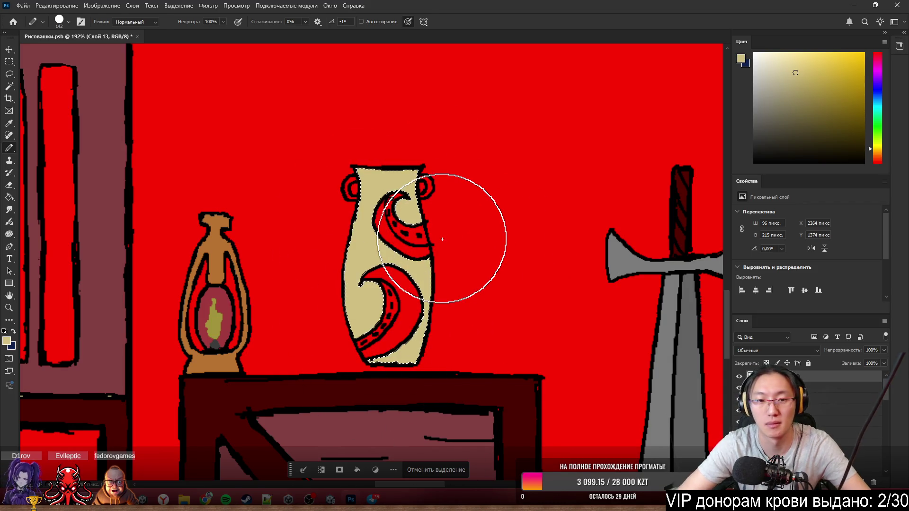
{"action": "scroll", "coordinate": [383, 221], "scroll_direction": "up", "scroll_amount": 1}
- Magic Wand-select the upper and lower red swirls, then restore the previous selection
{"action": "key", "text": "w"}
{"action": "left_click", "coordinate": [424, 256], "text": "shift"}
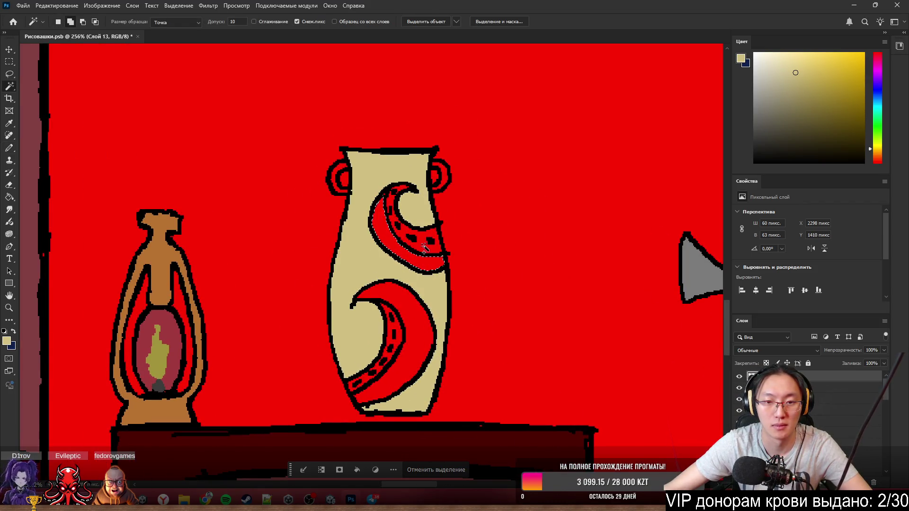
{"action": "left_click", "coordinate": [409, 352], "text": "shift"}
{"action": "scroll", "coordinate": [521, 284], "scroll_direction": "up", "scroll_amount": 1}
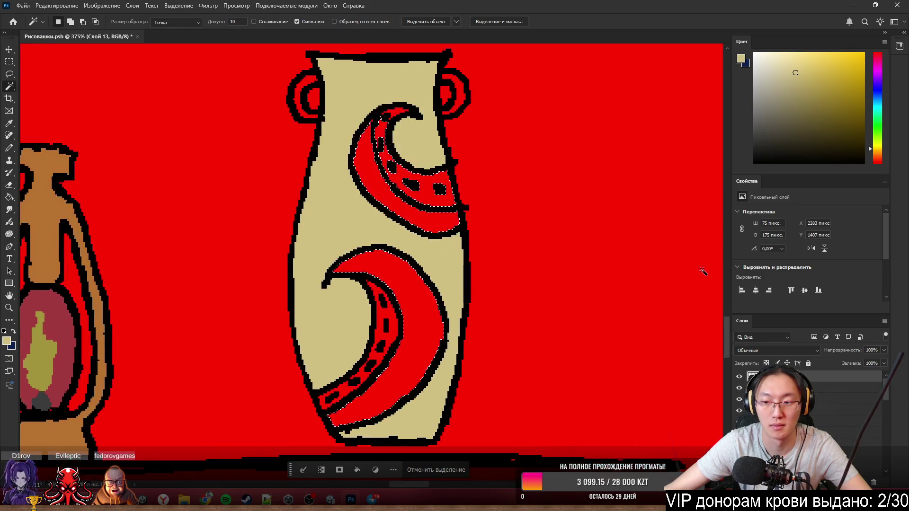
{"action": "scroll", "coordinate": [464, 452], "scroll_direction": "down", "scroll_amount": 1}
{"action": "left_click", "coordinate": [446, 470]}
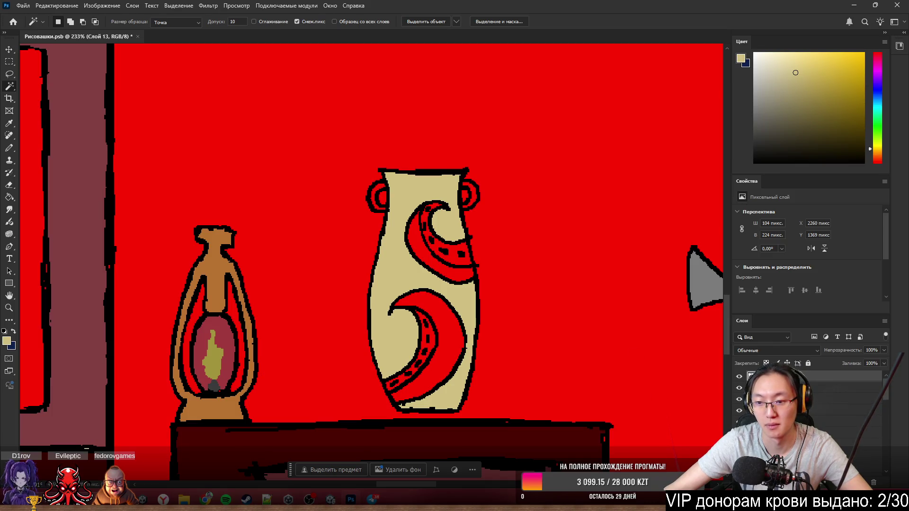
{"action": "scroll", "coordinate": [492, 332], "scroll_direction": "up", "scroll_amount": 3}
{"action": "scroll", "coordinate": [433, 216], "scroll_direction": "down", "scroll_amount": 3}
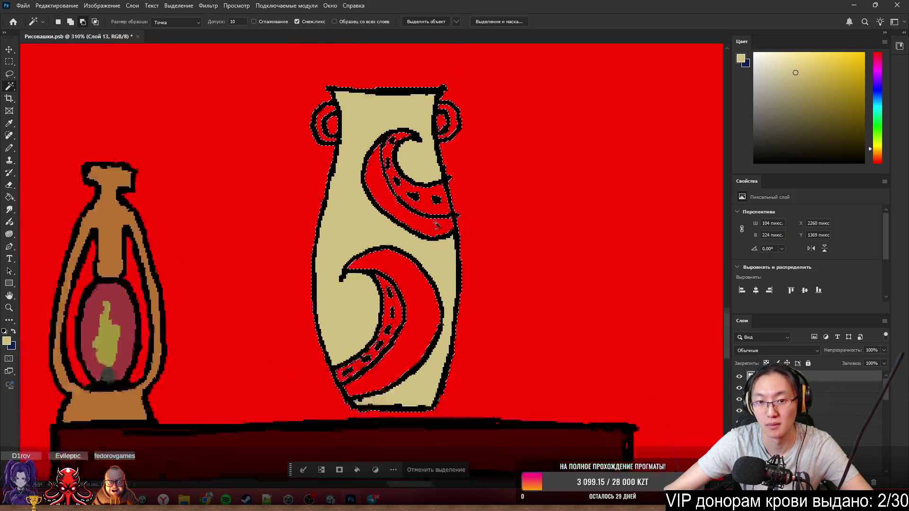
{"action": "key", "text": "ctrl+shift+d"}
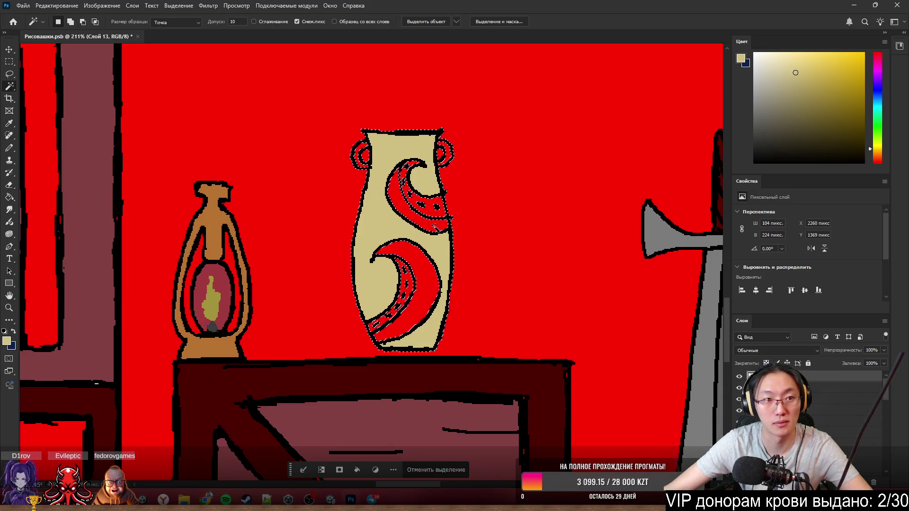
- Select the upper red swirl and add its small stray red pixels
{"action": "scroll", "coordinate": [435, 227], "scroll_direction": "up", "scroll_amount": 2}
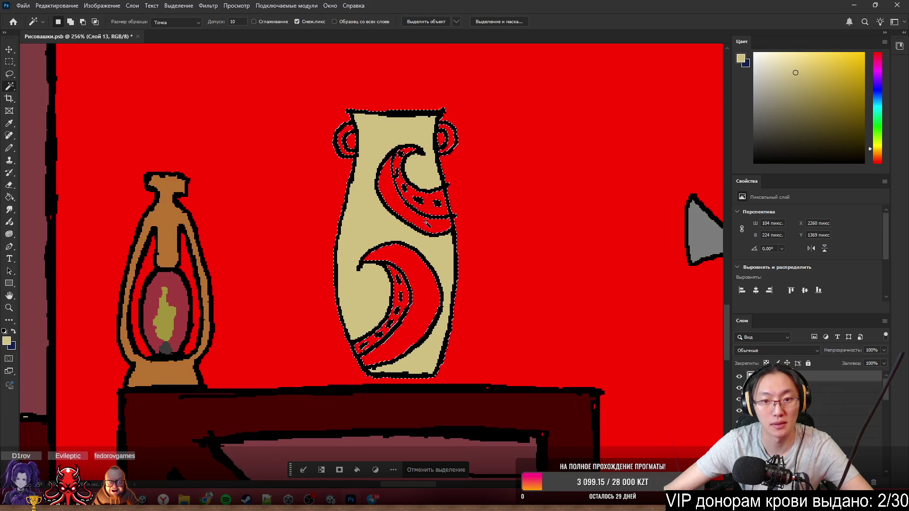
{"action": "left_click", "coordinate": [433, 217]}
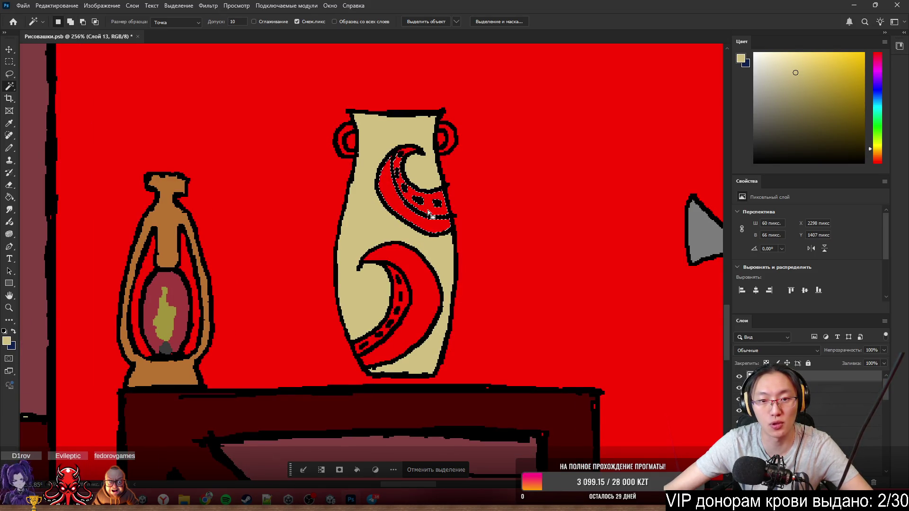
{"action": "scroll", "coordinate": [428, 214], "scroll_direction": "up", "scroll_amount": 6}
{"action": "left_click", "coordinate": [328, 124], "text": "shift"}
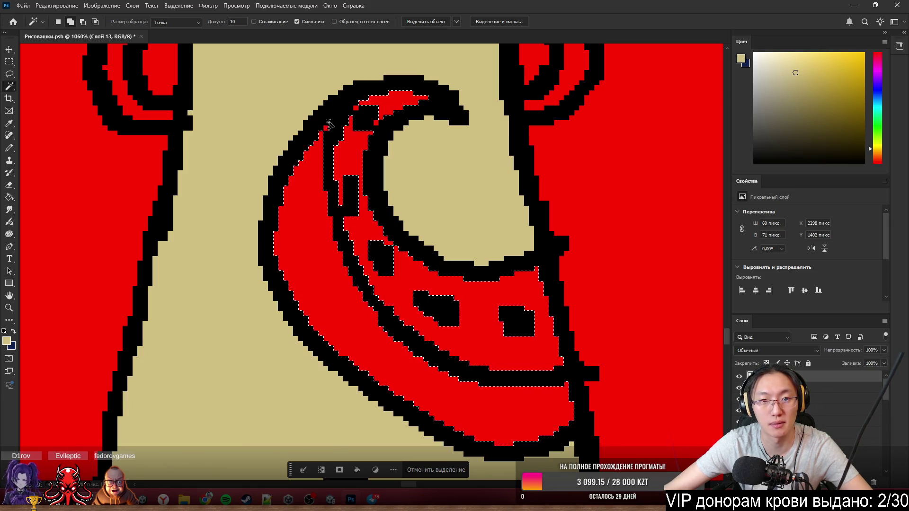
{"action": "left_click", "coordinate": [372, 129], "text": "shift"}
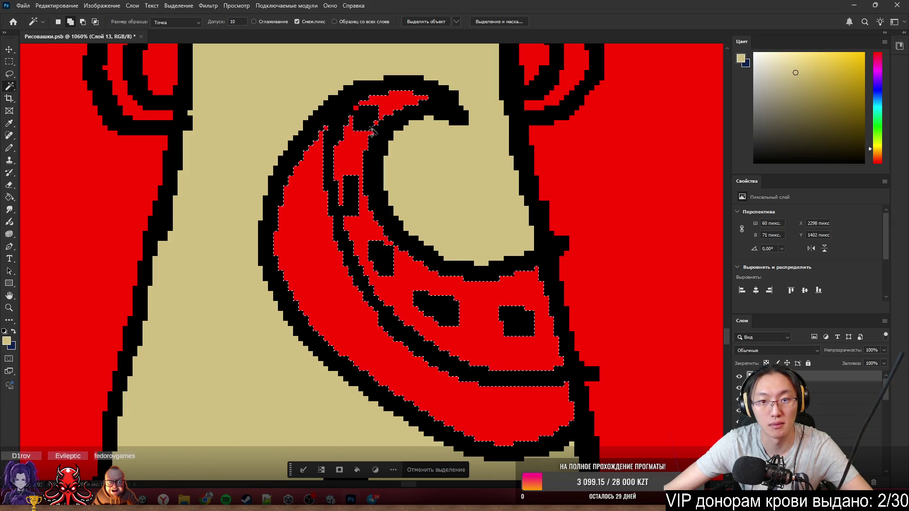
{"action": "left_click", "coordinate": [354, 109], "text": "shift"}
{"action": "scroll", "coordinate": [362, 121], "scroll_direction": "down", "scroll_amount": 4}
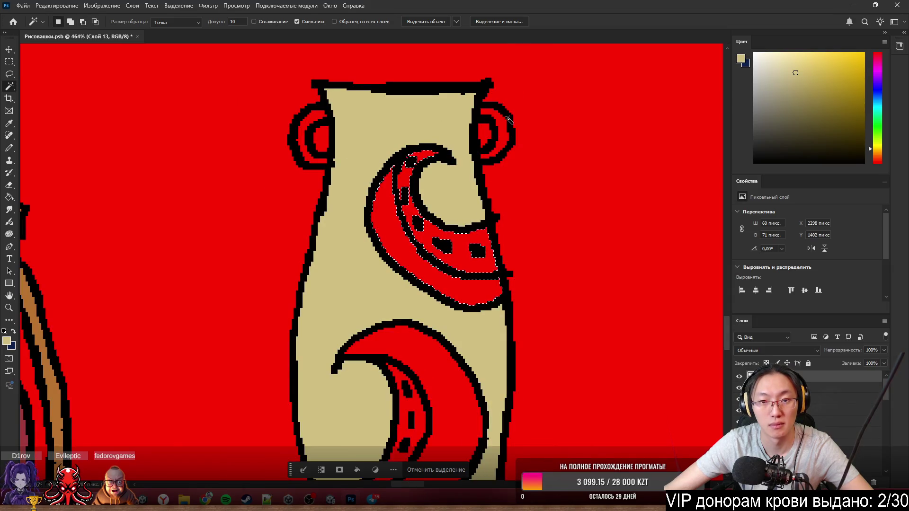
{"action": "scroll", "coordinate": [410, 346], "scroll_direction": "up", "scroll_amount": 1}
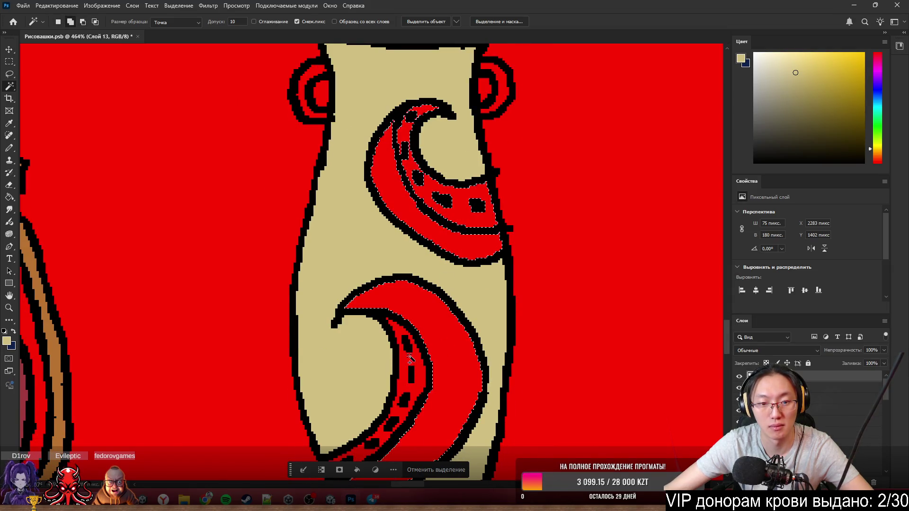
- Add the lower red swirl, its lower-left pocket and the left handle interior to the selection
{"action": "left_click", "coordinate": [427, 332], "text": "shift"}
{"action": "scroll", "coordinate": [416, 351], "scroll_direction": "up", "scroll_amount": 3}
{"action": "scroll", "coordinate": [383, 350], "scroll_direction": "down", "scroll_amount": 1}
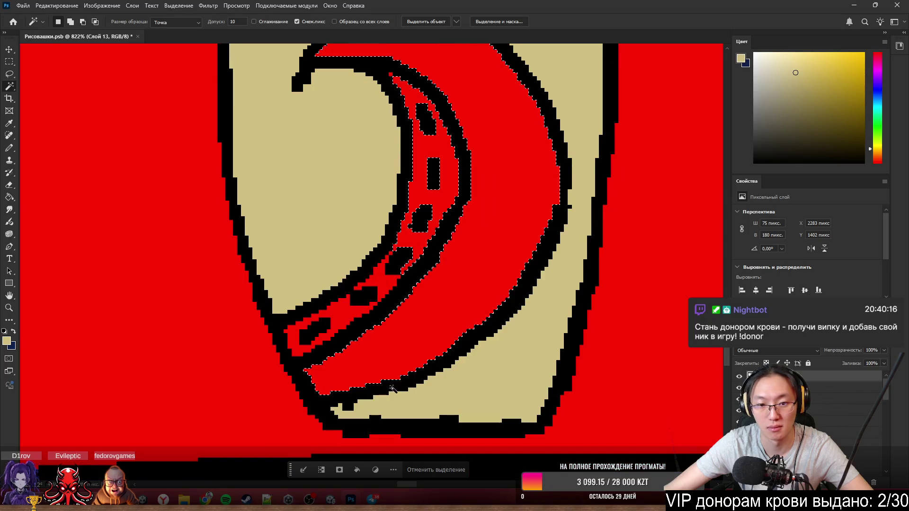
{"action": "left_click", "coordinate": [357, 313], "text": "shift"}
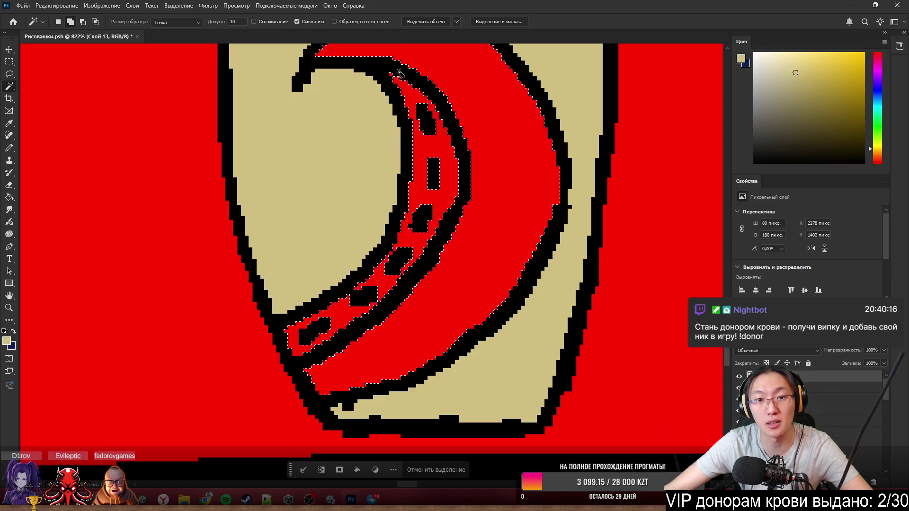
{"action": "scroll", "coordinate": [399, 73], "scroll_direction": "down", "scroll_amount": 5}
{"action": "scroll", "coordinate": [448, 112], "scroll_direction": "up", "scroll_amount": 4}
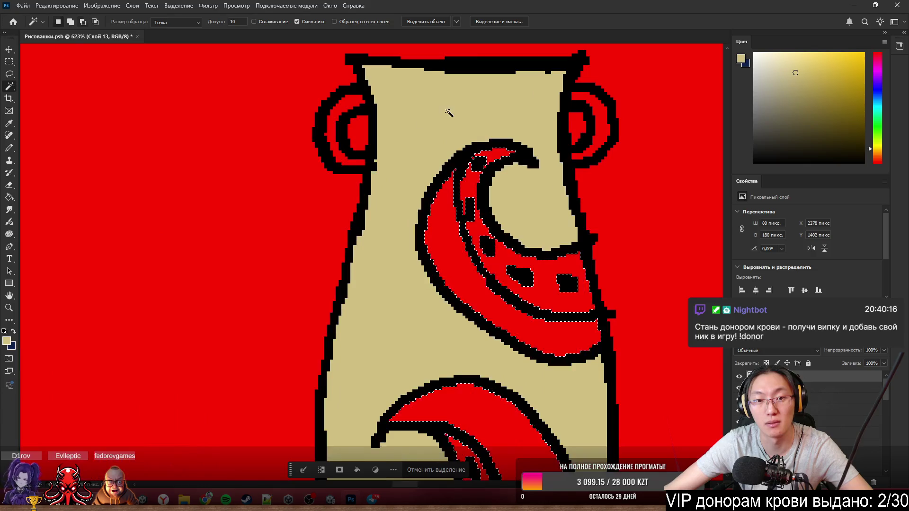
{"action": "left_click", "coordinate": [366, 162], "text": "shift"}
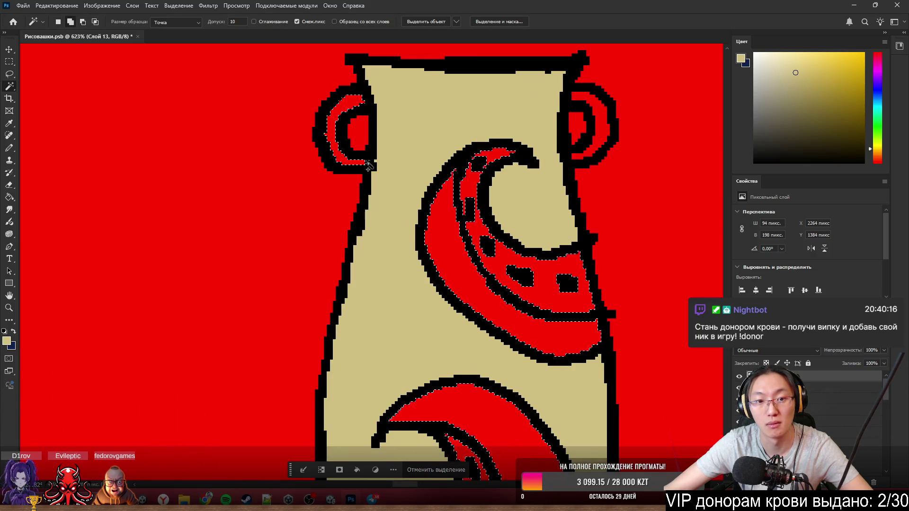
{"action": "scroll", "coordinate": [558, 149], "scroll_direction": "down", "scroll_amount": 4}
{"action": "key", "text": "b"}
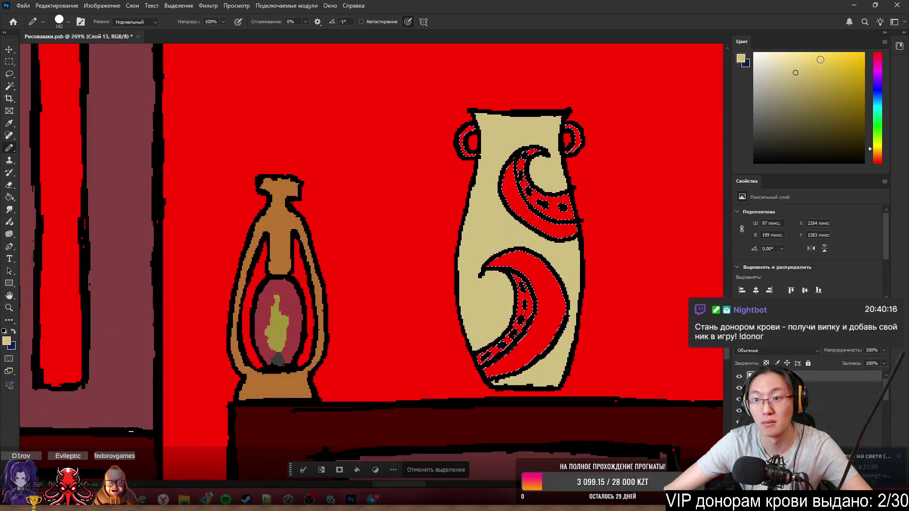
- Fill the selected swirls and handle interiors dark purple, then resize the brush
{"action": "left_click", "coordinate": [877, 65]}
{"action": "left_click", "coordinate": [864, 63]}
{"action": "key", "text": "alt+BackSpace"}
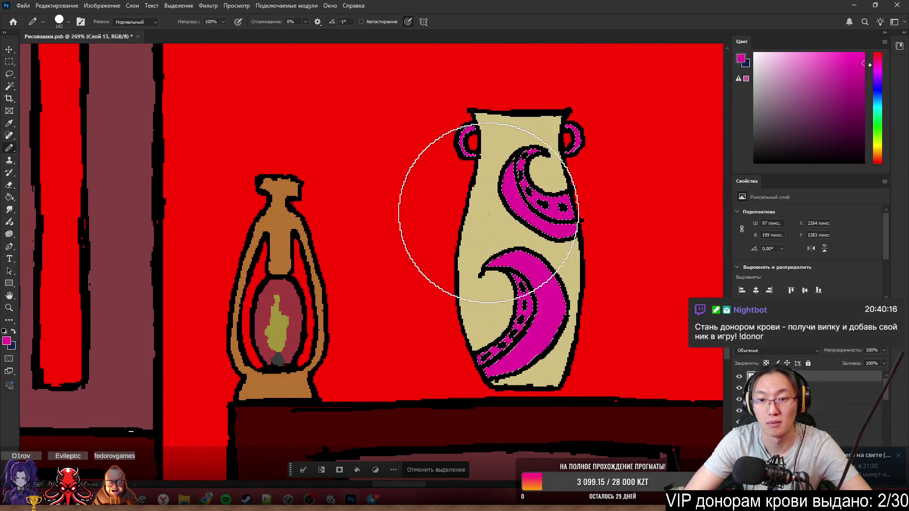
{"action": "left_click", "coordinate": [864, 93]}
{"action": "key", "text": "alt+BackSpace"}
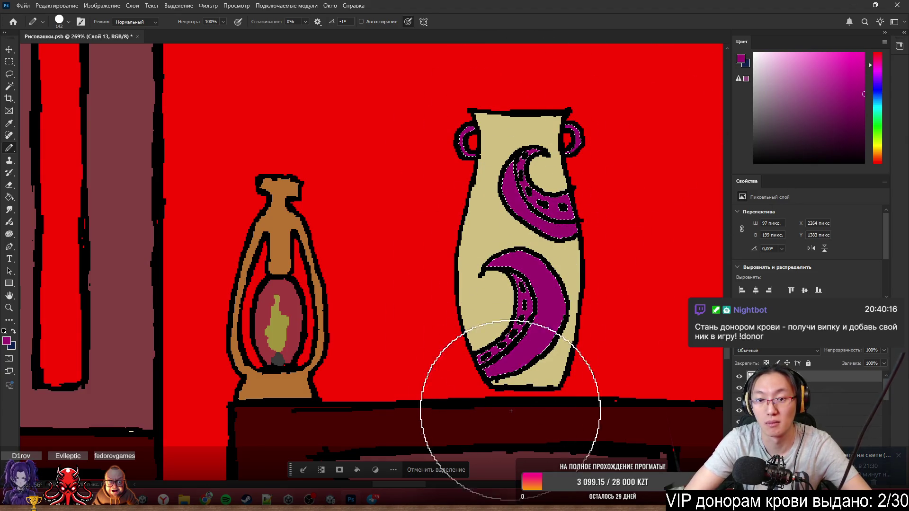
{"action": "left_click", "coordinate": [867, 105]}
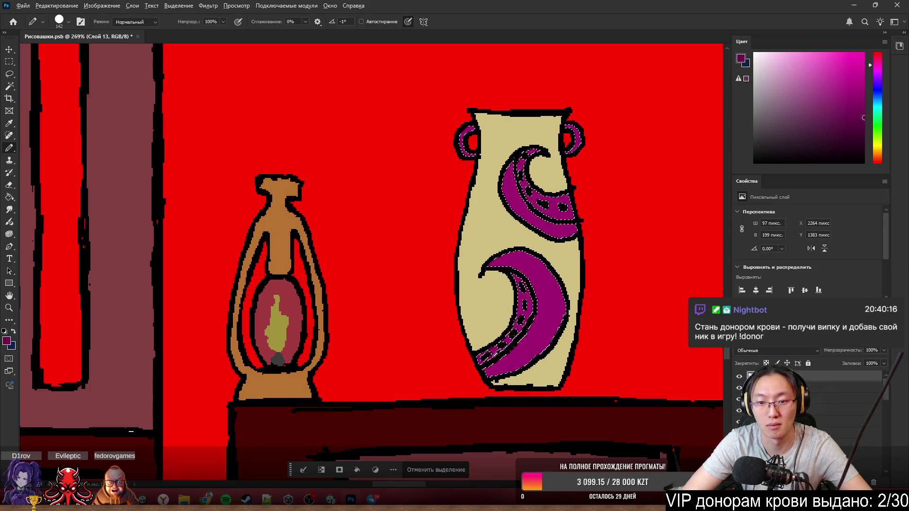
{"action": "left_click_drag", "start_coordinate": [484, 354], "coordinate": [406, 351]}
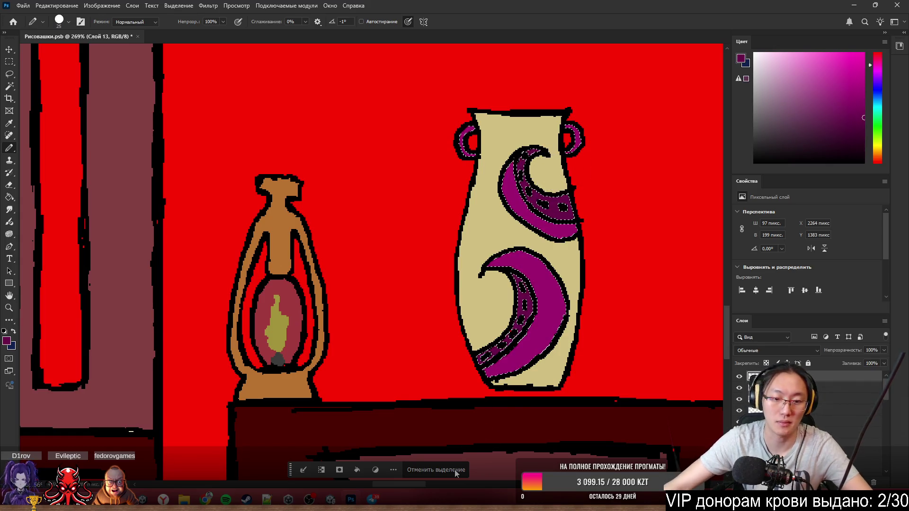
- Clear the selection, then pick green as the paint colour and shrink the brush to 6 px
{"action": "key", "text": "ctrl+d"}
{"action": "scroll", "coordinate": [435, 126], "scroll_direction": "down", "scroll_amount": 8, "text": "alt"}
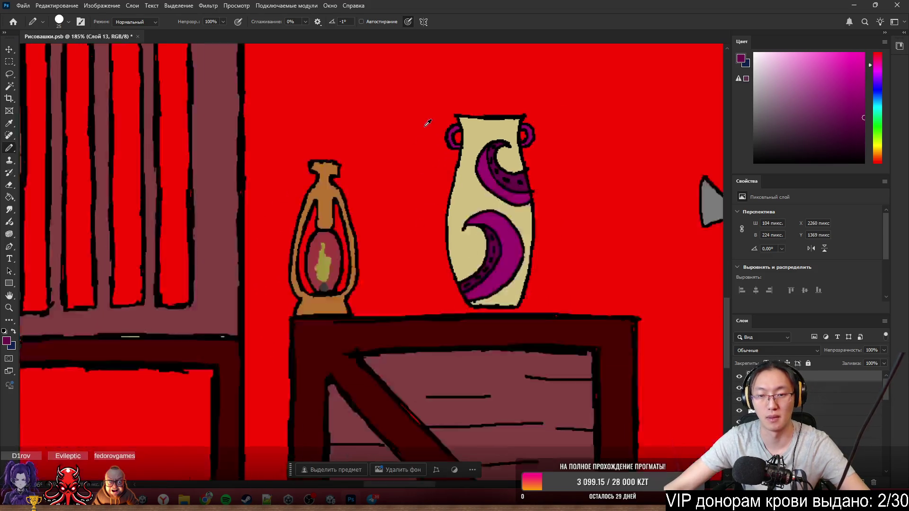
{"action": "scroll", "coordinate": [479, 146], "scroll_direction": "up", "scroll_amount": 5}
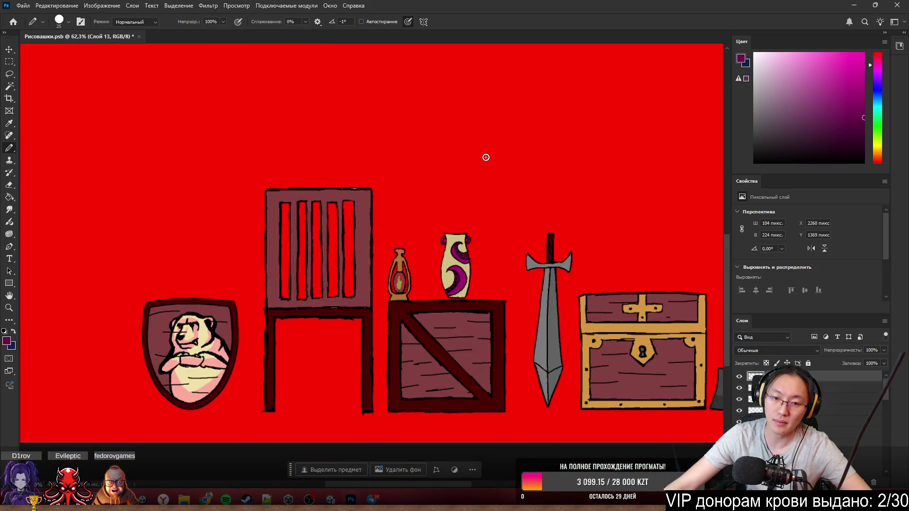
{"action": "scroll", "coordinate": [458, 245], "scroll_direction": "up", "scroll_amount": 5, "text": "alt"}
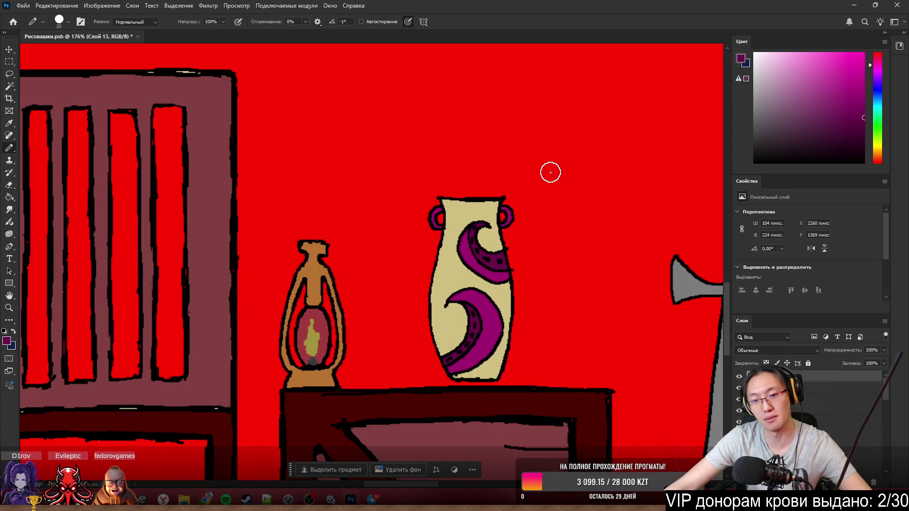
{"action": "scroll", "coordinate": [558, 186], "scroll_direction": "up", "scroll_amount": 4, "text": "alt"}
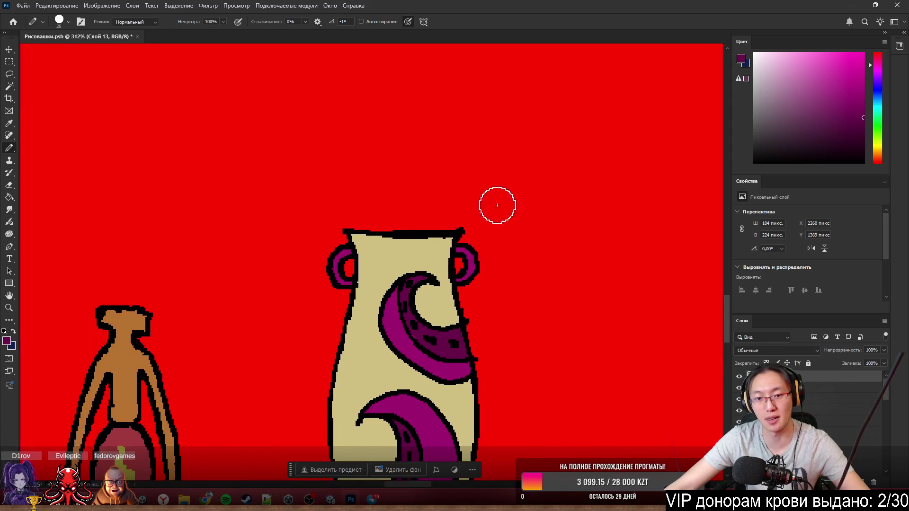
{"action": "scroll", "coordinate": [492, 205], "scroll_direction": "down", "scroll_amount": 4, "text": "alt"}
{"action": "scroll", "coordinate": [529, 156], "scroll_direction": "up", "scroll_amount": 1}
{"action": "scroll", "coordinate": [529, 156], "scroll_direction": "up", "scroll_amount": 2}
{"action": "scroll", "coordinate": [501, 260], "scroll_direction": "up", "scroll_amount": 3, "text": "alt"}
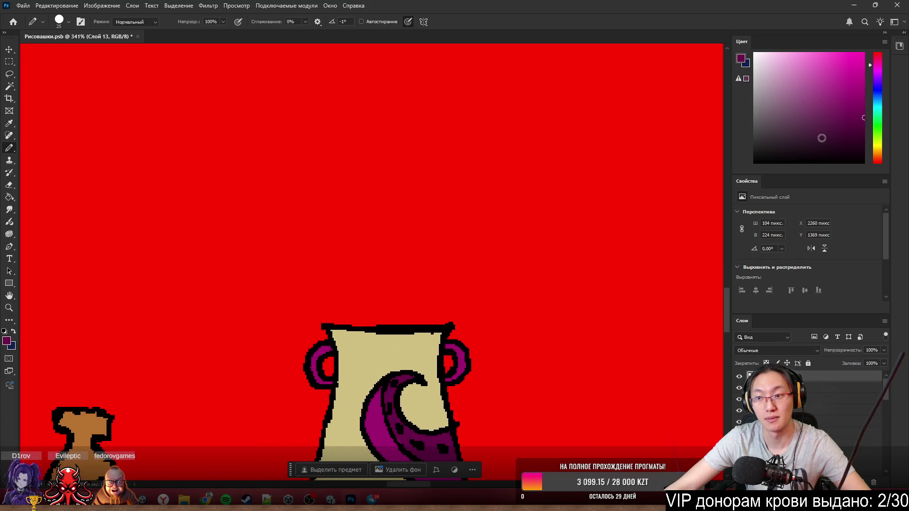
{"action": "left_click", "coordinate": [878, 128]}
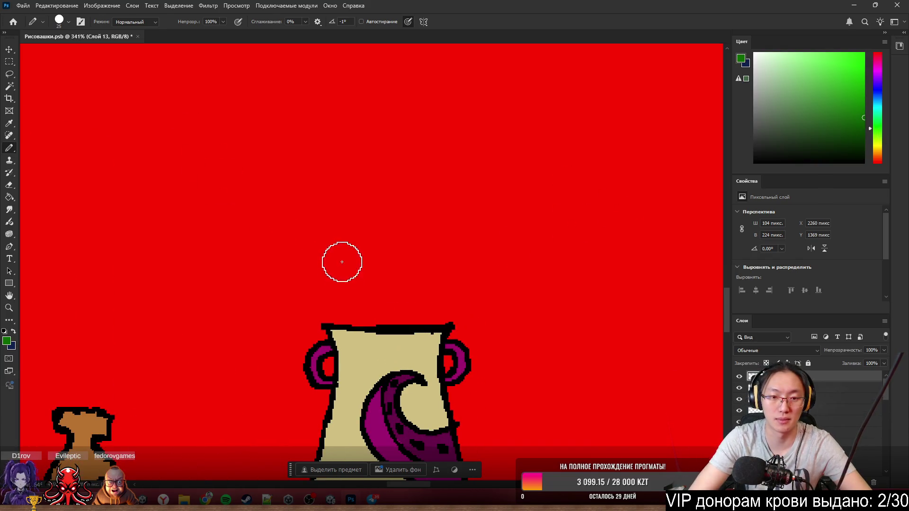
{"action": "mouse_move", "coordinate": [336, 258]}
{"action": "left_mouse_down"}
{"action": "mouse_move", "coordinate": [305, 249]}
{"action": "mouse_move", "coordinate": [304, 259]}
{"action": "left_mouse_up"}
- Draw a thin stem up from the vase, redrawing it until it curves up to the right
{"action": "left_click_drag", "start_coordinate": [347, 154], "coordinate": [349, 167]}
{"action": "left_click_drag", "start_coordinate": [358, 179], "coordinate": [356, 331]}
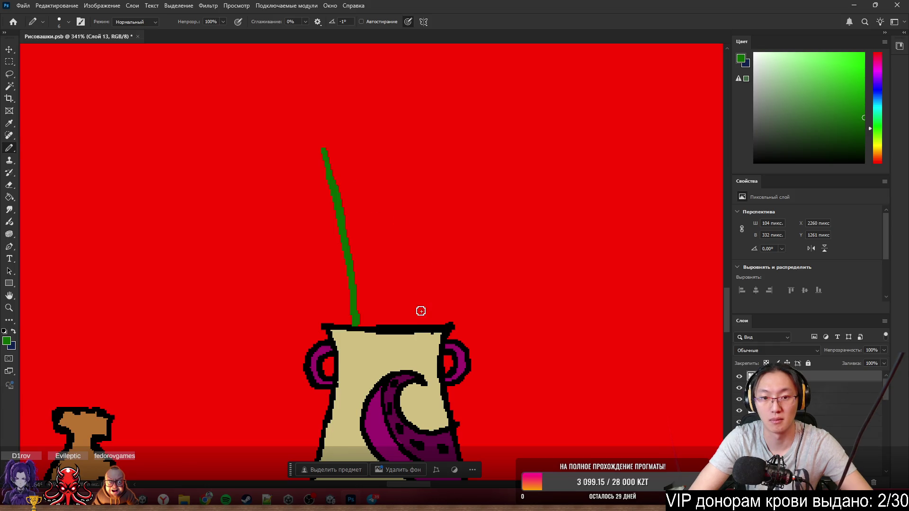
{"action": "left_click_drag", "start_coordinate": [397, 288], "coordinate": [402, 276]}
{"action": "left_click_drag", "start_coordinate": [360, 310], "coordinate": [308, 142]}
{"action": "key", "text": "ctrl+z"}
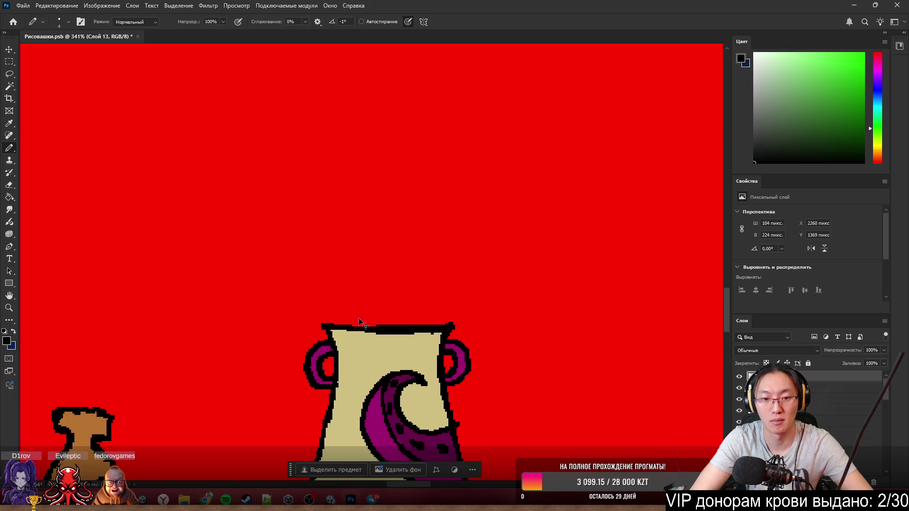
{"action": "left_click_drag", "start_coordinate": [358, 322], "coordinate": [313, 183]}
{"action": "key", "text": "ctrl+z"}
{"action": "left_click_drag", "start_coordinate": [358, 324], "coordinate": [281, 144]}
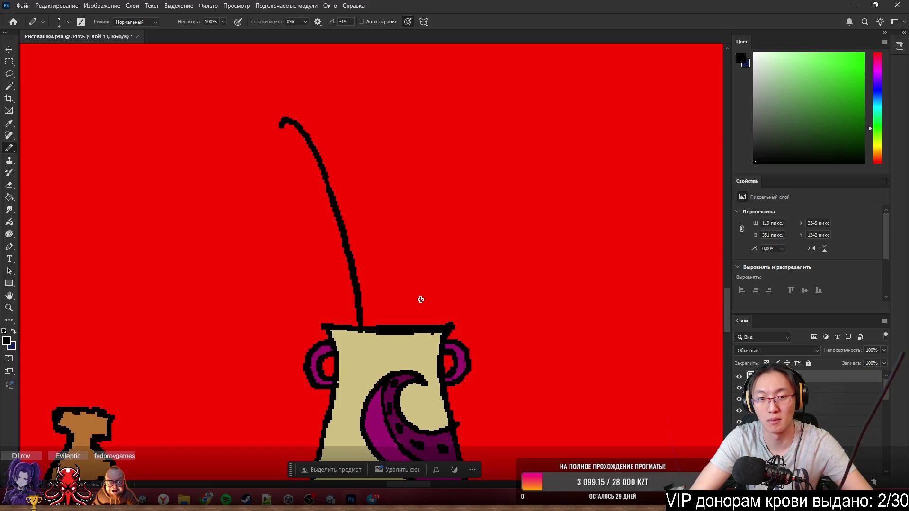
{"action": "key", "text": "ctrl+z"}
{"action": "left_click_drag", "start_coordinate": [420, 332], "coordinate": [550, 123]}
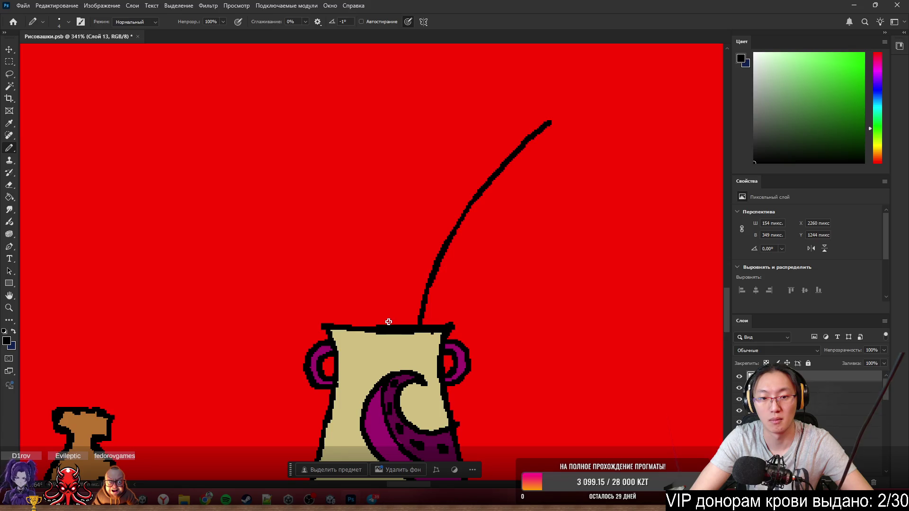
{"action": "key", "text": "ctrl+z"}
{"action": "left_click_drag", "start_coordinate": [386, 325], "coordinate": [506, 93]}
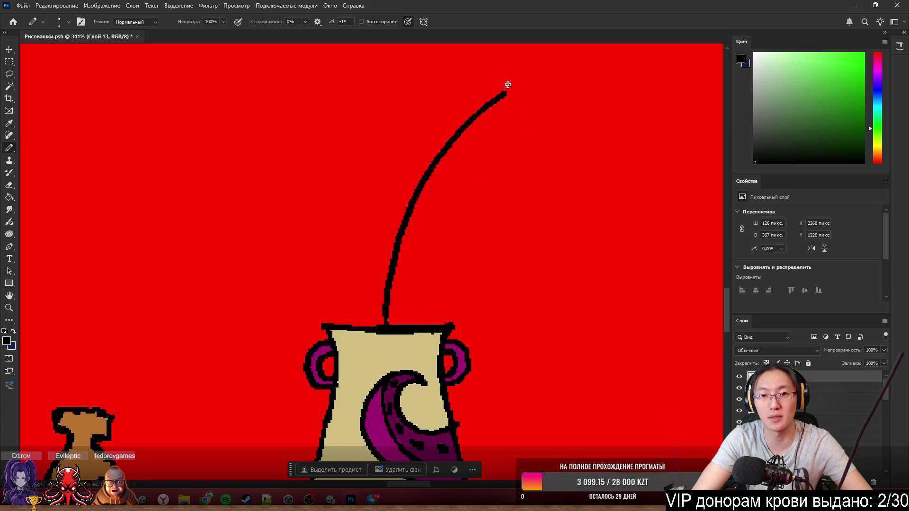
- Fan out curling petals in several directions from the stem tip, redoing misplaced strokes
{"action": "scroll", "coordinate": [491, 106], "scroll_direction": "up", "scroll_amount": 5}
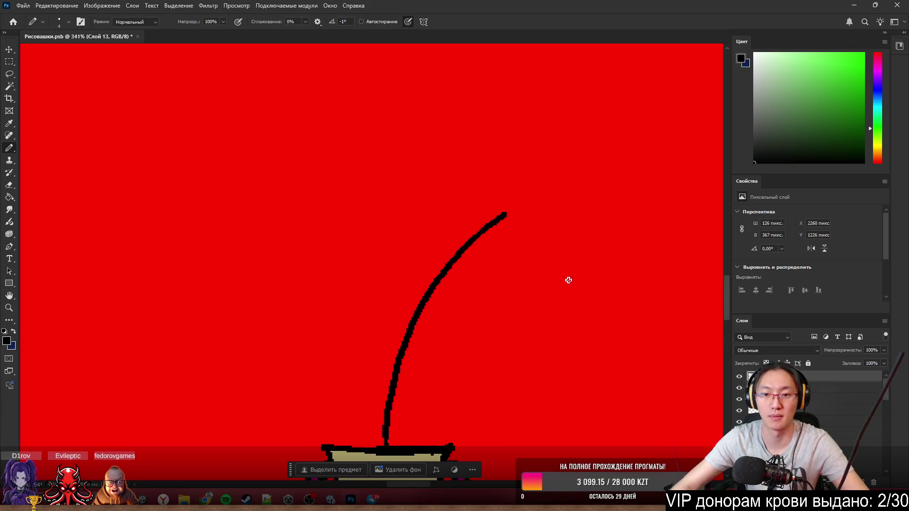
{"action": "left_click_drag", "start_coordinate": [496, 212], "coordinate": [528, 112]}
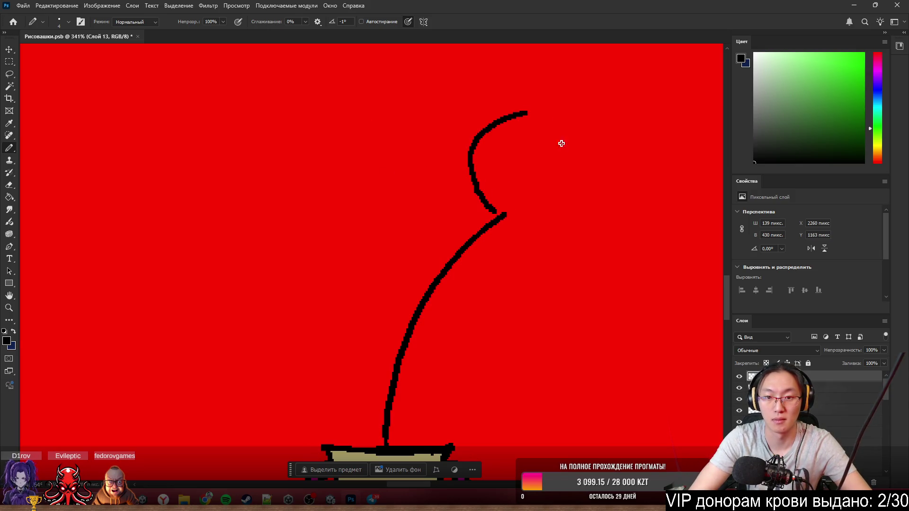
{"action": "key", "text": "ctrl+z"}
{"action": "left_click_drag", "start_coordinate": [506, 213], "coordinate": [493, 68]}
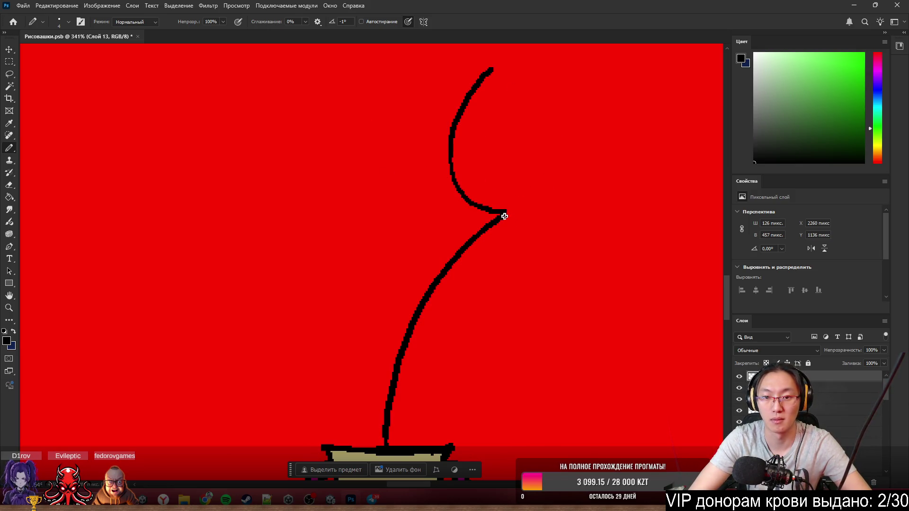
{"action": "left_click_drag", "start_coordinate": [504, 216], "coordinate": [549, 295]}
{"action": "key", "text": "ctrl+z"}
{"action": "left_click_drag", "start_coordinate": [510, 213], "coordinate": [622, 274]}
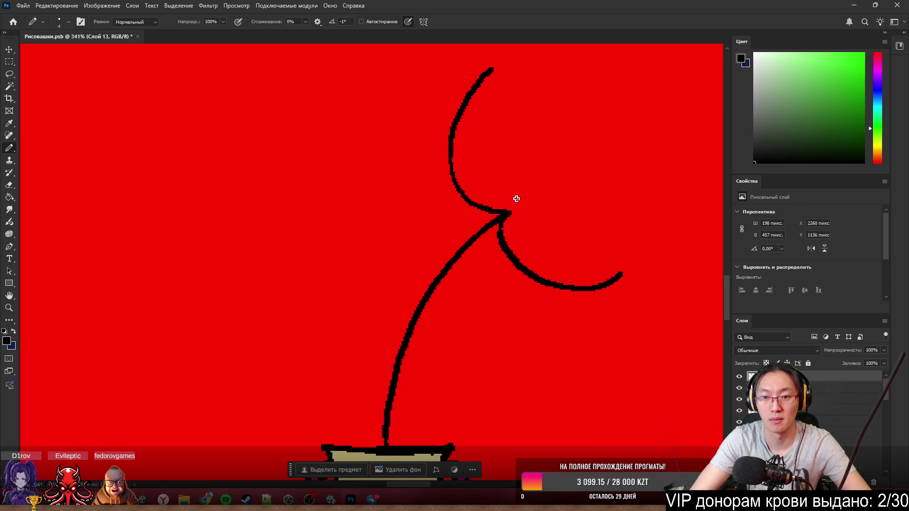
{"action": "left_click_drag", "start_coordinate": [501, 212], "coordinate": [508, 120]}
{"action": "mouse_move", "coordinate": [509, 216]}
{"action": "left_mouse_down"}
{"action": "mouse_move", "coordinate": [573, 244]}
{"action": "mouse_move", "coordinate": [535, 137]}
{"action": "mouse_move", "coordinate": [573, 204]}
{"action": "left_mouse_up"}
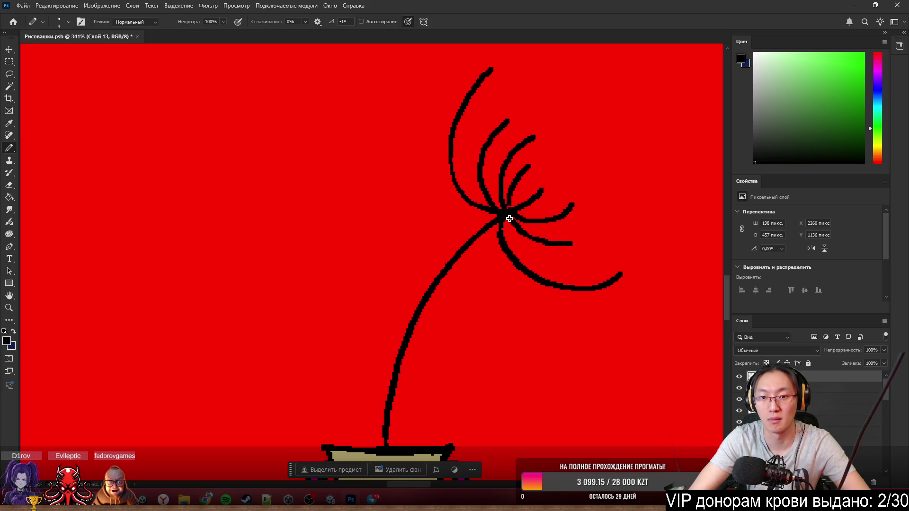
{"action": "left_click_drag", "start_coordinate": [498, 221], "coordinate": [425, 243]}
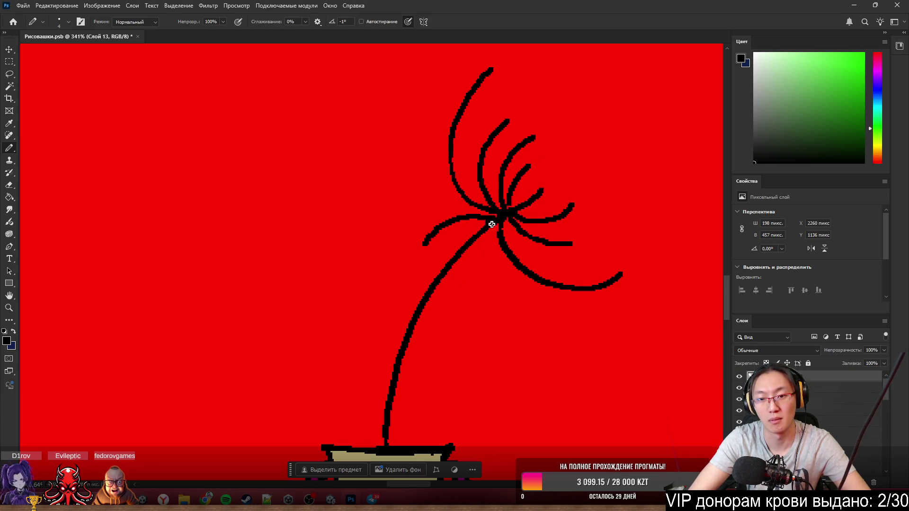
{"action": "left_click_drag", "start_coordinate": [492, 225], "coordinate": [481, 285]}
- Nudge the vase and flower layer slightly up and to the right
{"action": "scroll", "coordinate": [474, 244], "scroll_direction": "down", "scroll_amount": 6}
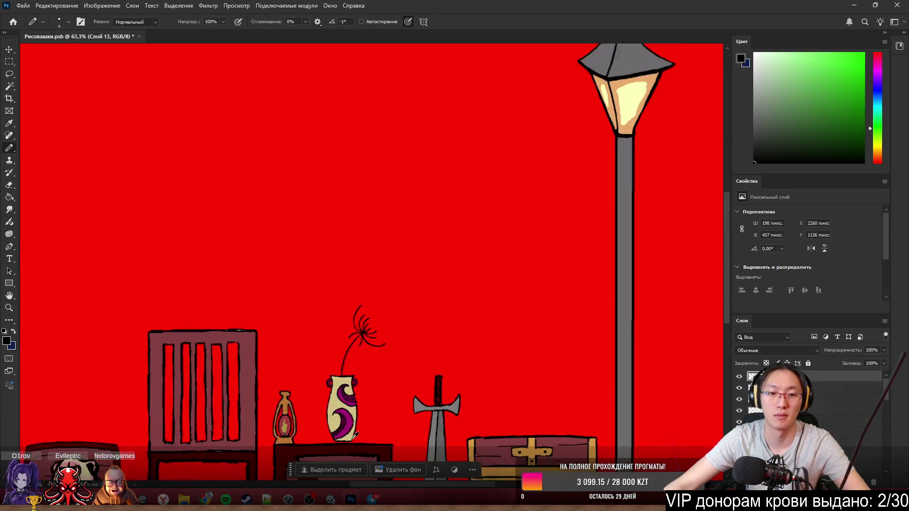
{"action": "scroll", "coordinate": [358, 323], "scroll_direction": "up", "scroll_amount": 2}
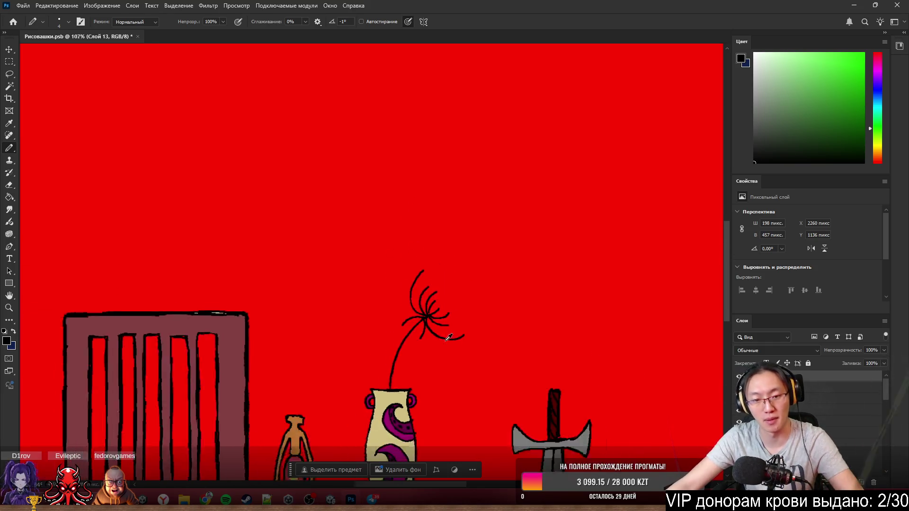
{"action": "scroll", "coordinate": [425, 296], "scroll_direction": "up", "scroll_amount": 4}
{"action": "scroll", "coordinate": [424, 296], "scroll_direction": "up", "scroll_amount": 2}
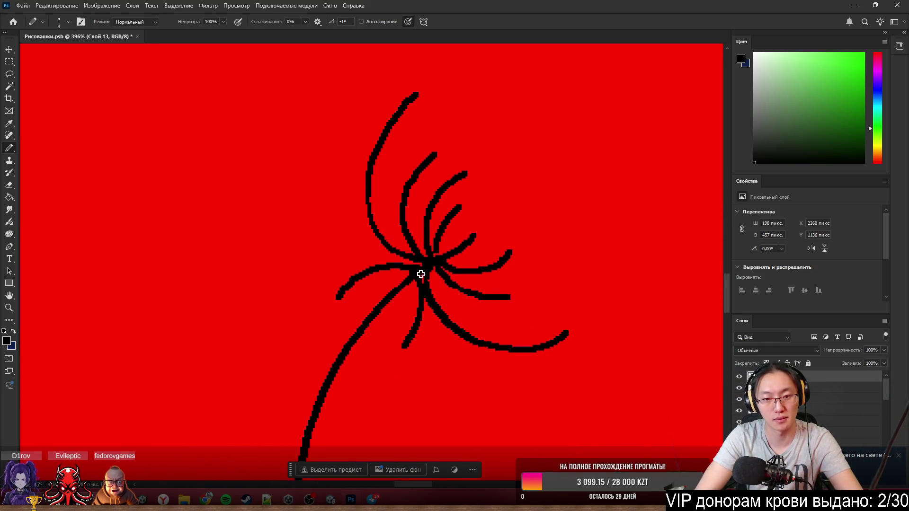
{"action": "scroll", "coordinate": [428, 258], "scroll_direction": "down", "scroll_amount": 6}
{"action": "scroll", "coordinate": [459, 196], "scroll_direction": "down", "scroll_amount": 3}
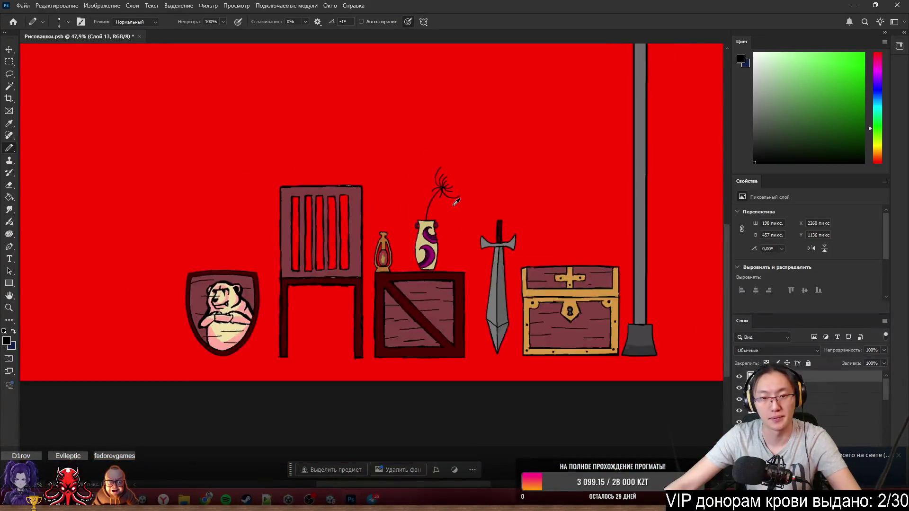
{"action": "scroll", "coordinate": [453, 234], "scroll_direction": "up", "scroll_amount": 3}
{"action": "left_click_drag", "start_coordinate": [452, 234], "coordinate": [456, 230]}
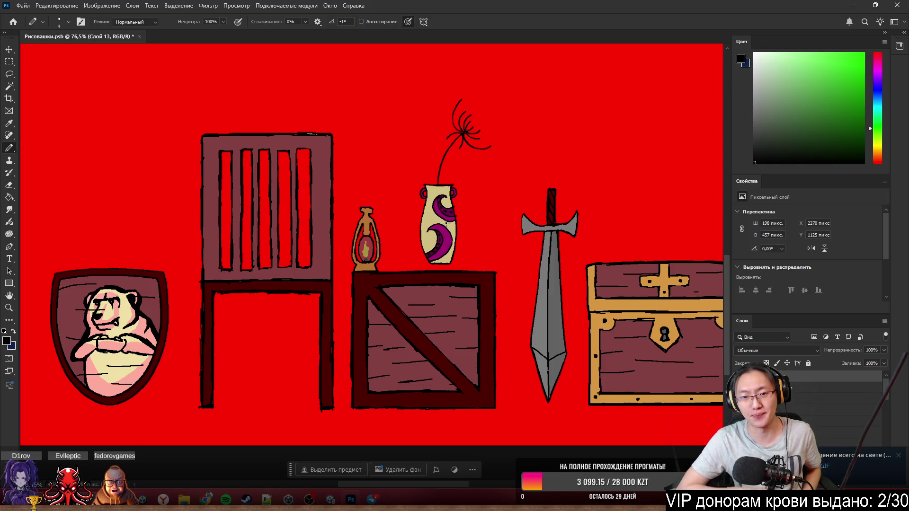
- Move the vase and flower layer back into its original place
{"action": "left_click_drag", "start_coordinate": [583, 149], "coordinate": [580, 153]}
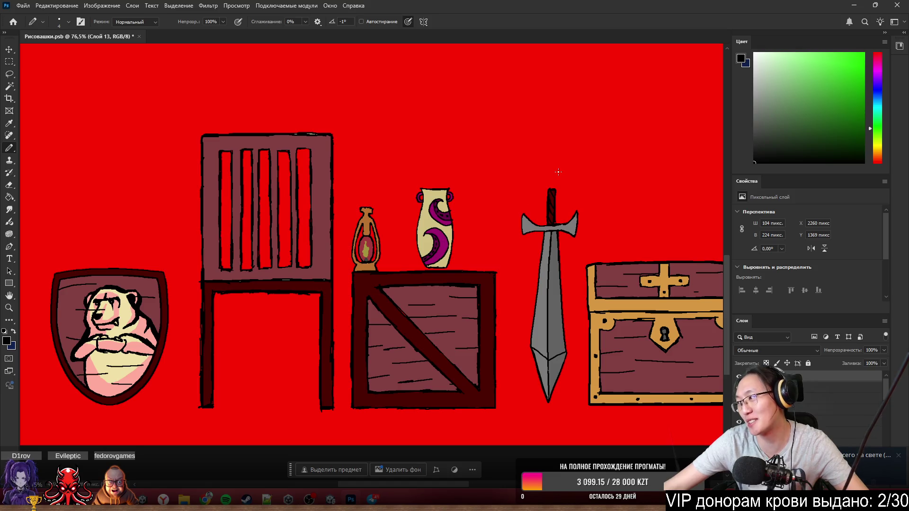
{"action": "scroll", "coordinate": [523, 172], "scroll_direction": "down", "scroll_amount": 3}
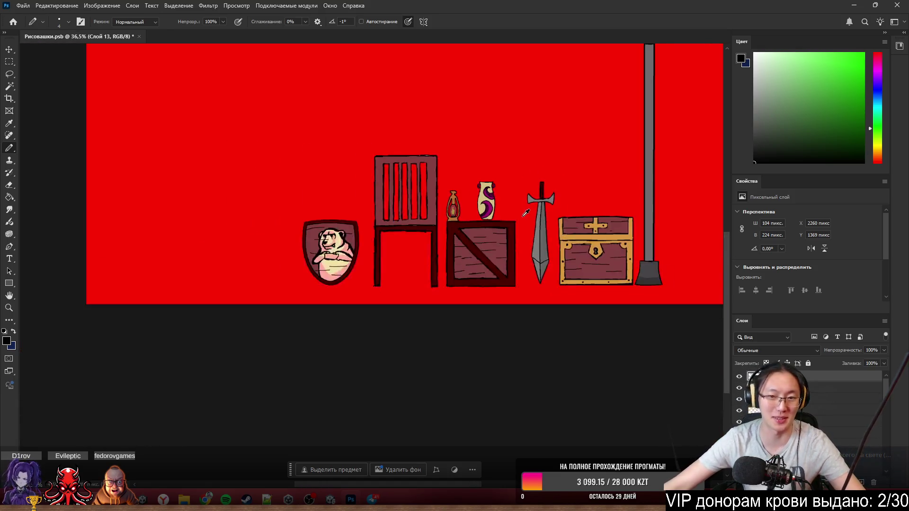
{"action": "scroll", "coordinate": [531, 185], "scroll_direction": "up", "scroll_amount": 4}
{"action": "scroll", "coordinate": [430, 194], "scroll_direction": "down", "scroll_amount": 3}
{"action": "scroll", "coordinate": [430, 194], "scroll_direction": "up", "scroll_amount": 2}
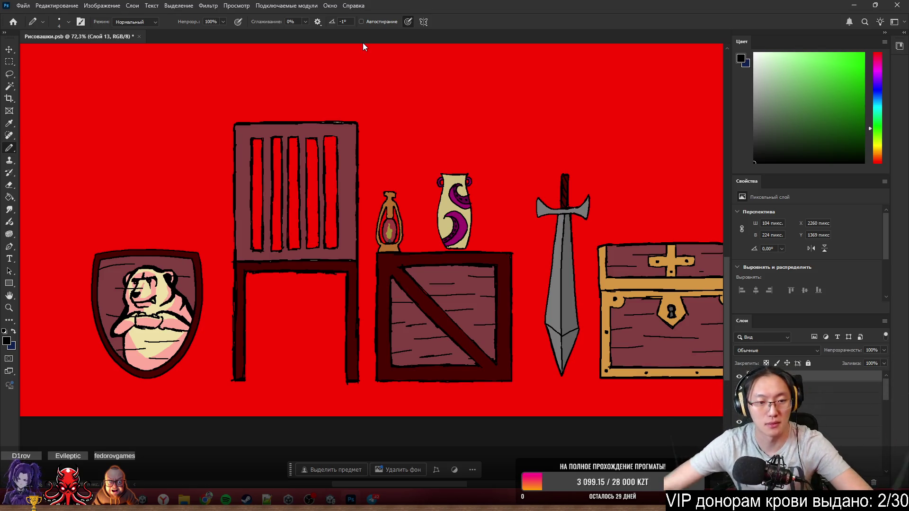
- Zoom around to review the scene, then save the drawing with Ctrl+S
{"action": "scroll", "coordinate": [518, 233], "scroll_direction": "down", "scroll_amount": 5, "text": "alt"}
{"action": "scroll", "coordinate": [518, 234], "scroll_direction": "up", "scroll_amount": 3, "text": "alt"}
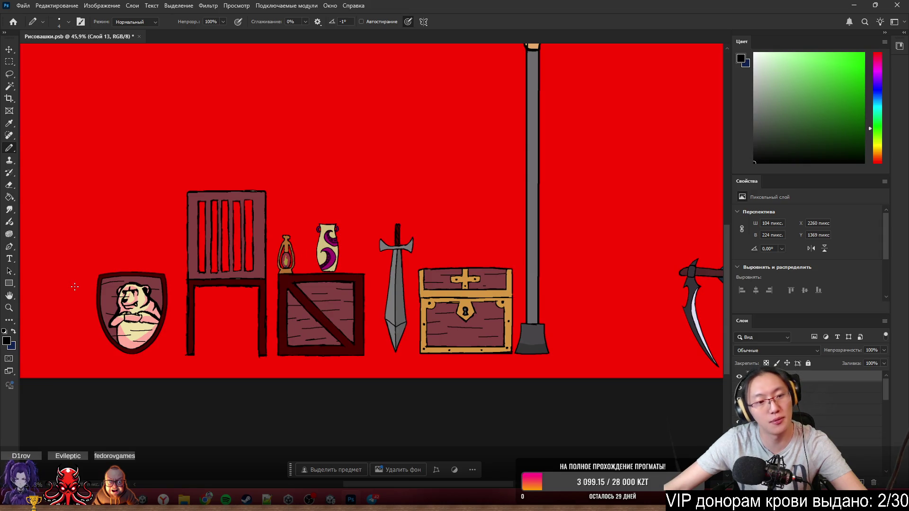
{"action": "scroll", "coordinate": [258, 290], "scroll_direction": "down", "scroll_amount": 3, "text": "alt"}
{"action": "scroll", "coordinate": [242, 196], "scroll_direction": "up", "scroll_amount": 2, "text": "alt"}
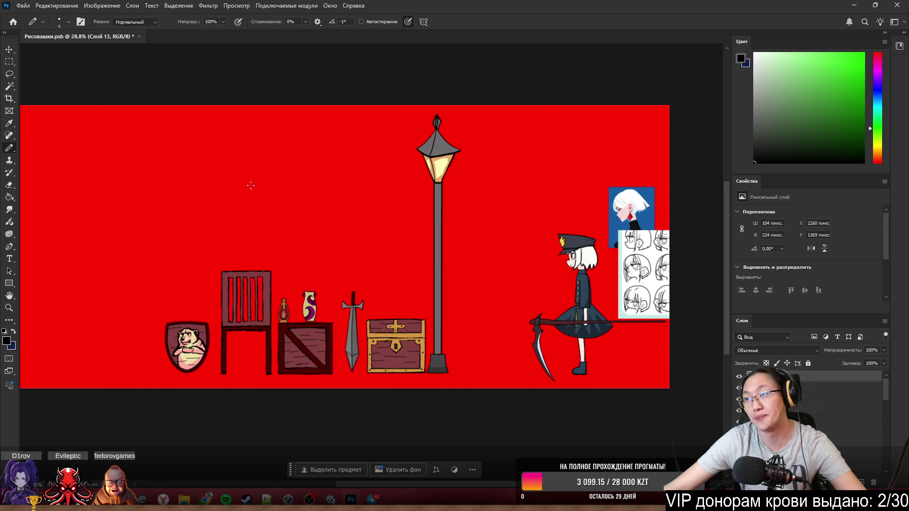
{"action": "scroll", "coordinate": [251, 186], "scroll_direction": "down", "scroll_amount": 1, "text": "alt"}
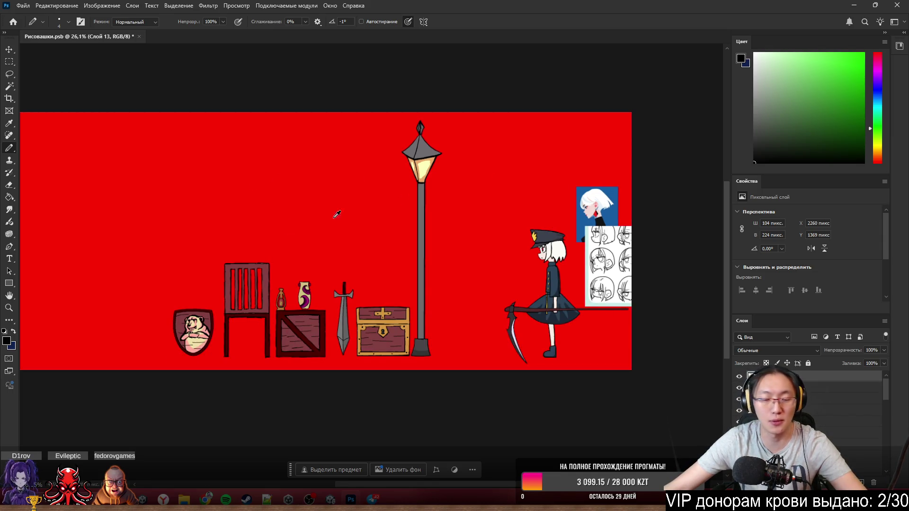
{"action": "scroll", "coordinate": [338, 214], "scroll_direction": "up", "scroll_amount": 1, "text": "alt"}
{"action": "scroll", "coordinate": [252, 228], "scroll_direction": "up", "scroll_amount": 3, "text": "alt"}
{"action": "key", "text": "ctrl+s"}
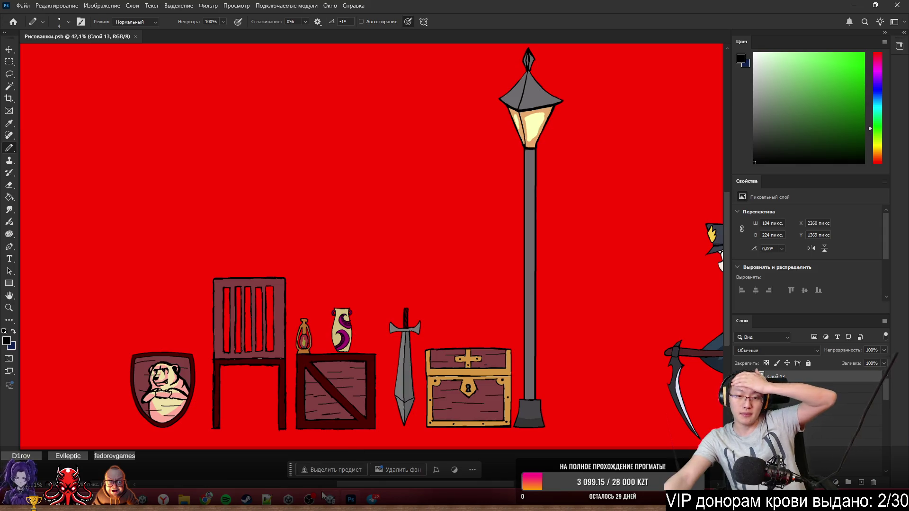
- Switch to Unity and rewind the Unimator playhead to the start
{"action": "mouse_move", "coordinate": [323, 496]}
{"action": "left_click", "coordinate": [330, 453]}
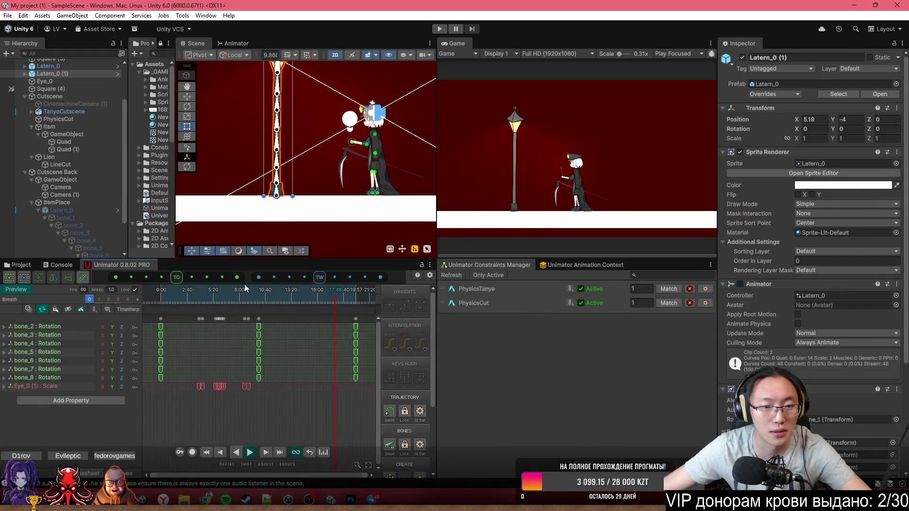
{"action": "left_click_drag", "start_coordinate": [212, 289], "coordinate": [161, 290]}
{"action": "scroll", "coordinate": [391, 155], "scroll_direction": "down", "scroll_amount": 1}
{"action": "scroll", "coordinate": [391, 155], "scroll_direction": "down", "scroll_amount": 2}
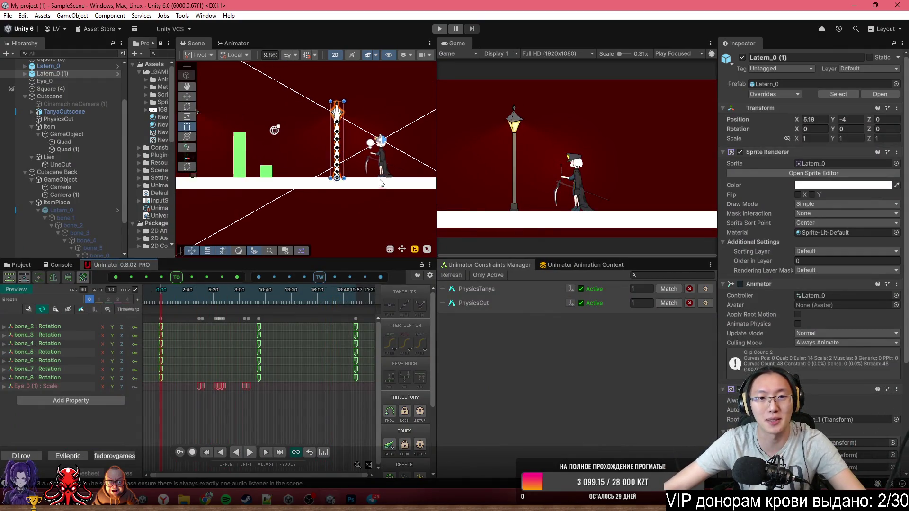
{"action": "scroll", "coordinate": [344, 156], "scroll_direction": "down", "scroll_amount": 3}
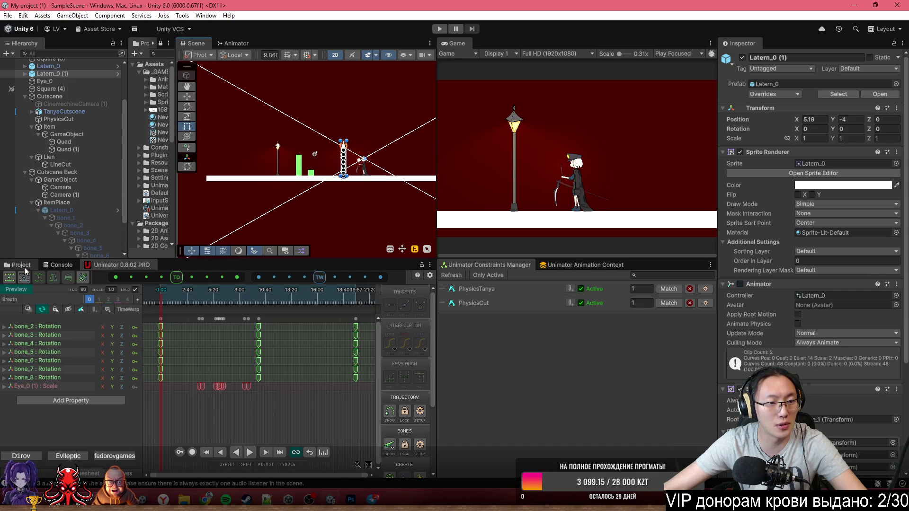
- Clear the console's audio-listener warnings, select CinemachineCamera (1), and return to the Unimator timeline
{"action": "left_click", "coordinate": [59, 265]}
{"action": "left_click", "coordinate": [8, 275]}
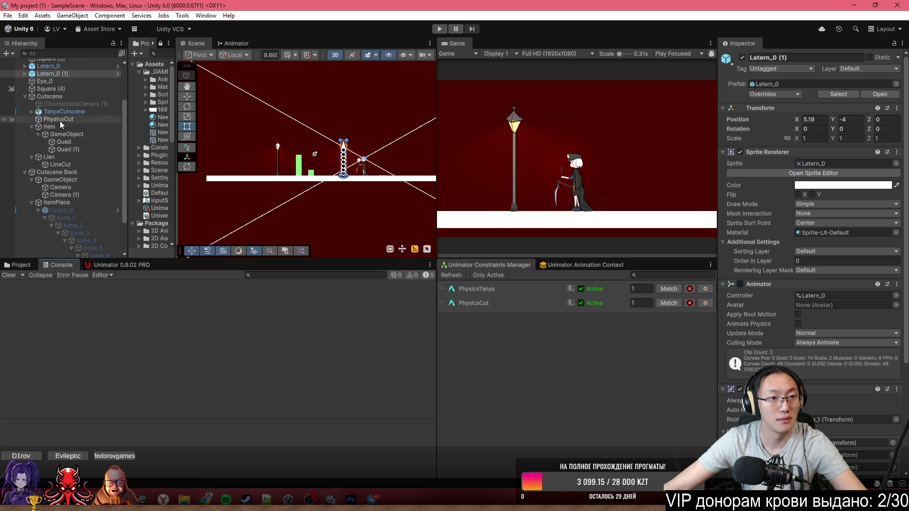
{"action": "scroll", "coordinate": [59, 120], "scroll_direction": "up", "scroll_amount": 3}
{"action": "left_click", "coordinate": [61, 154]}
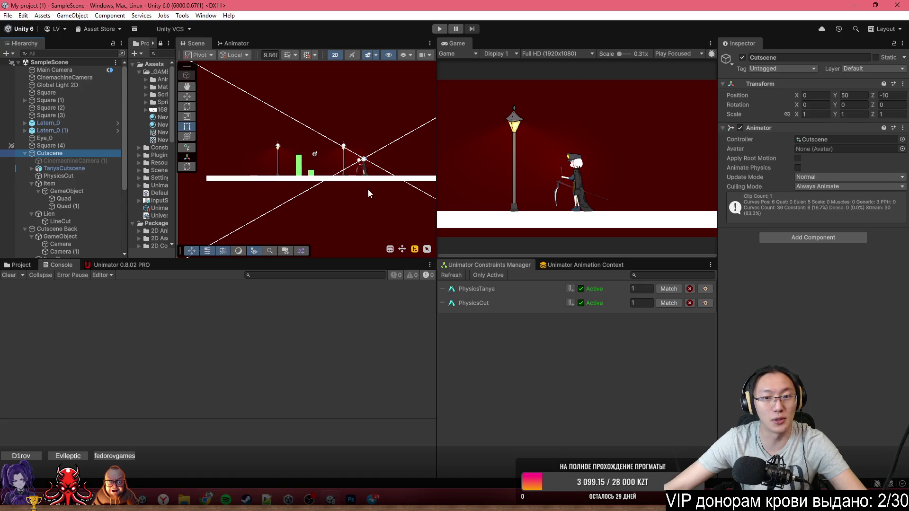
{"action": "left_click", "coordinate": [73, 161]}
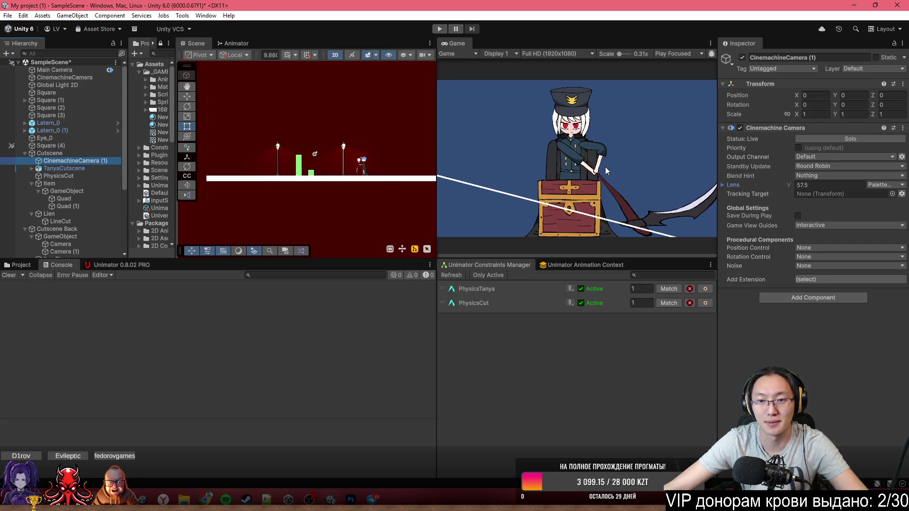
{"action": "left_click", "coordinate": [99, 266]}
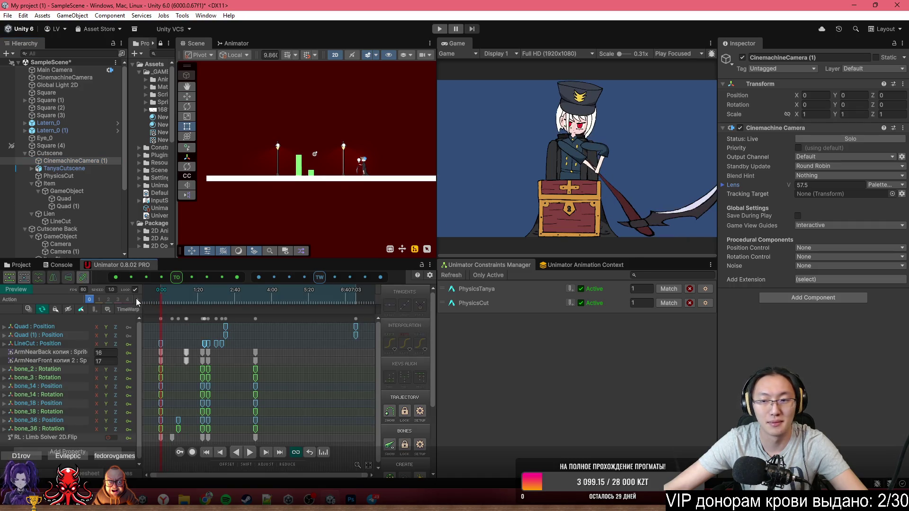
{"action": "key", "text": "space"}
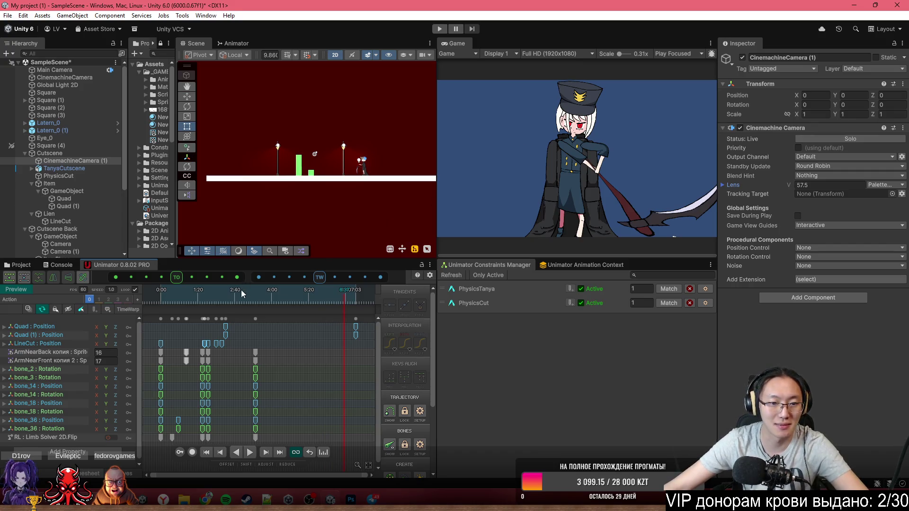
{"action": "left_click_drag", "start_coordinate": [147, 294], "coordinate": [205, 312]}
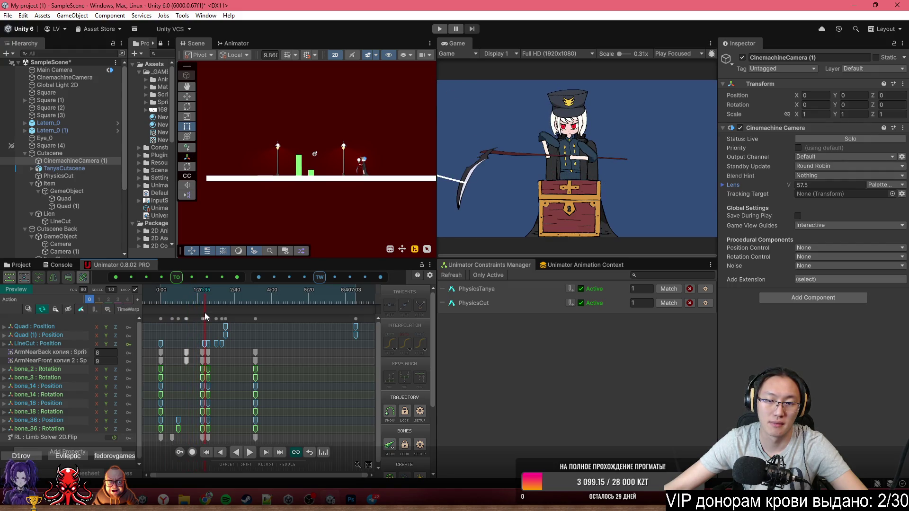
{"action": "mouse_move", "coordinate": [205, 312]}
{"action": "left_mouse_down"}
{"action": "mouse_move", "coordinate": [178, 305]}
{"action": "mouse_move", "coordinate": [212, 311]}
{"action": "mouse_move", "coordinate": [137, 308]}
{"action": "left_mouse_up"}
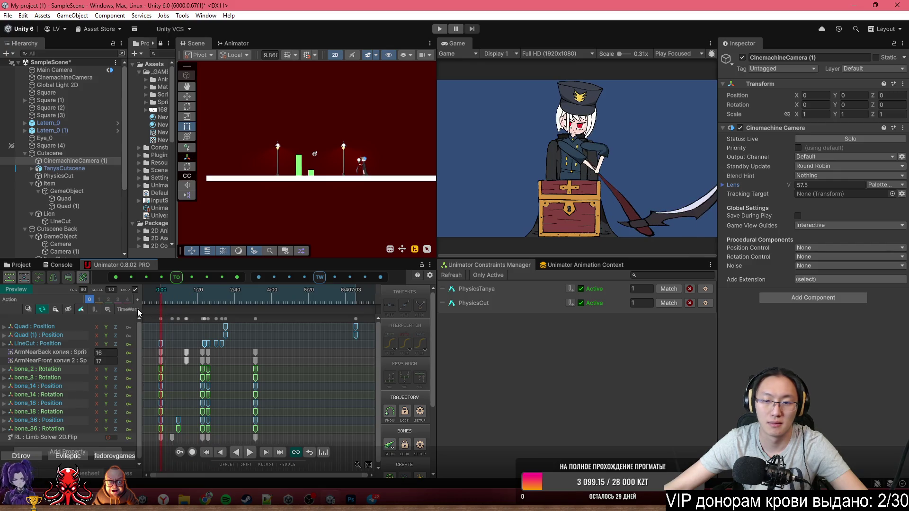
{"action": "key", "text": "space"}
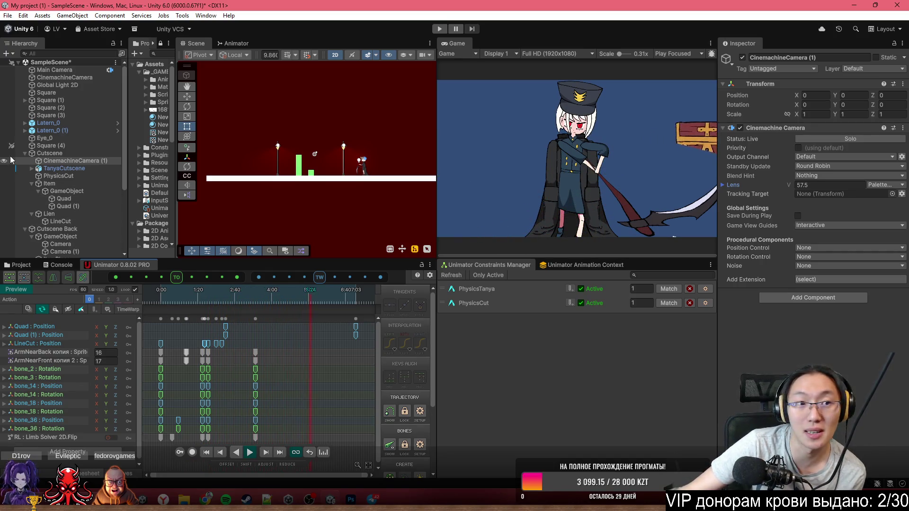
- Save the scene, then toggle Unimator to Setup and back to Preview at the start
{"action": "key", "text": "ctrl+s"}
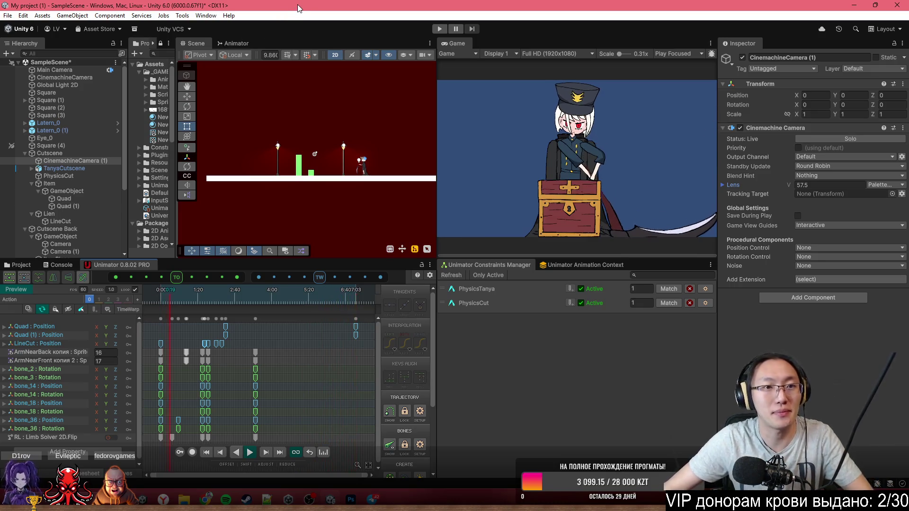
{"action": "left_click", "coordinate": [19, 289]}
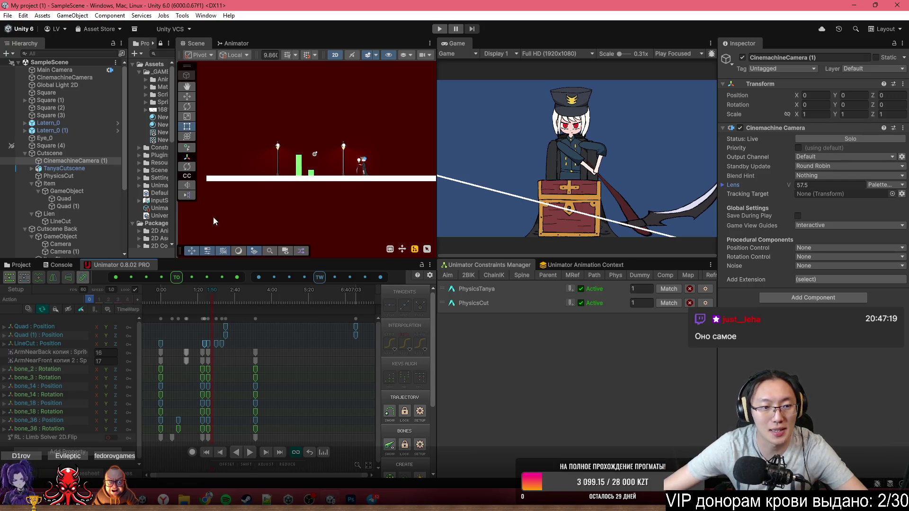
{"action": "left_click", "coordinate": [161, 296]}
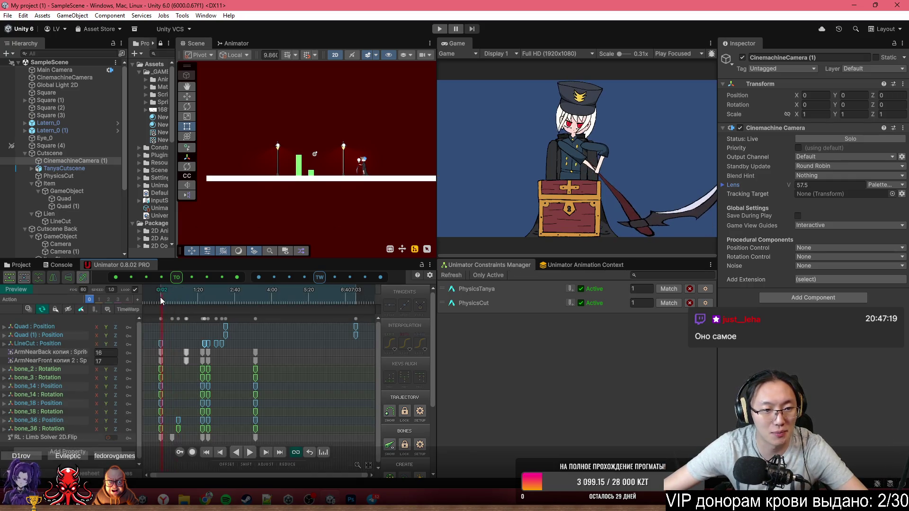
- Turn on recording, scrub to about 1:12 where Tanya raises her scythe, and select TanyaCutscene
{"action": "left_click", "coordinate": [191, 452]}
{"action": "mouse_move", "coordinate": [203, 286]}
{"action": "left_mouse_down"}
{"action": "mouse_move", "coordinate": [148, 287]}
{"action": "mouse_move", "coordinate": [202, 304]}
{"action": "left_mouse_up"}
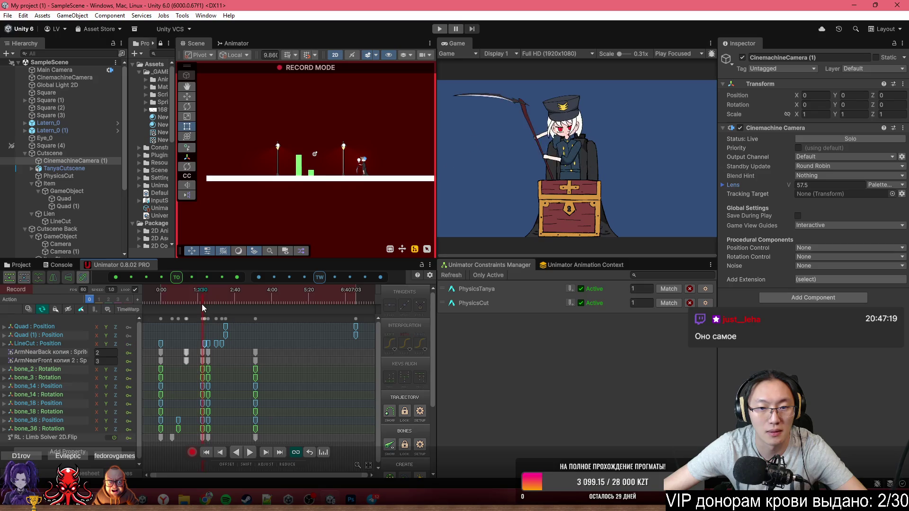
{"action": "scroll", "coordinate": [544, 175], "scroll_direction": "up", "scroll_amount": 3}
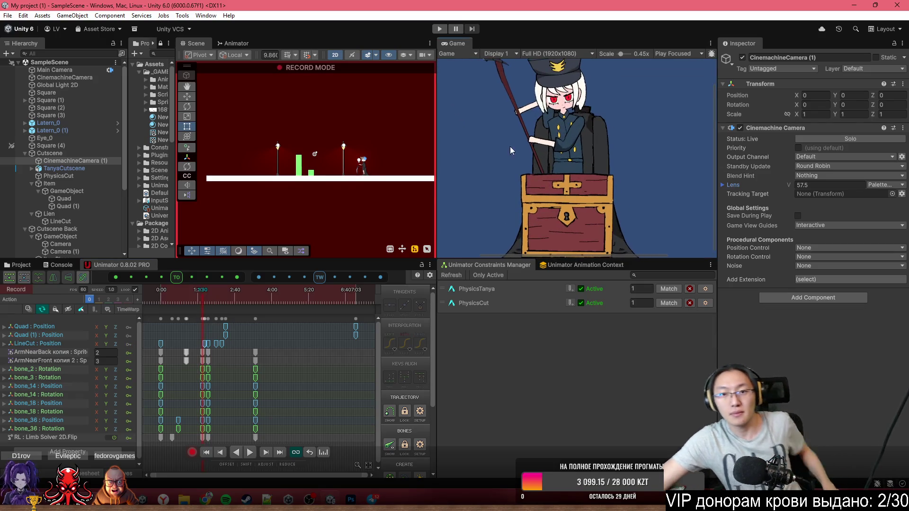
{"action": "scroll", "coordinate": [364, 120], "scroll_direction": "down", "scroll_amount": 1}
{"action": "scroll", "coordinate": [364, 121], "scroll_direction": "up", "scroll_amount": 5}
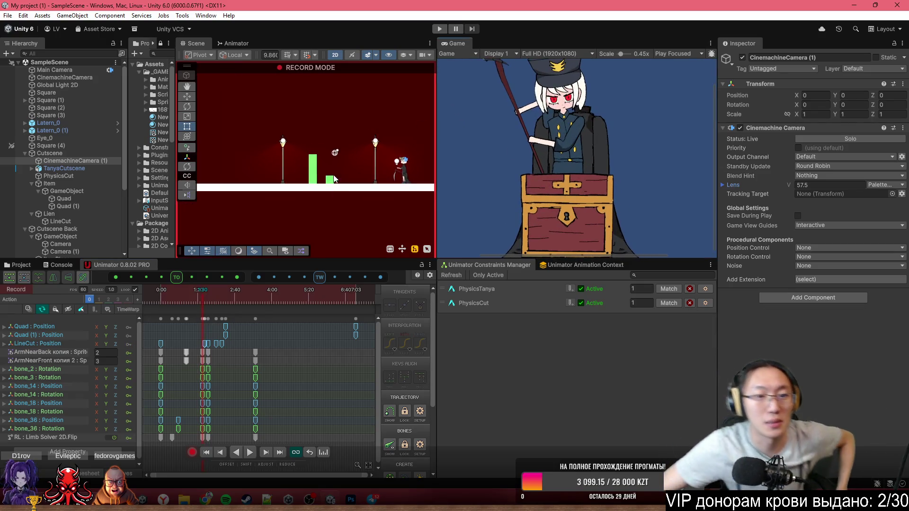
{"action": "double_click", "coordinate": [88, 163]}
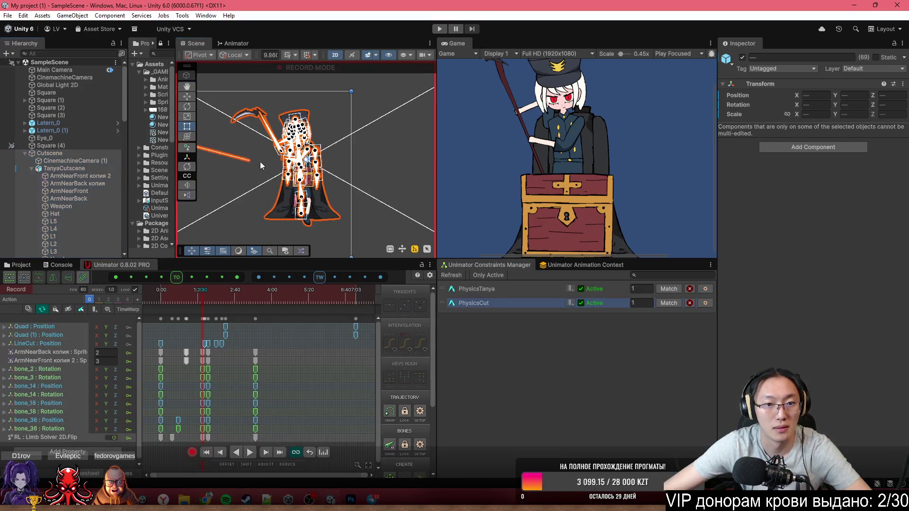
{"action": "left_click", "coordinate": [317, 185]}
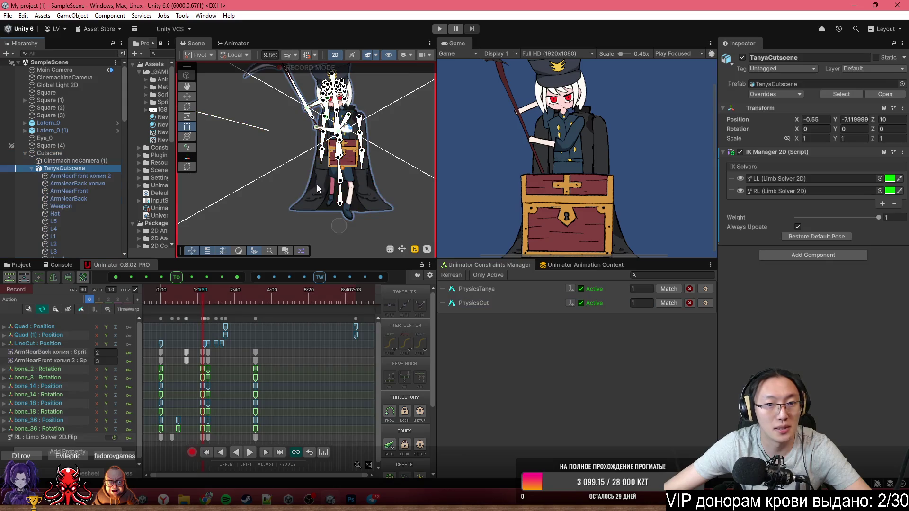
{"action": "key", "text": "f"}
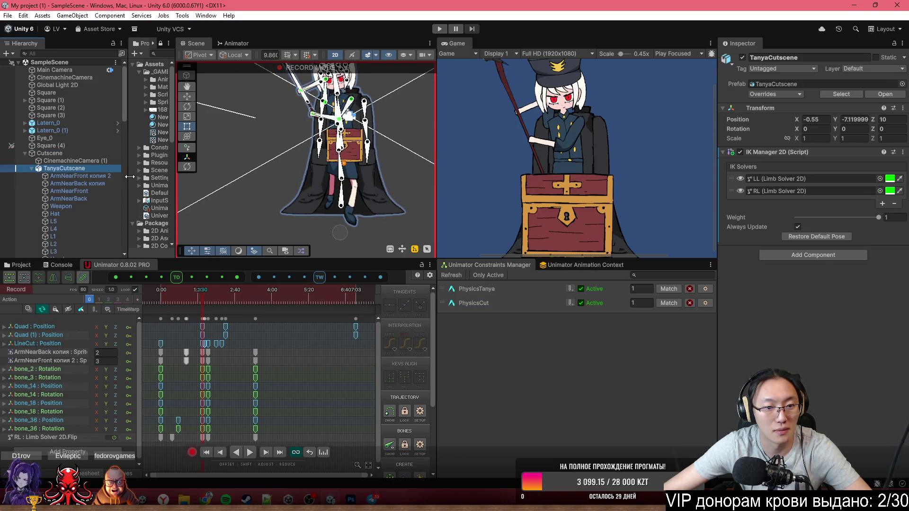
{"action": "left_click", "coordinate": [80, 175]}
{"action": "left_click", "coordinate": [80, 169]}
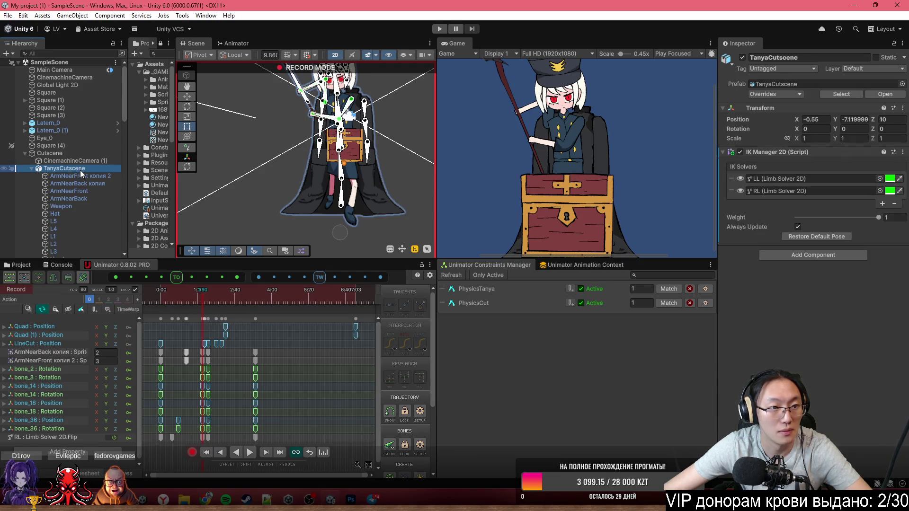
{"action": "left_click", "coordinate": [187, 96]}
{"action": "scroll", "coordinate": [341, 234], "scroll_direction": "up", "scroll_amount": 5}
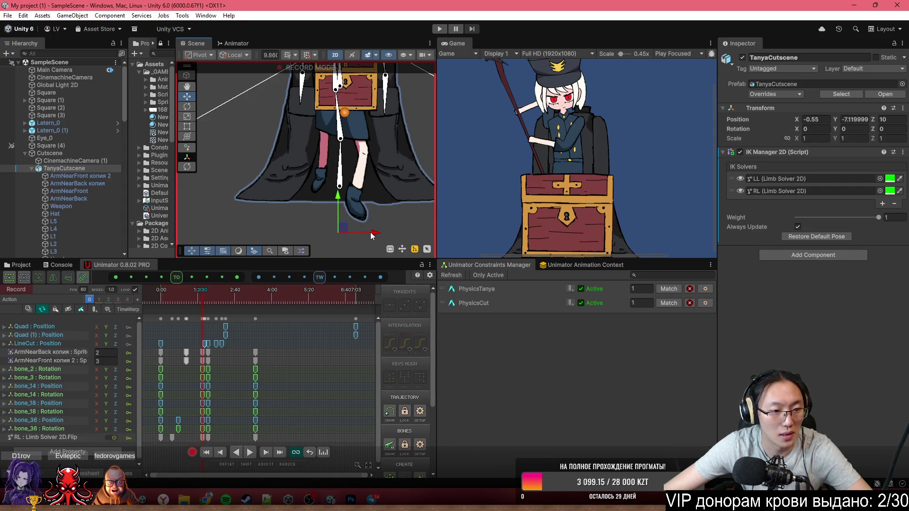
{"action": "left_click_drag", "start_coordinate": [373, 236], "coordinate": [374, 235]}
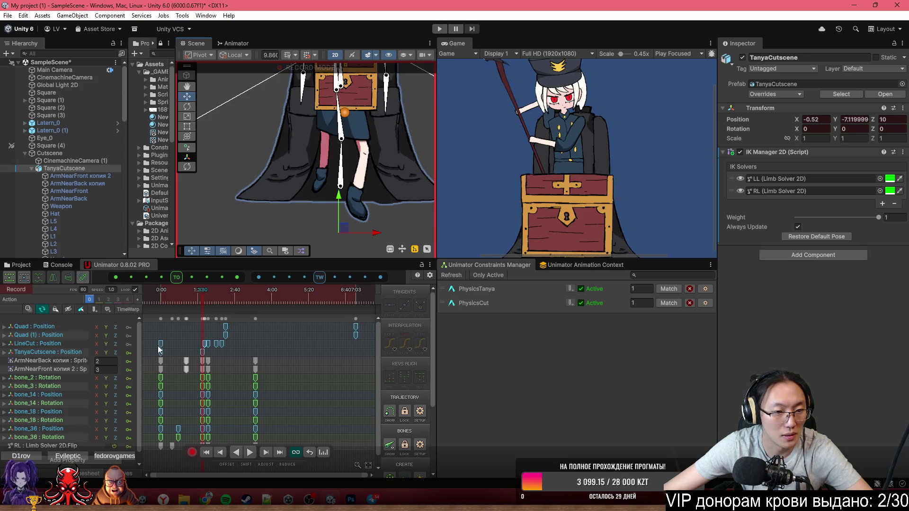
{"action": "left_click_drag", "start_coordinate": [174, 305], "coordinate": [138, 311]}
{"action": "scroll", "coordinate": [515, 235], "scroll_direction": "down", "scroll_amount": 3}
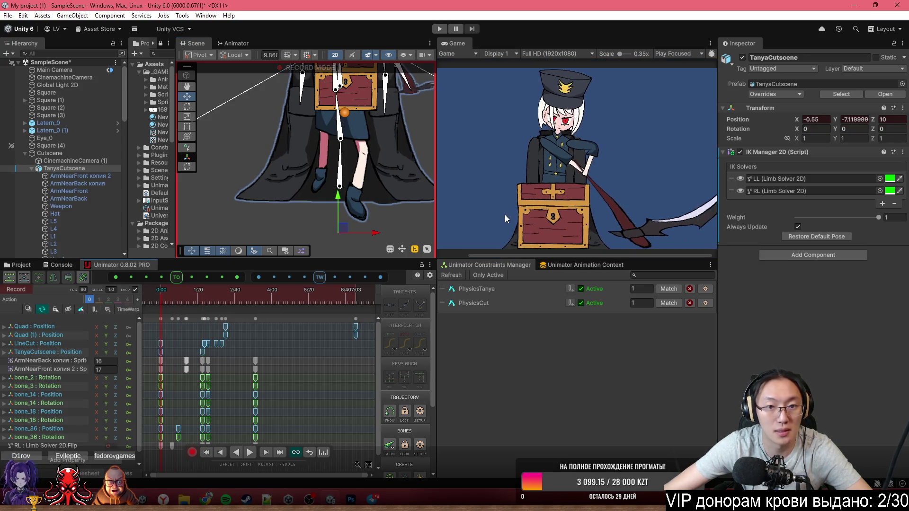
{"action": "scroll", "coordinate": [372, 217], "scroll_direction": "down", "scroll_amount": 5}
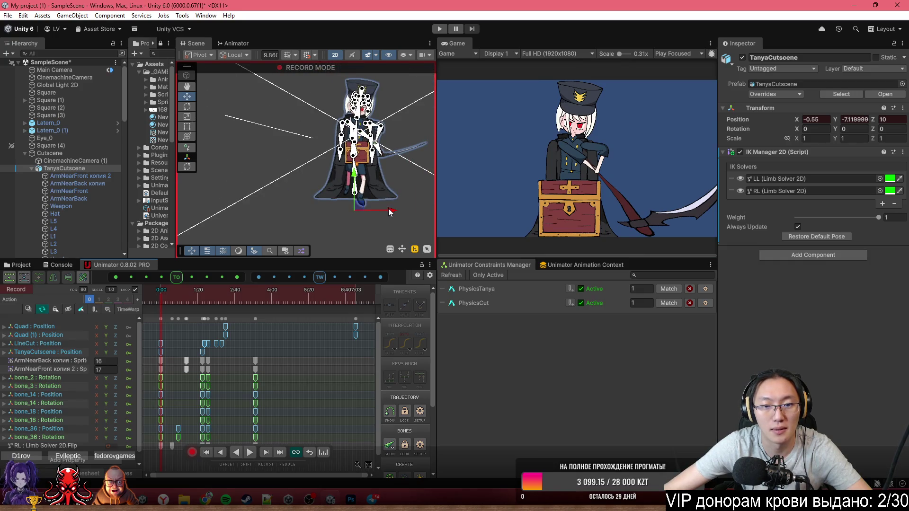
{"action": "left_click_drag", "start_coordinate": [390, 211], "coordinate": [249, 218]}
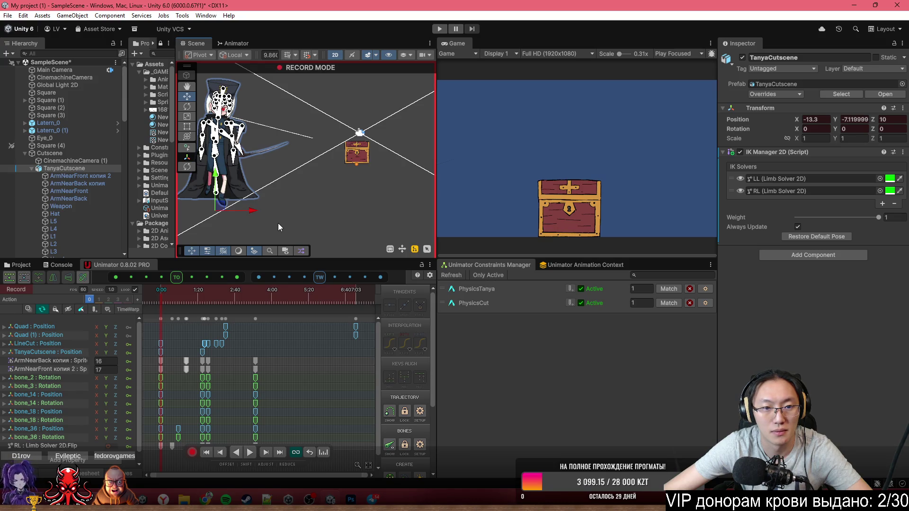
{"action": "key", "text": "space"}
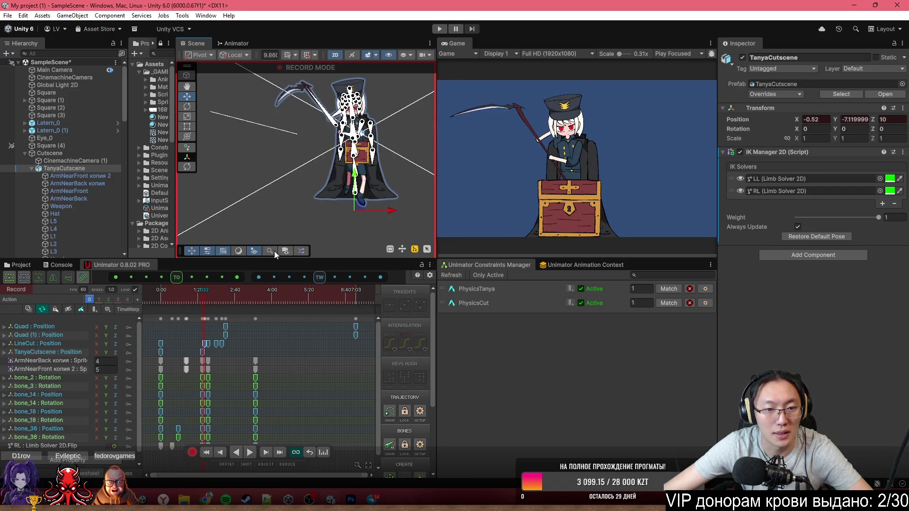
{"action": "left_click", "coordinate": [144, 299]}
{"action": "left_click_drag", "start_coordinate": [258, 213], "coordinate": [533, 225]}
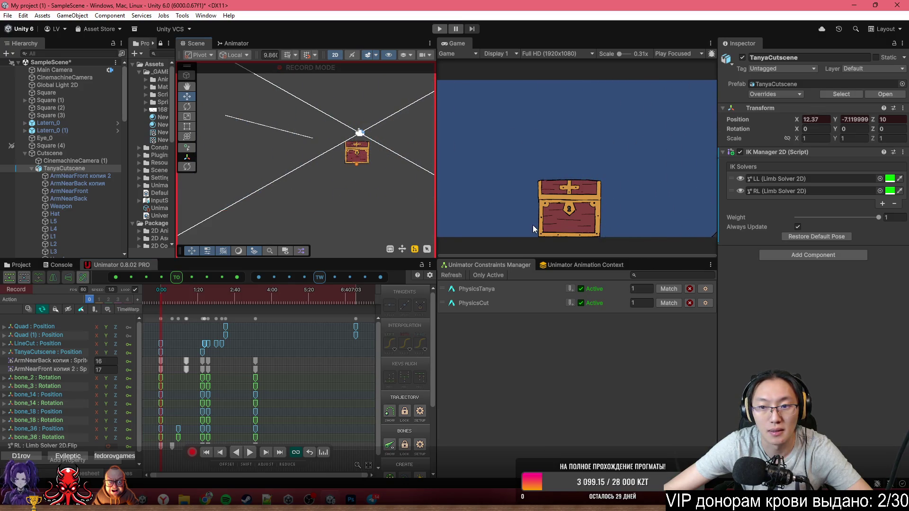
{"action": "key", "text": "space"}
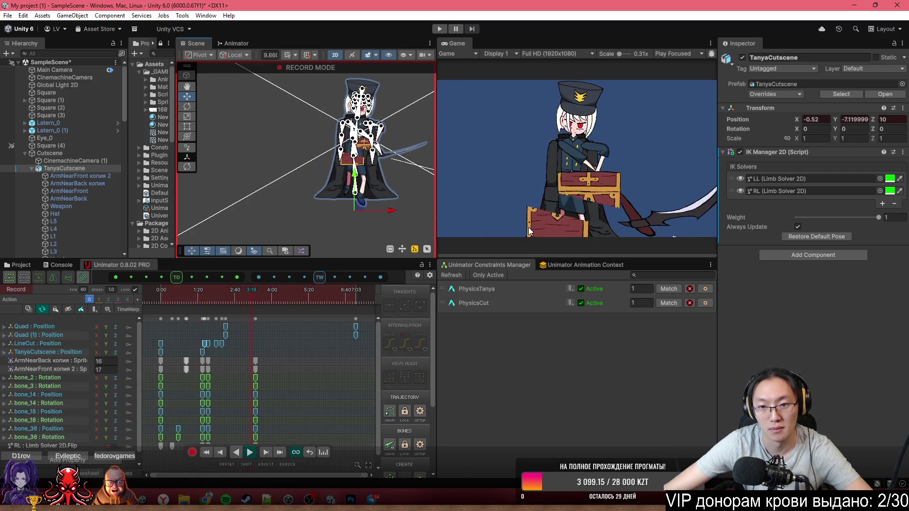
{"action": "key", "text": "space"}
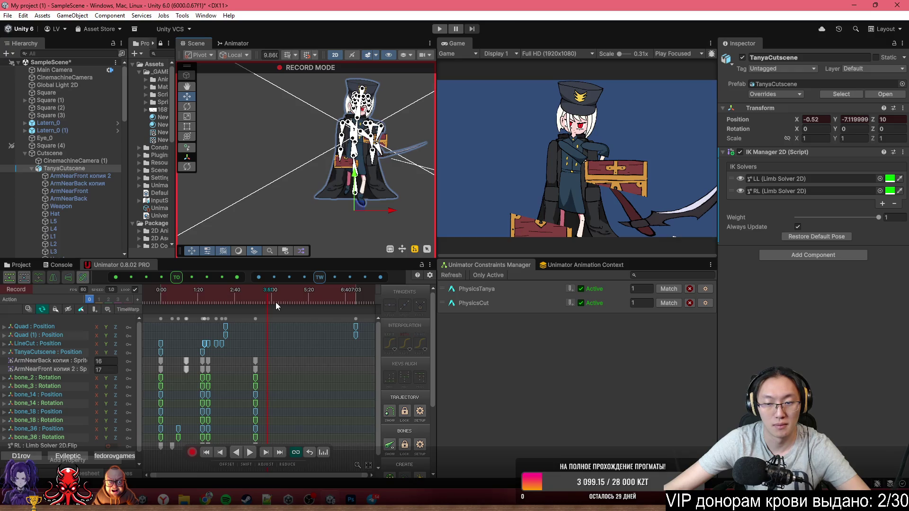
{"action": "left_click_drag", "start_coordinate": [276, 302], "coordinate": [155, 299]}
{"action": "key", "text": "space"}
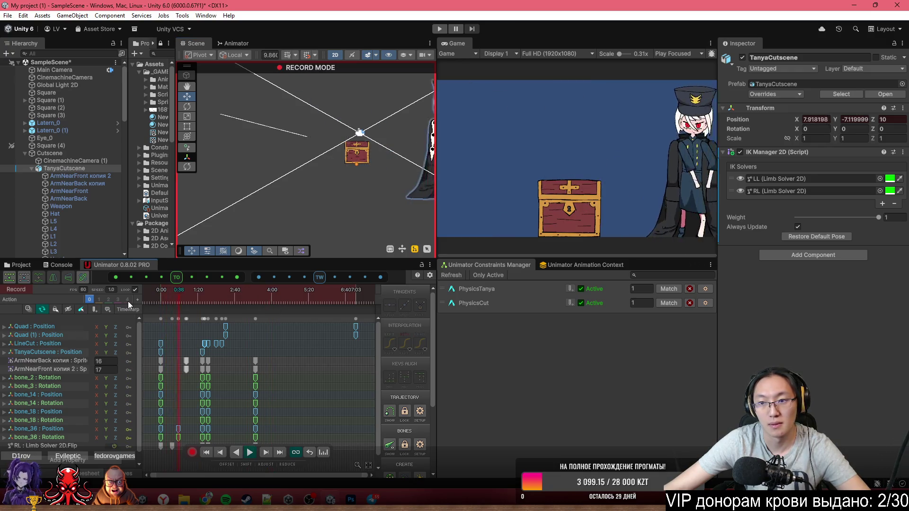
{"action": "key", "text": "space"}
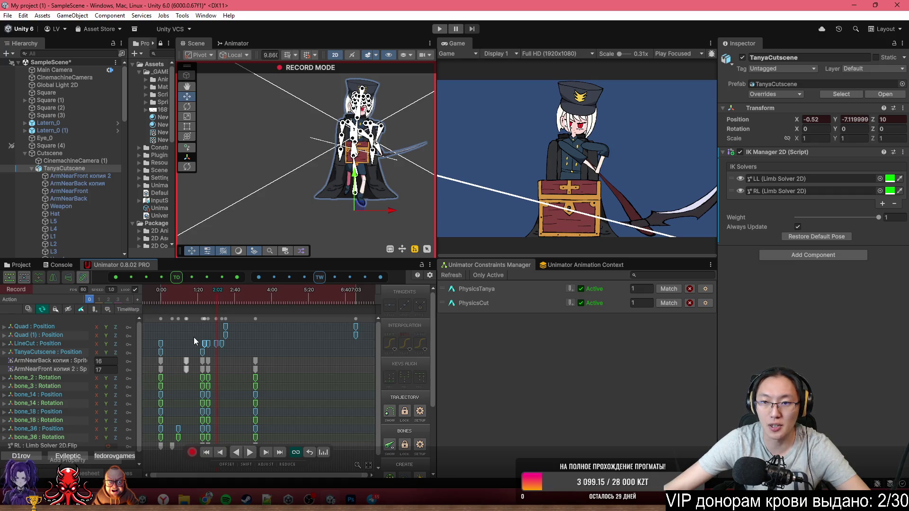
{"action": "left_click_drag", "start_coordinate": [188, 296], "coordinate": [130, 299]}
{"action": "key", "text": "space"}
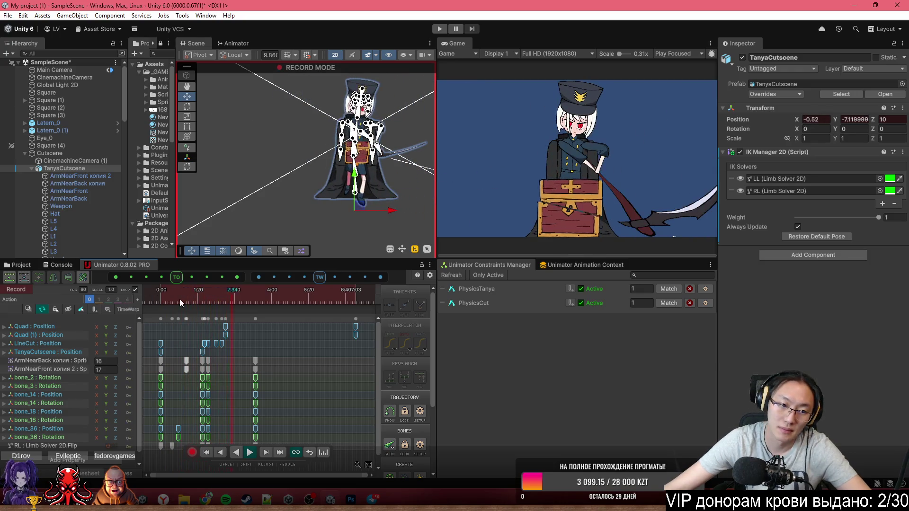
{"action": "left_click_drag", "start_coordinate": [180, 299], "coordinate": [129, 302]}
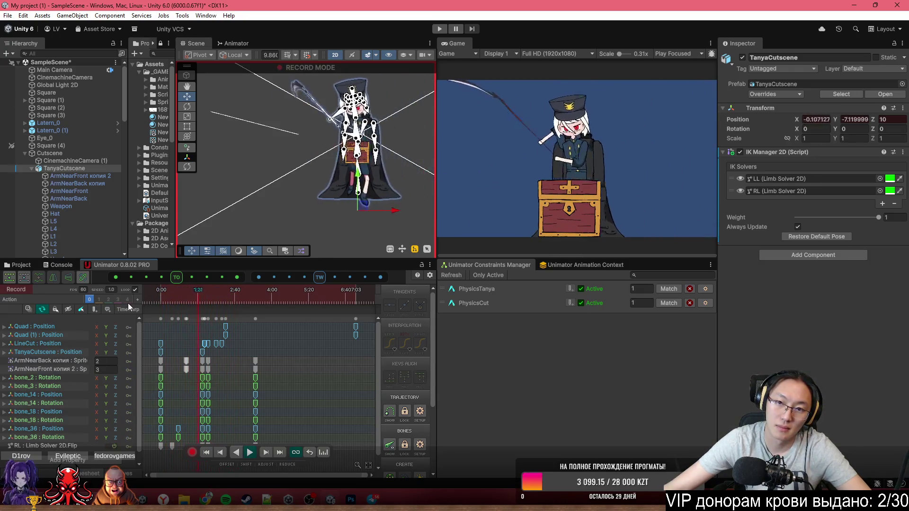
{"action": "left_click", "coordinate": [161, 300]}
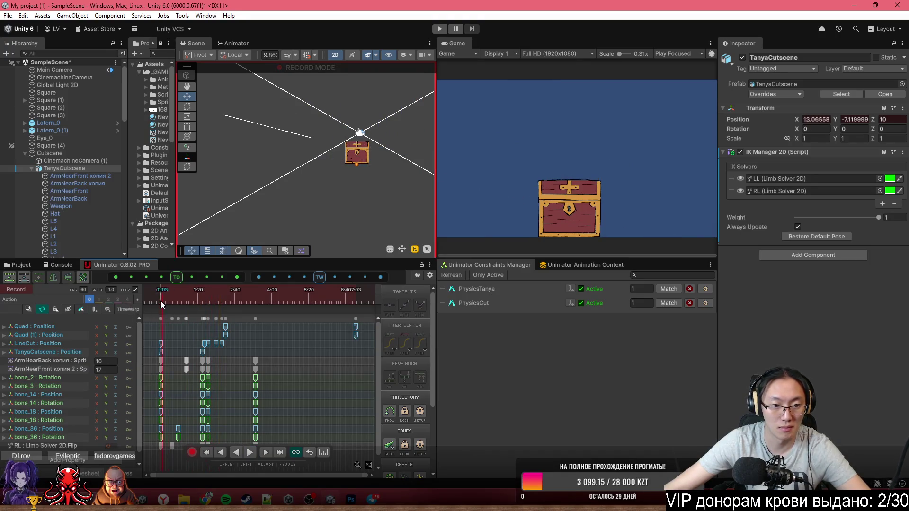
{"action": "left_click_drag", "start_coordinate": [160, 301], "coordinate": [201, 303]}
- Collapse TanyaCutscene, select Item and key the chest's Position at 1:30
{"action": "scroll", "coordinate": [81, 192], "scroll_direction": "down", "scroll_amount": 5}
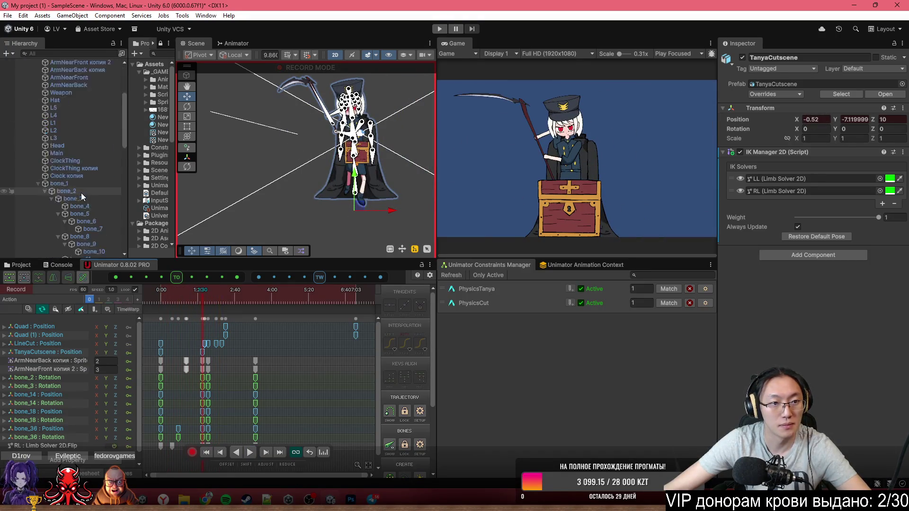
{"action": "scroll", "coordinate": [81, 192], "scroll_direction": "up", "scroll_amount": 10}
{"action": "left_click", "coordinate": [31, 112]}
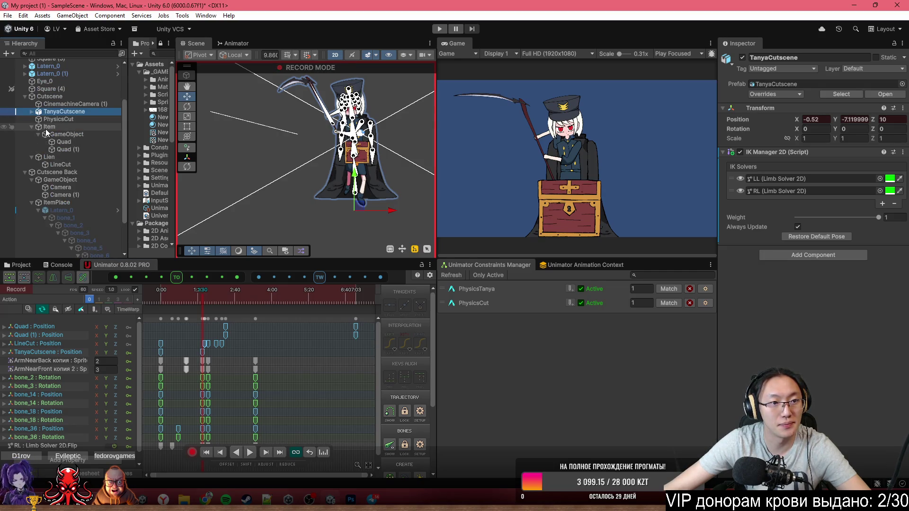
{"action": "left_click", "coordinate": [46, 128]}
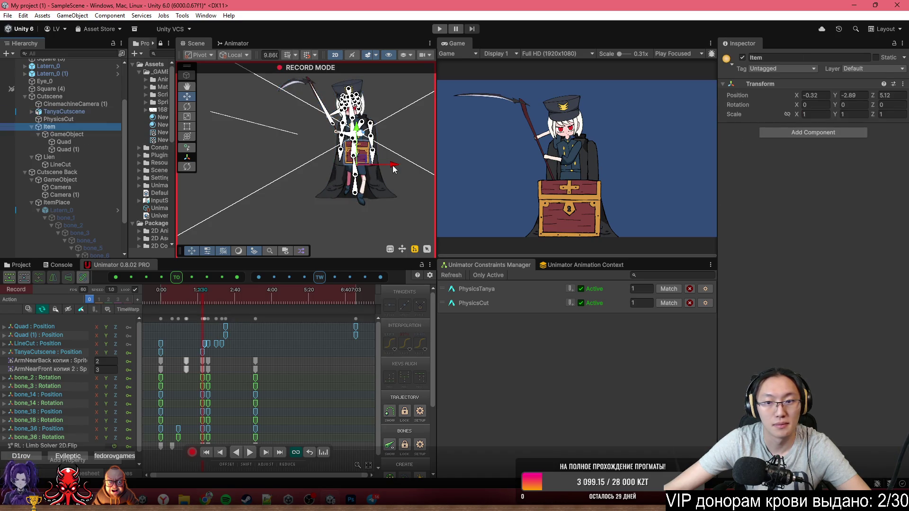
{"action": "left_click_drag", "start_coordinate": [394, 166], "coordinate": [392, 165]}
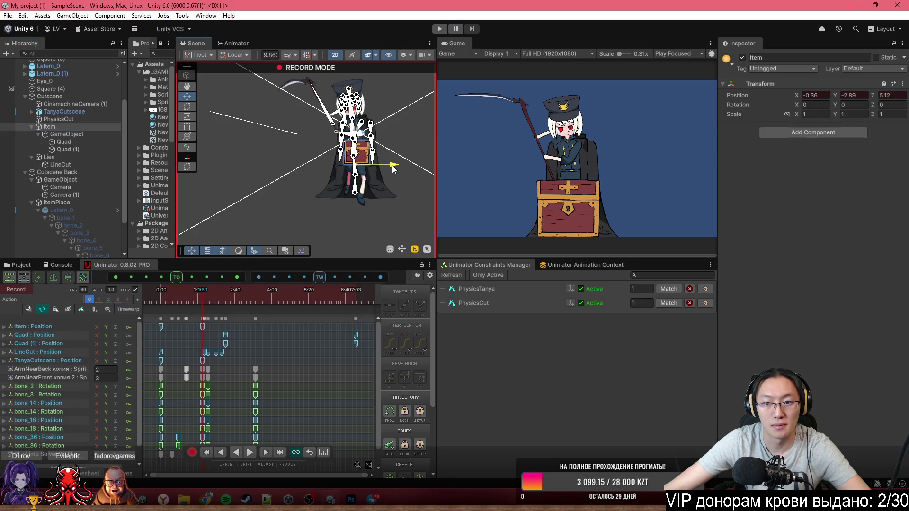
- At 0:00, drag the chest left off-screen to X -6.19 and play it sliding in
{"action": "left_click_drag", "start_coordinate": [193, 300], "coordinate": [139, 292]}
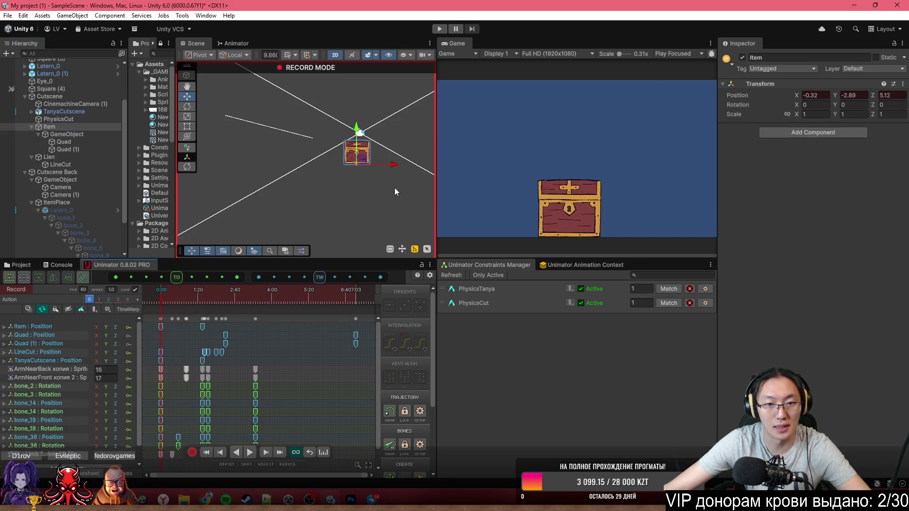
{"action": "left_click_drag", "start_coordinate": [396, 166], "coordinate": [331, 178]}
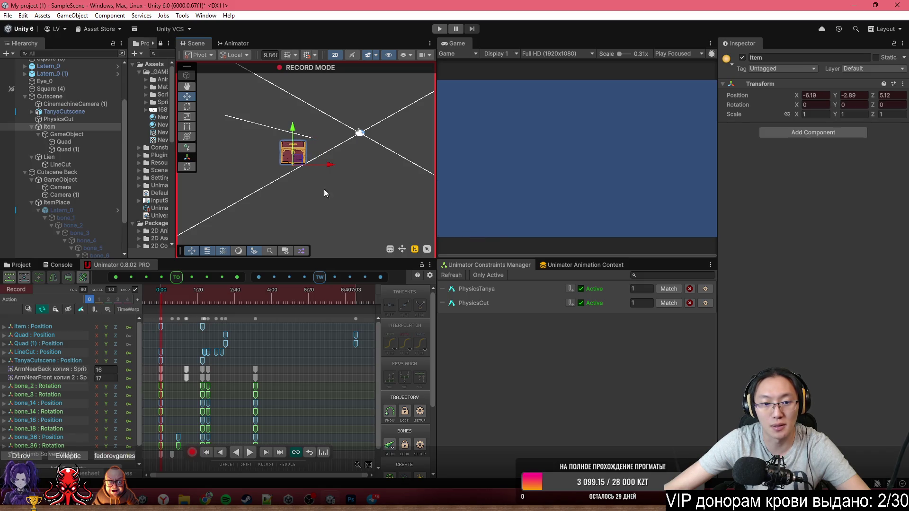
{"action": "left_click", "coordinate": [166, 289]}
{"action": "left_click_drag", "start_coordinate": [166, 289], "coordinate": [138, 290]}
{"action": "key", "text": "space"}
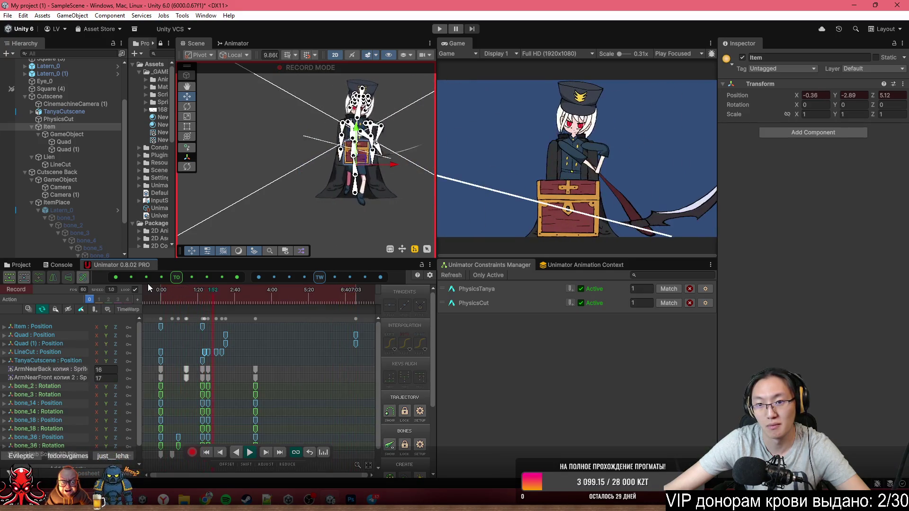
- Select and copy the whole column of keys at about 1:33
{"action": "left_click_drag", "start_coordinate": [186, 301], "coordinate": [155, 300]}
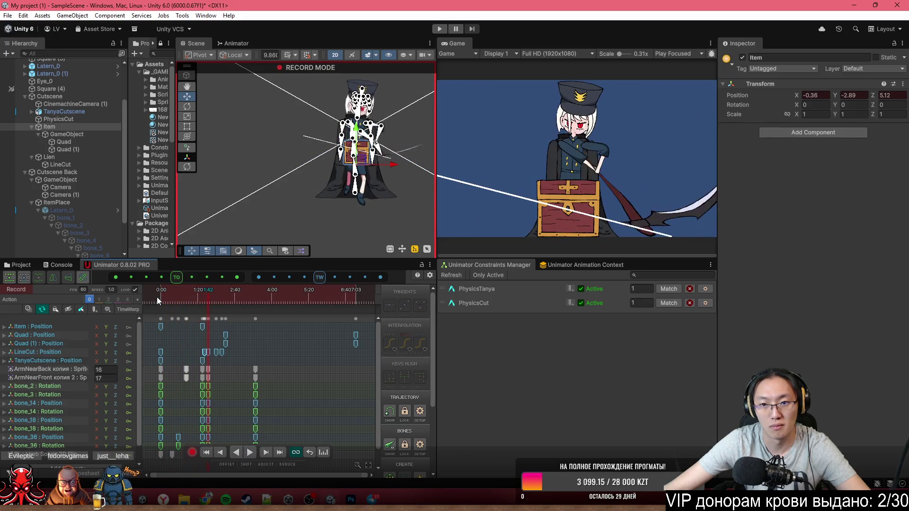
{"action": "scroll", "coordinate": [209, 351], "scroll_direction": "up", "scroll_amount": 5}
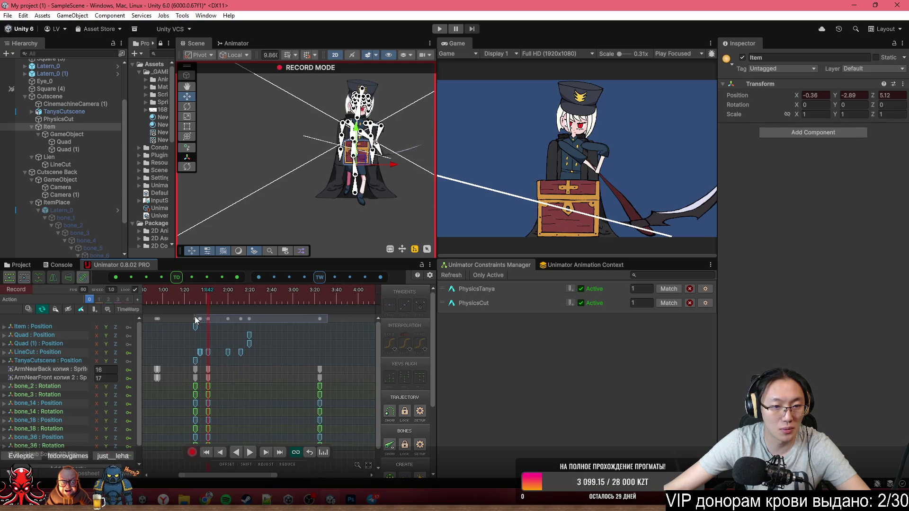
{"action": "left_click", "coordinate": [194, 317]}
{"action": "scroll", "coordinate": [206, 350], "scroll_direction": "up", "scroll_amount": 3}
{"action": "scroll", "coordinate": [202, 341], "scroll_direction": "up", "scroll_amount": 3}
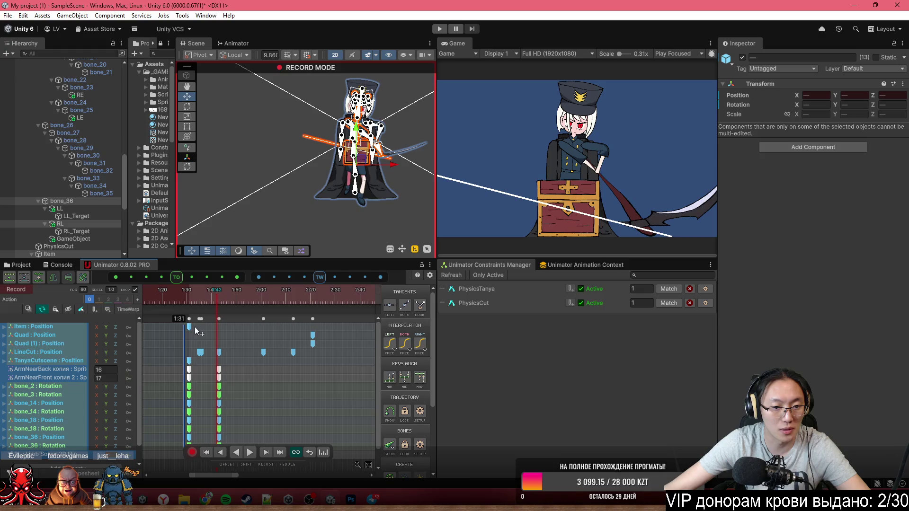
{"action": "left_click", "coordinate": [161, 340]}
{"action": "left_click", "coordinate": [194, 319]}
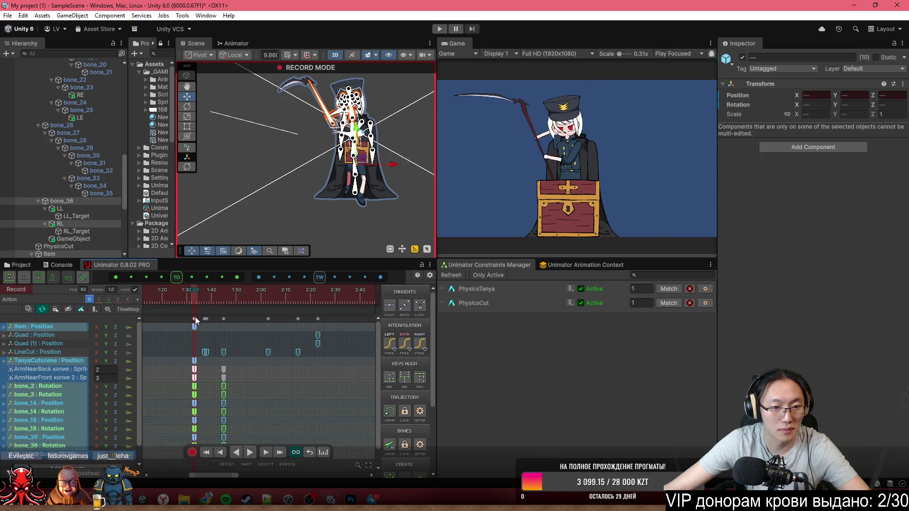
{"action": "key", "text": "ctrl+c"}
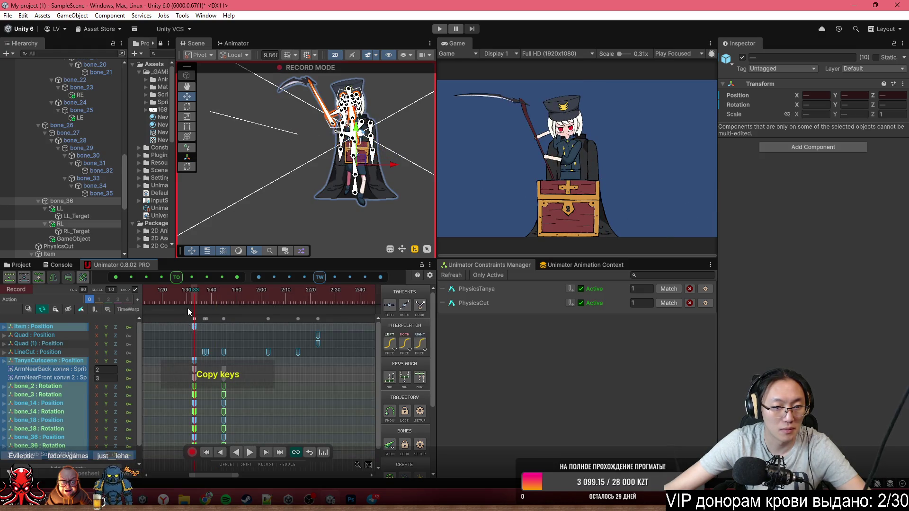
- Paste the copied keys at about 1:29 and play the cutscene to check them
{"action": "left_click", "coordinate": [186, 298]}
{"action": "key", "text": "ctrl+v"}
{"action": "scroll", "coordinate": [259, 378], "scroll_direction": "down", "scroll_amount": 4}
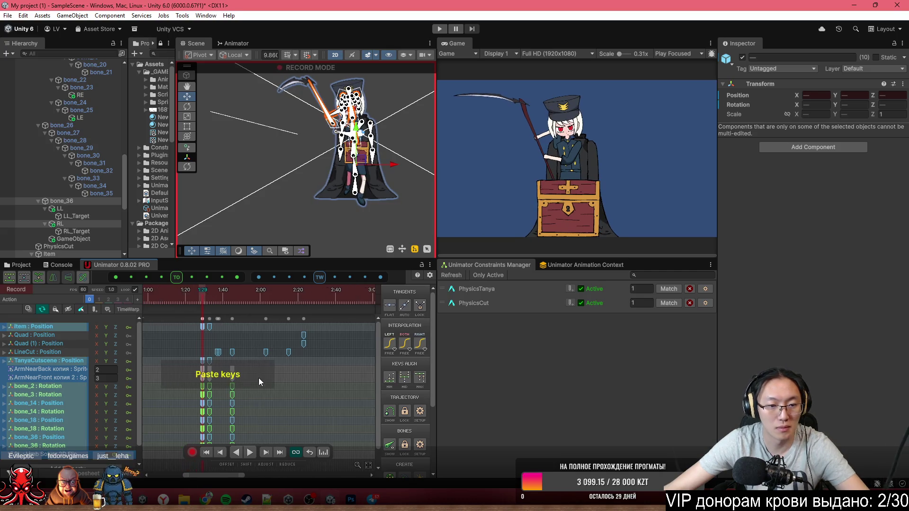
{"action": "left_click", "coordinate": [211, 301]}
{"action": "left_click", "coordinate": [40, 308]}
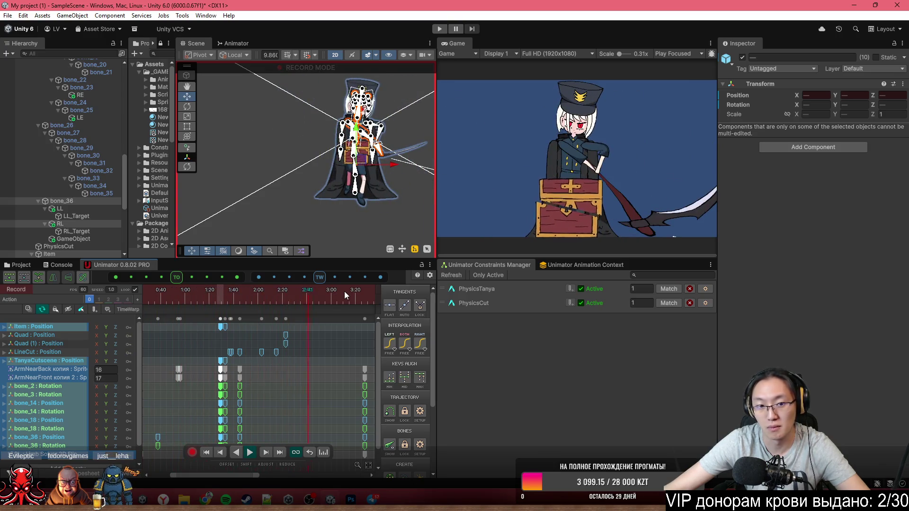
{"action": "left_click", "coordinate": [209, 302]}
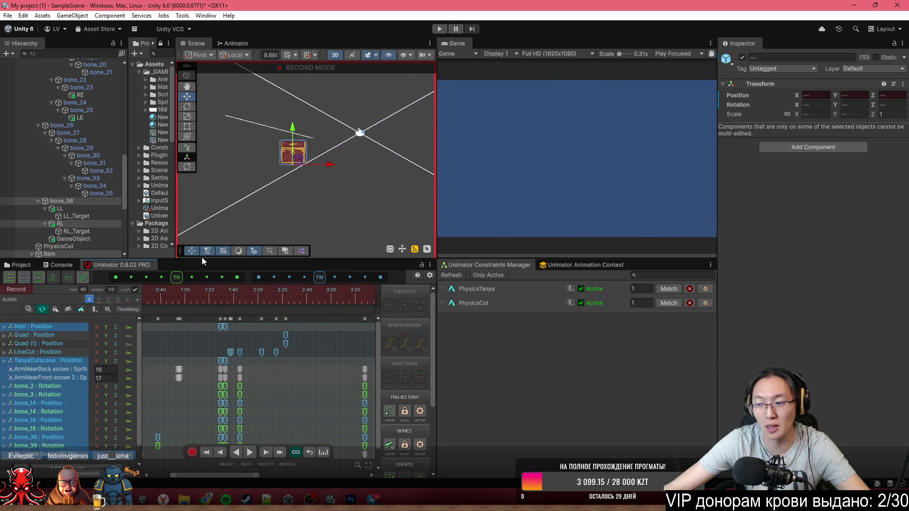
{"action": "scroll", "coordinate": [332, 381], "scroll_direction": "down", "scroll_amount": 4}
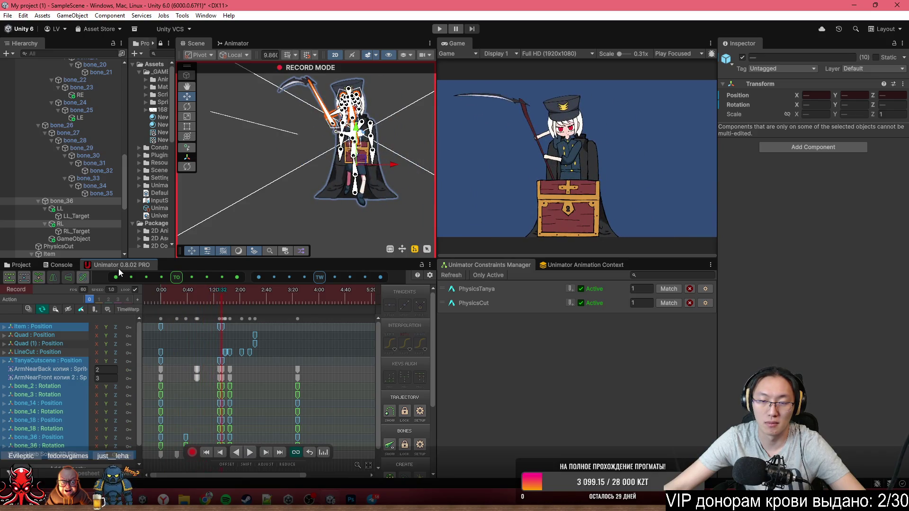
{"action": "mouse_move", "coordinate": [153, 291]}
{"action": "left_mouse_down"}
{"action": "mouse_move", "coordinate": [216, 307]}
{"action": "mouse_move", "coordinate": [153, 299]}
{"action": "mouse_move", "coordinate": [218, 304]}
{"action": "mouse_move", "coordinate": [180, 306]}
{"action": "mouse_move", "coordinate": [223, 310]}
{"action": "mouse_move", "coordinate": [190, 317]}
{"action": "mouse_move", "coordinate": [218, 320]}
{"action": "left_mouse_up"}
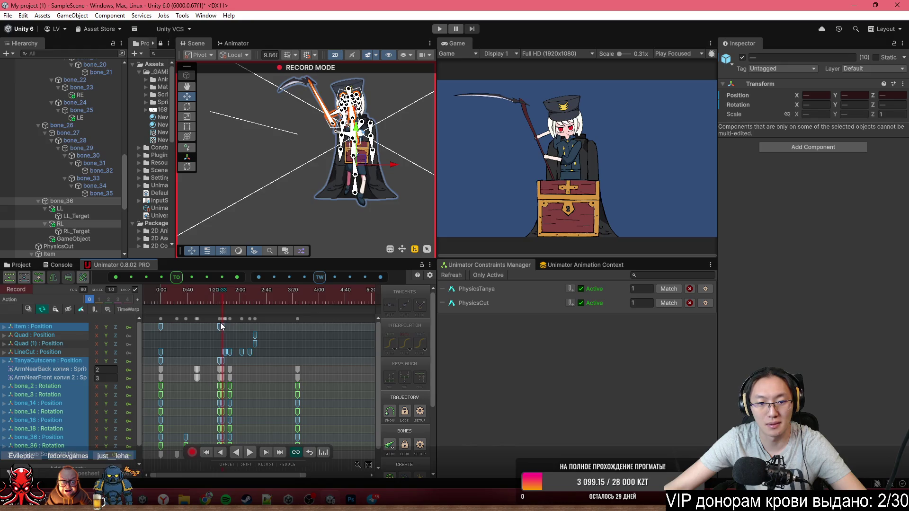
{"action": "left_click_drag", "start_coordinate": [221, 301], "coordinate": [189, 300]}
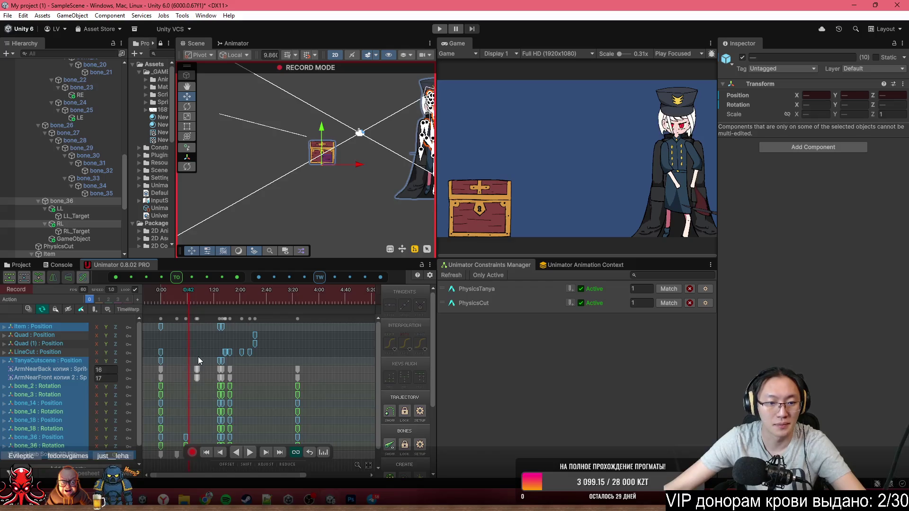
{"action": "scroll", "coordinate": [198, 357], "scroll_direction": "up", "scroll_amount": 1}
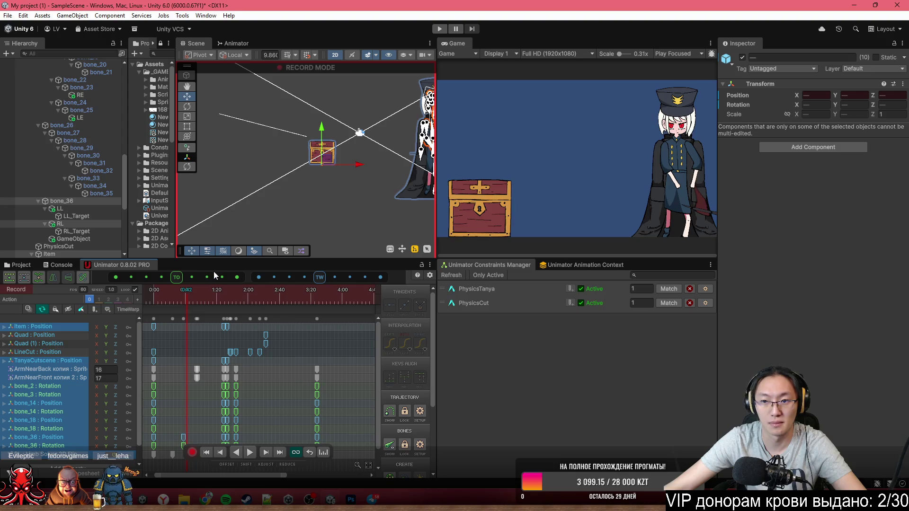
- Key the chest Item's scale and move that scale key to about 1:29
{"action": "left_click", "coordinate": [81, 221]}
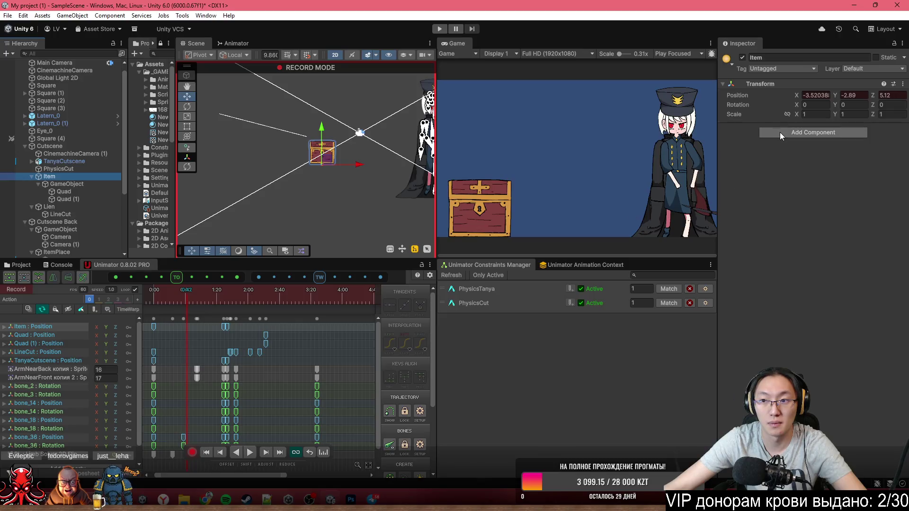
{"action": "left_click", "coordinate": [805, 115]}
{"action": "left_click", "coordinate": [817, 114]}
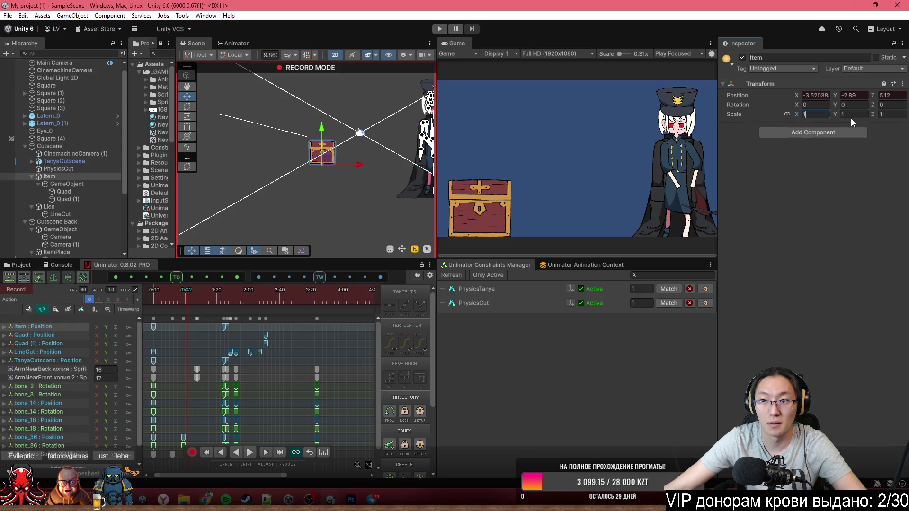
{"action": "left_click", "coordinate": [851, 117]}
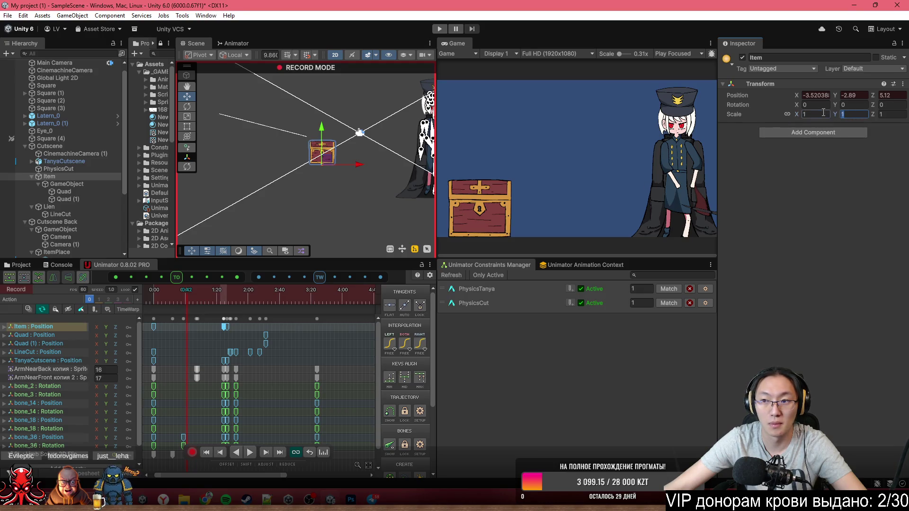
{"action": "type", "text": "2"}
{"action": "left_click", "coordinate": [826, 115]}
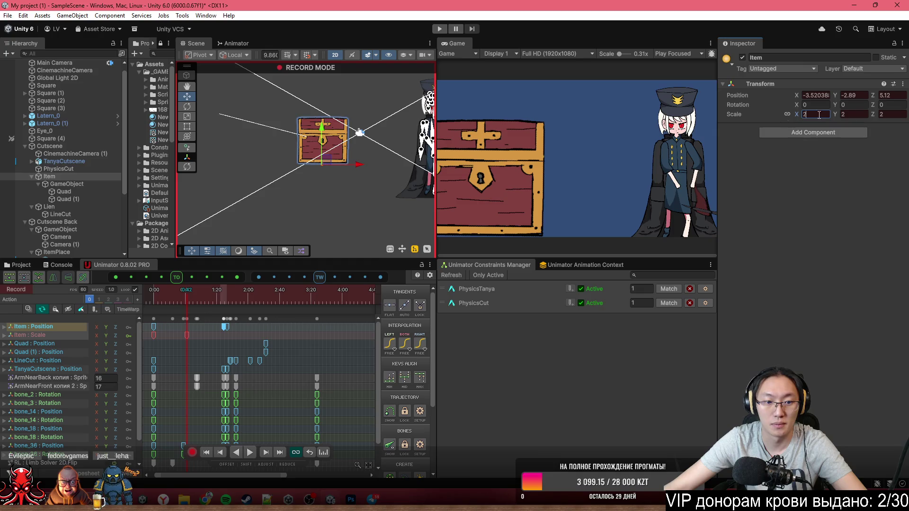
{"action": "type", "text": "1"}
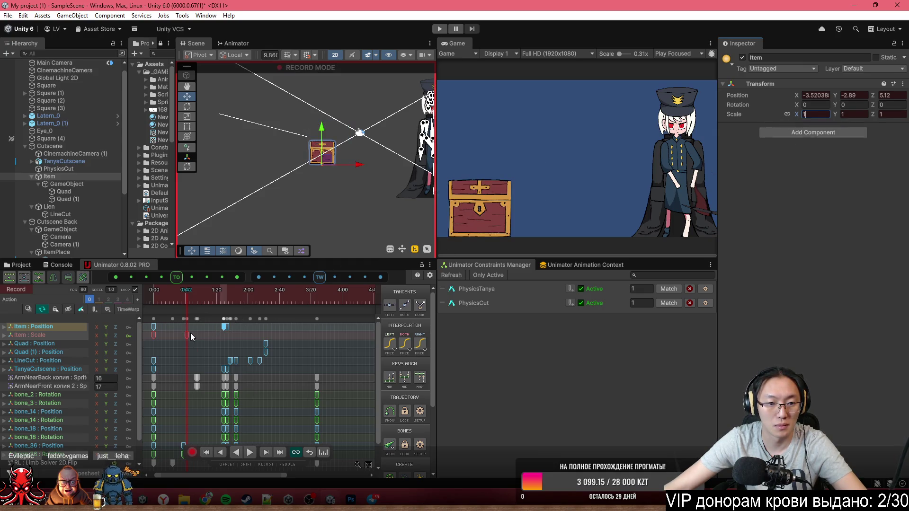
{"action": "left_click", "coordinate": [210, 339]}
{"action": "left_click_drag", "start_coordinate": [187, 335], "coordinate": [224, 336]}
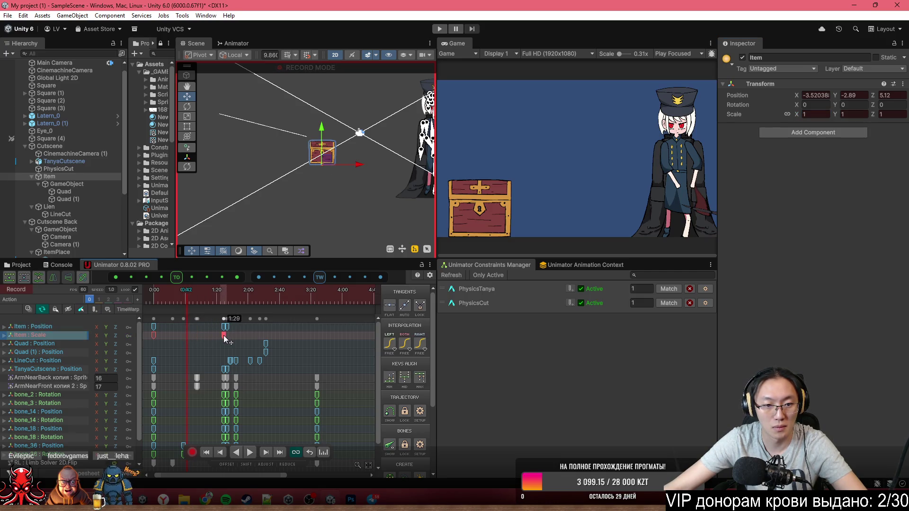
- Set the chest's starting scale to 0.5 at 0:00, preview it growing in, then select TanyaCutscene
{"action": "mouse_move", "coordinate": [212, 300]}
{"action": "left_mouse_down"}
{"action": "mouse_move", "coordinate": [161, 300]}
{"action": "mouse_move", "coordinate": [182, 302]}
{"action": "mouse_move", "coordinate": [175, 325]}
{"action": "mouse_move", "coordinate": [142, 297]}
{"action": "left_mouse_up"}
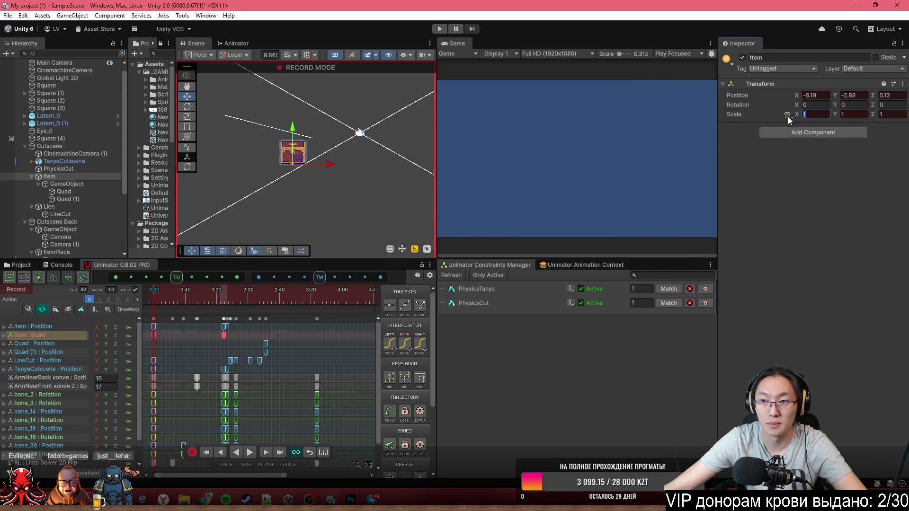
{"action": "type", "text": ".5"}
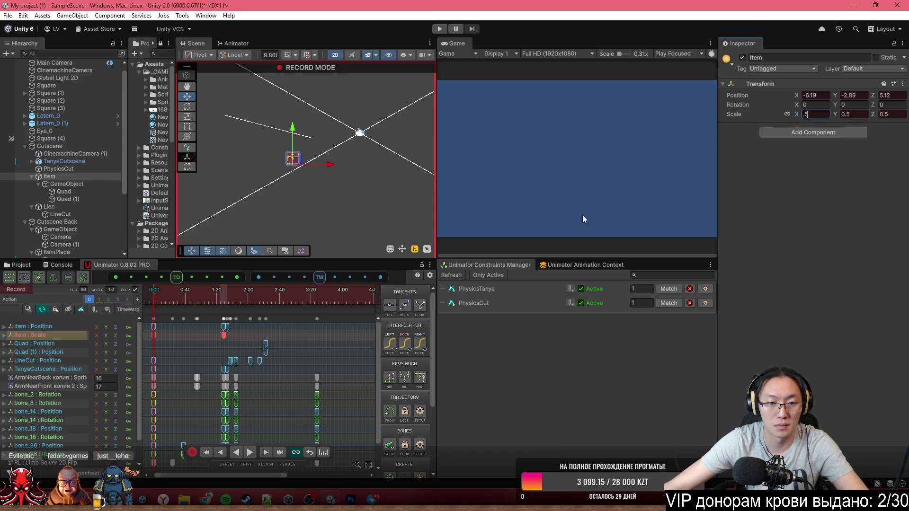
{"action": "key", "text": "space"}
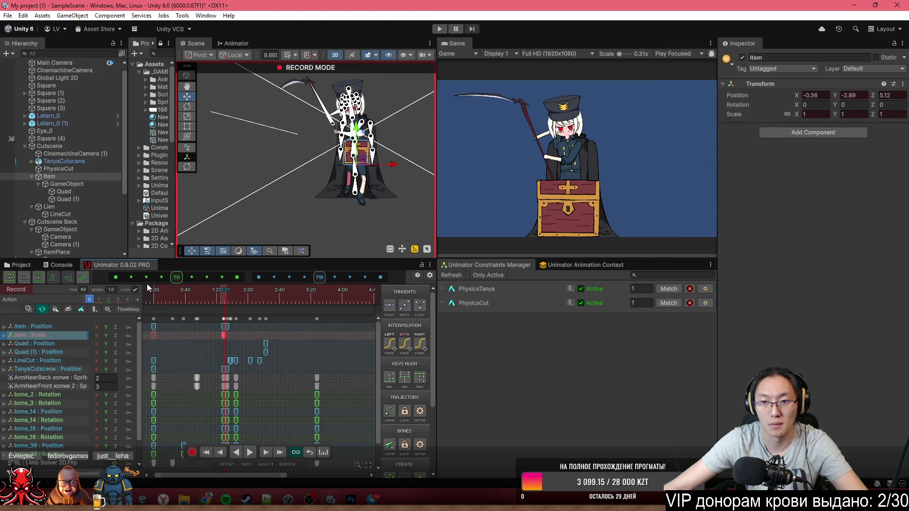
{"action": "mouse_move", "coordinate": [160, 292]}
{"action": "left_mouse_down"}
{"action": "mouse_move", "coordinate": [137, 293]}
{"action": "mouse_move", "coordinate": [189, 291]}
{"action": "mouse_move", "coordinate": [226, 308]}
{"action": "left_mouse_up"}
{"action": "left_click", "coordinate": [151, 303]}
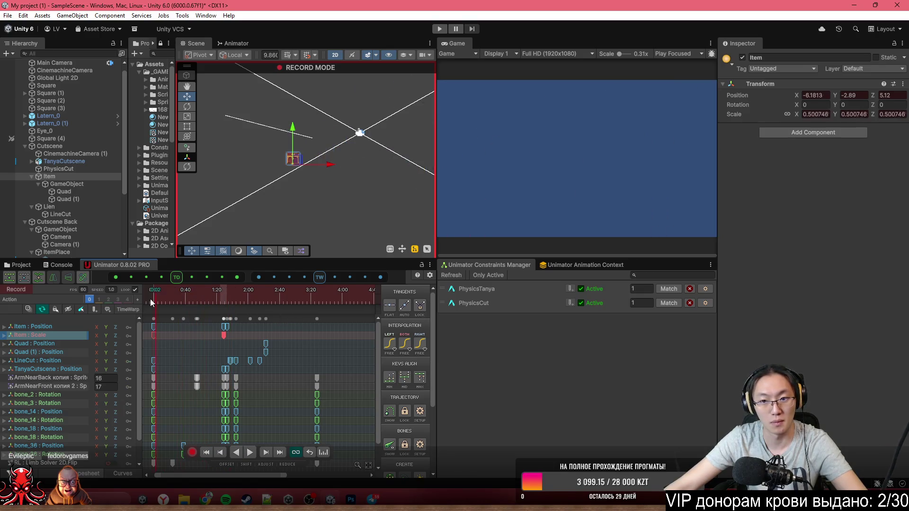
{"action": "left_click_drag", "start_coordinate": [169, 302], "coordinate": [181, 303]}
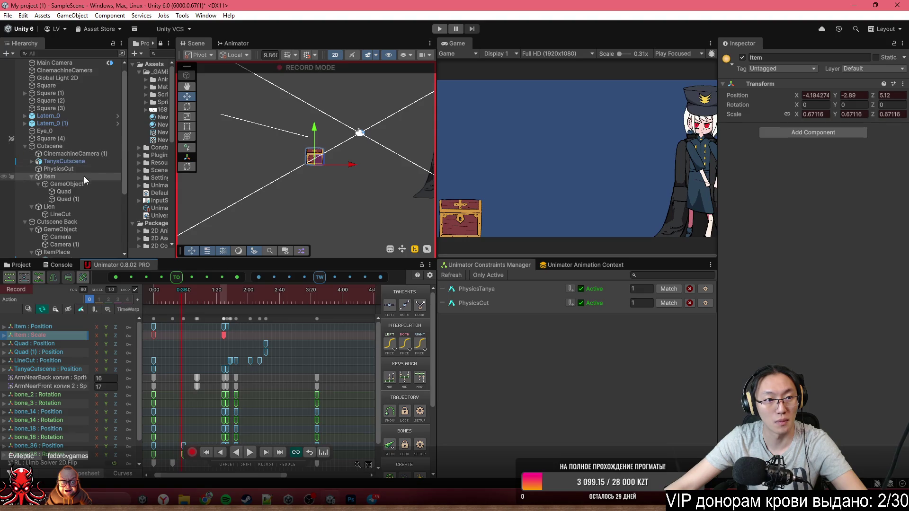
{"action": "left_click", "coordinate": [83, 163]}
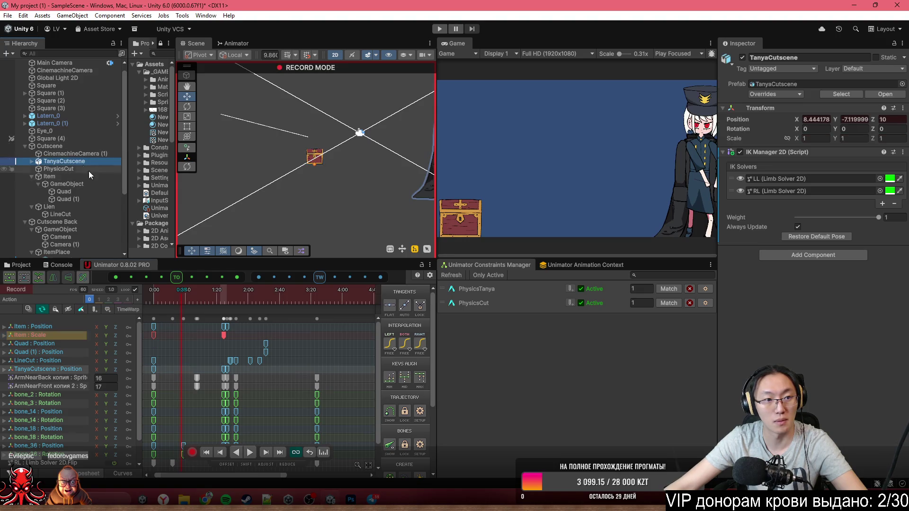
- Key TanyaCutscene's scale at 0.5 for the start and move the scale key to about 1:29
{"action": "left_click", "coordinate": [186, 304]}
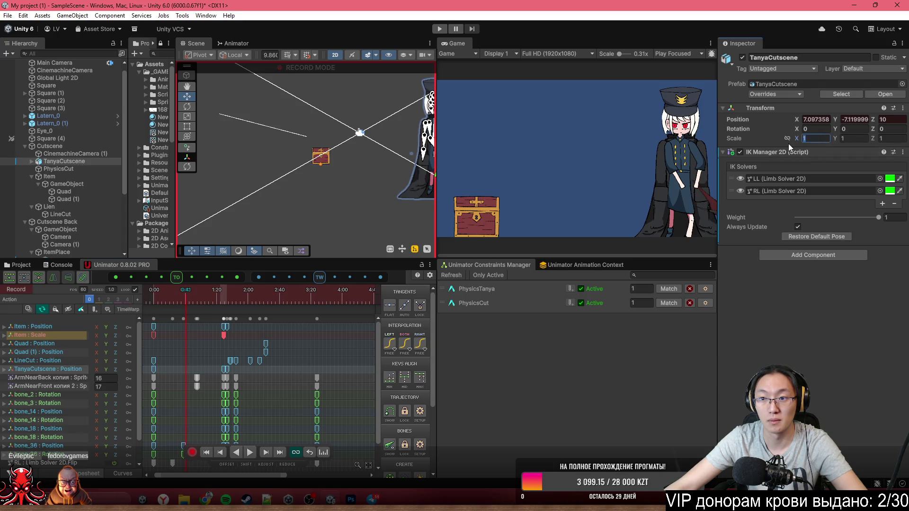
{"action": "type", "text": "2"}
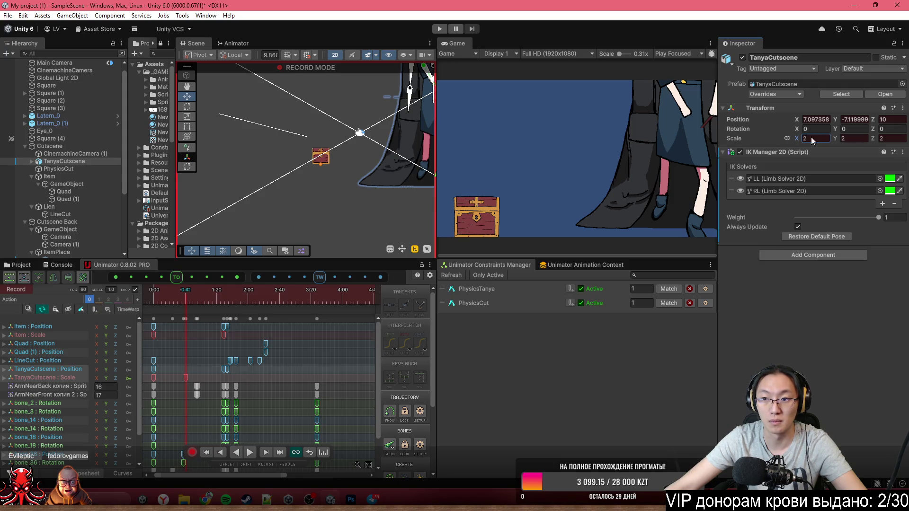
{"action": "key", "text": "BackSpace"}
{"action": "type", "text": "1"}
{"action": "left_click", "coordinate": [154, 299]}
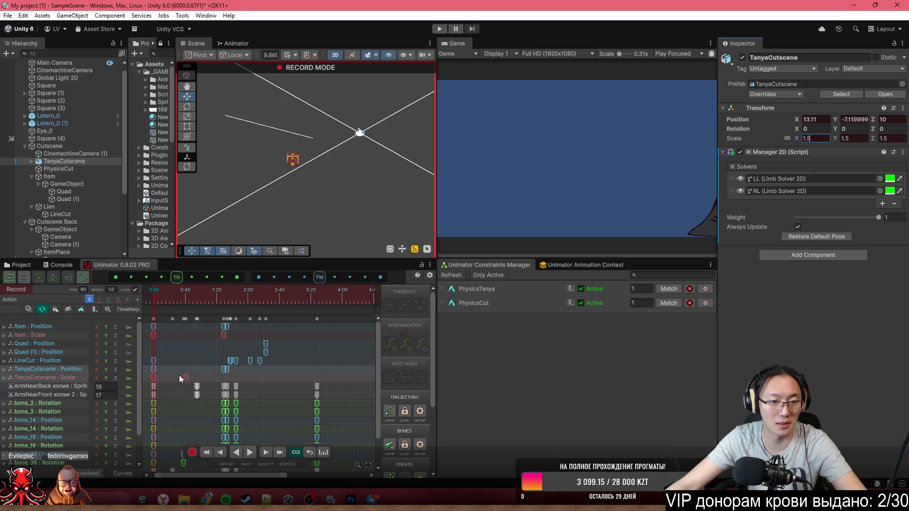
{"action": "left_click_drag", "start_coordinate": [186, 377], "coordinate": [225, 383]}
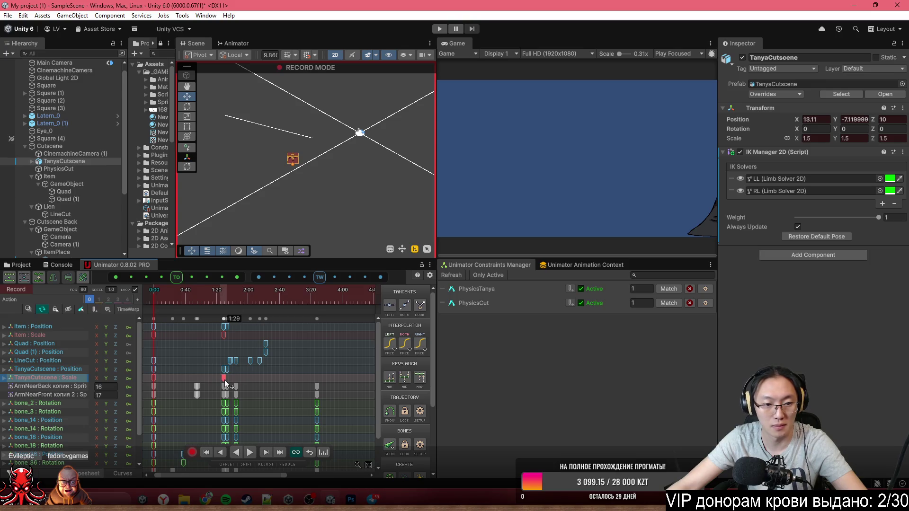
- Play the cutscene several times to preview Tanya growing to normal size
{"action": "key", "text": "space"}
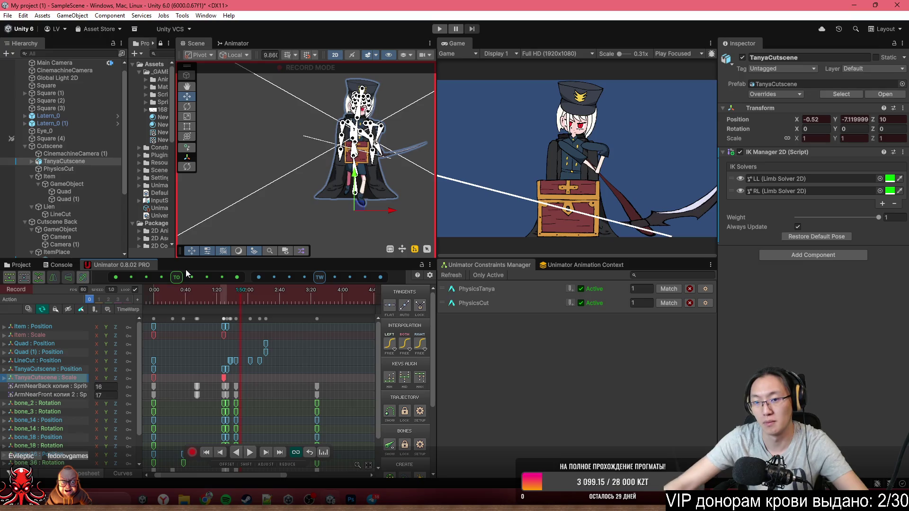
{"action": "key", "text": "space"}
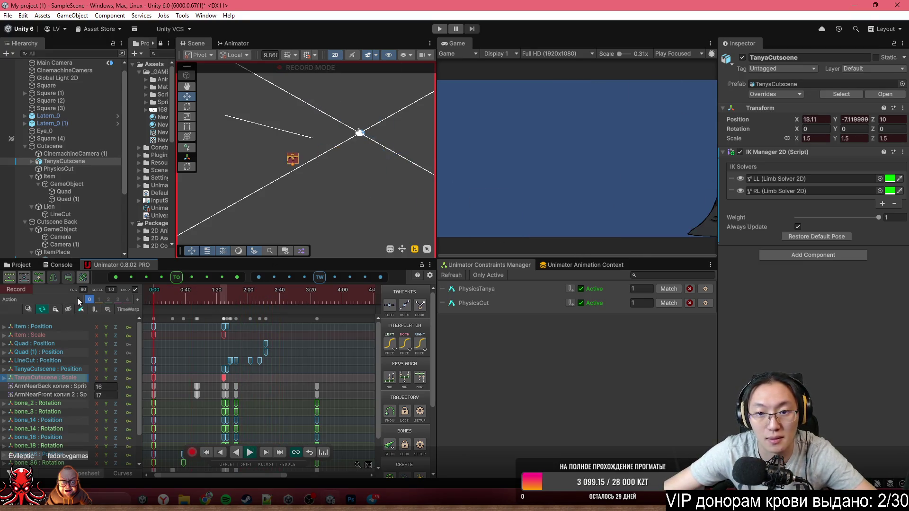
{"action": "key", "text": "space"}
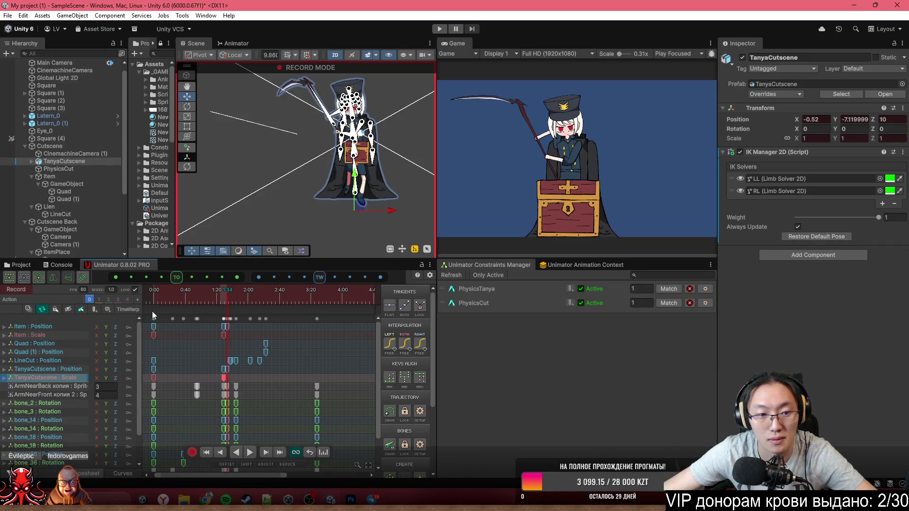
{"action": "key", "text": "space"}
{"action": "key", "text": "space"}
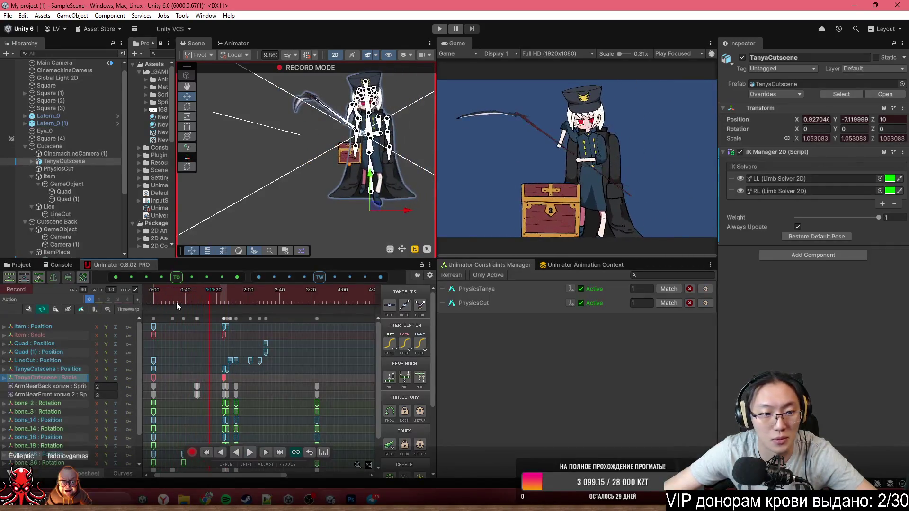
{"action": "key", "text": "space"}
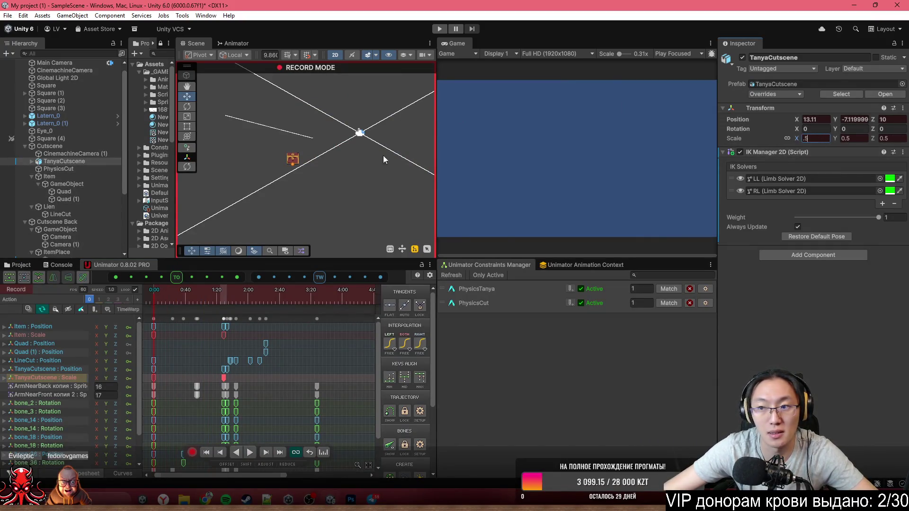
- Give the chest Item a starting Scale X of 1.5, drag it further left to X -8.32, then play
{"action": "left_click", "coordinate": [68, 176]}
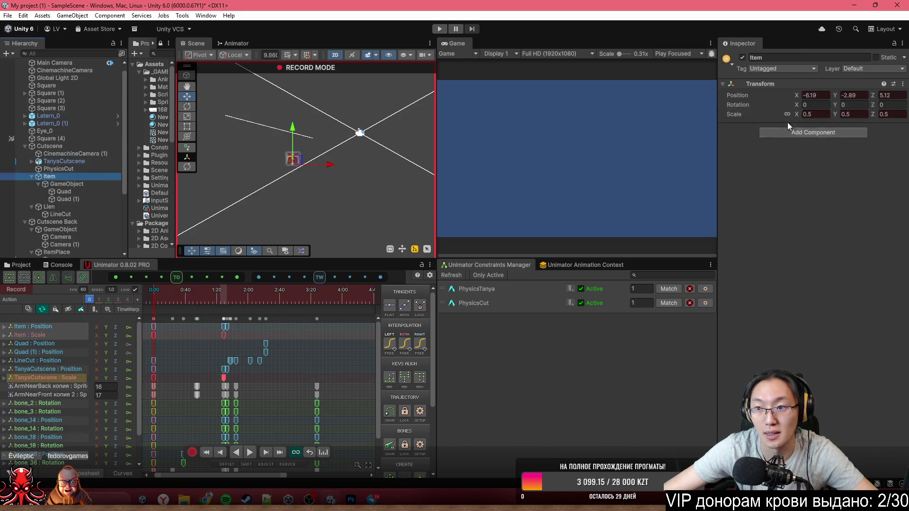
{"action": "type", "text": "1.5"}
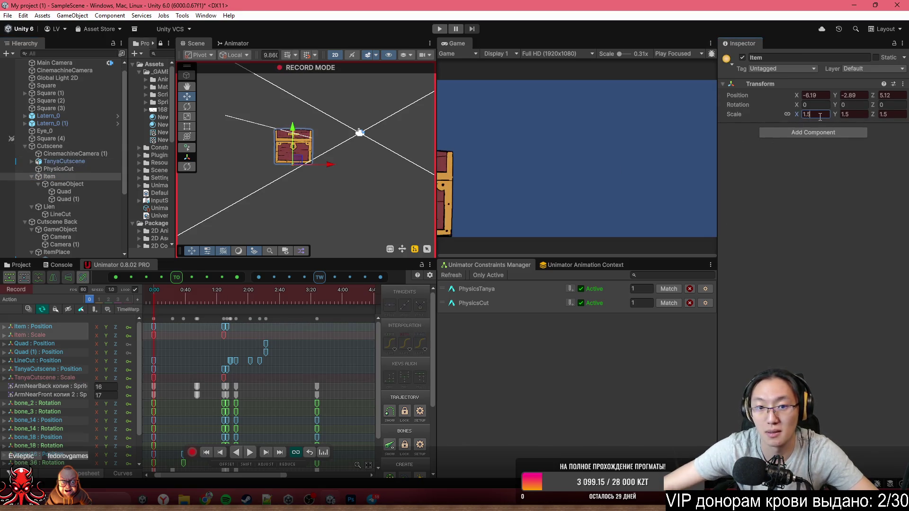
{"action": "left_click", "coordinate": [97, 173]}
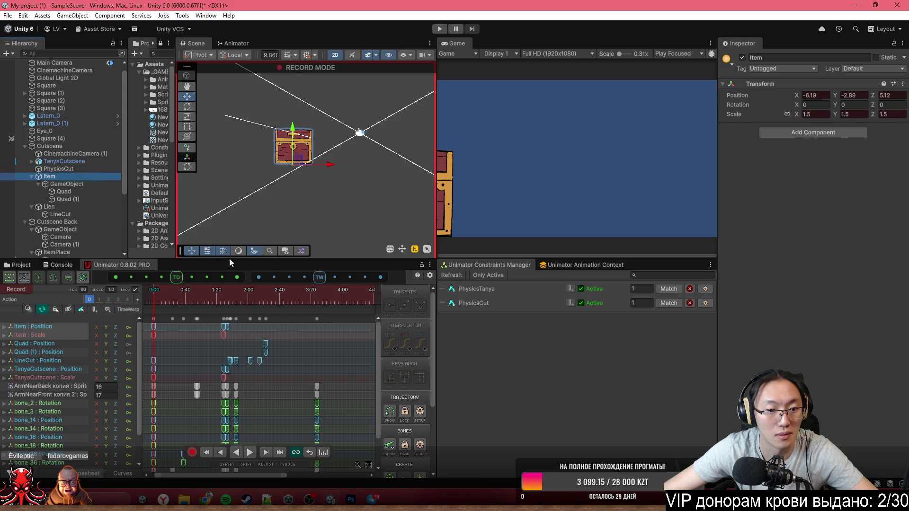
{"action": "left_click_drag", "start_coordinate": [330, 167], "coordinate": [312, 168]}
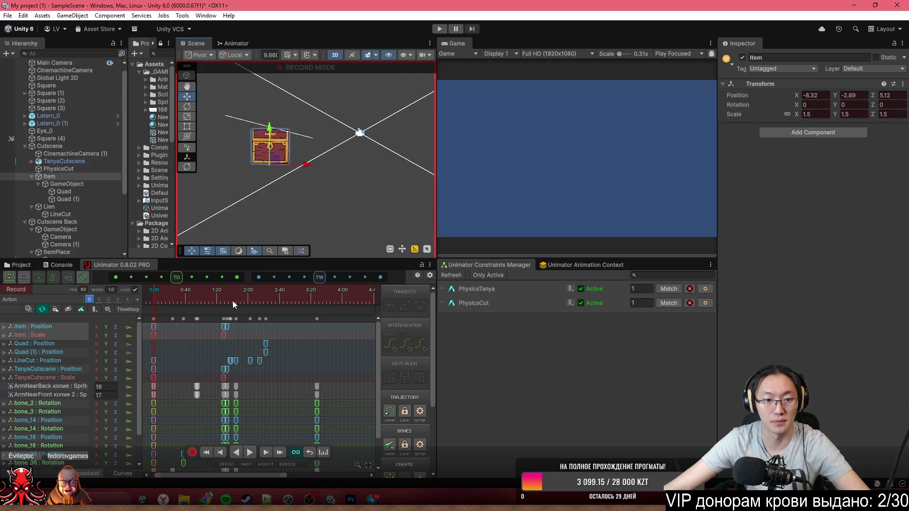
{"action": "key", "text": "space"}
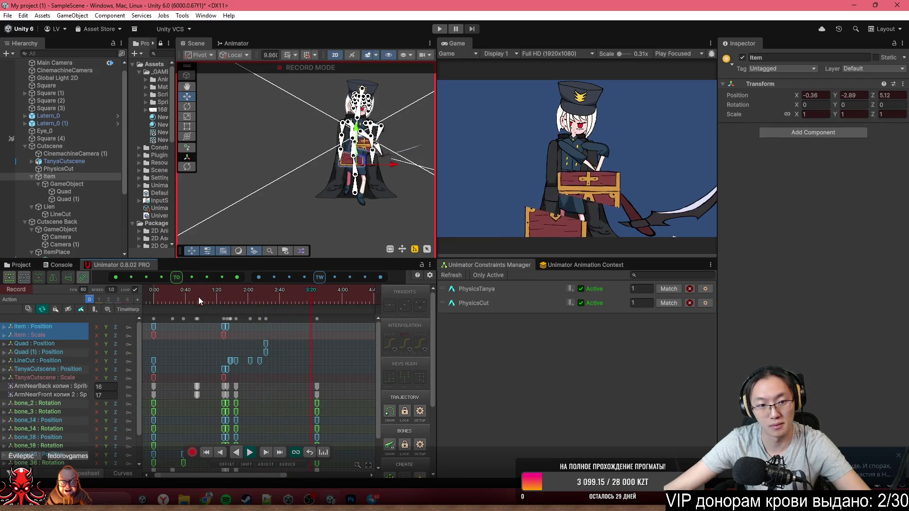
{"action": "mouse_move", "coordinate": [198, 297]}
{"action": "left_mouse_down"}
{"action": "mouse_move", "coordinate": [155, 301]}
{"action": "mouse_move", "coordinate": [185, 309]}
{"action": "mouse_move", "coordinate": [138, 308]}
{"action": "left_mouse_up"}
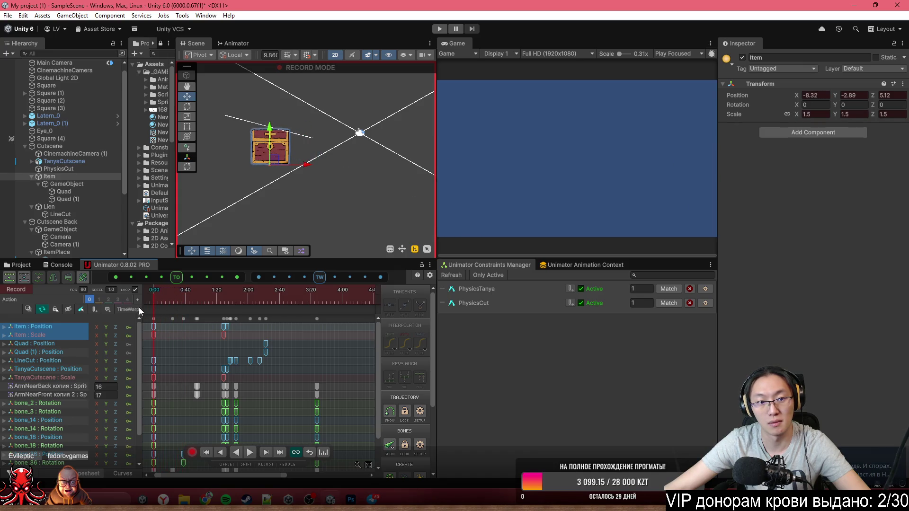
- Frame TanyaCutscene and replay Tanya's walk-in, scrubbing to about 0:47
{"action": "left_click", "coordinate": [74, 163]}
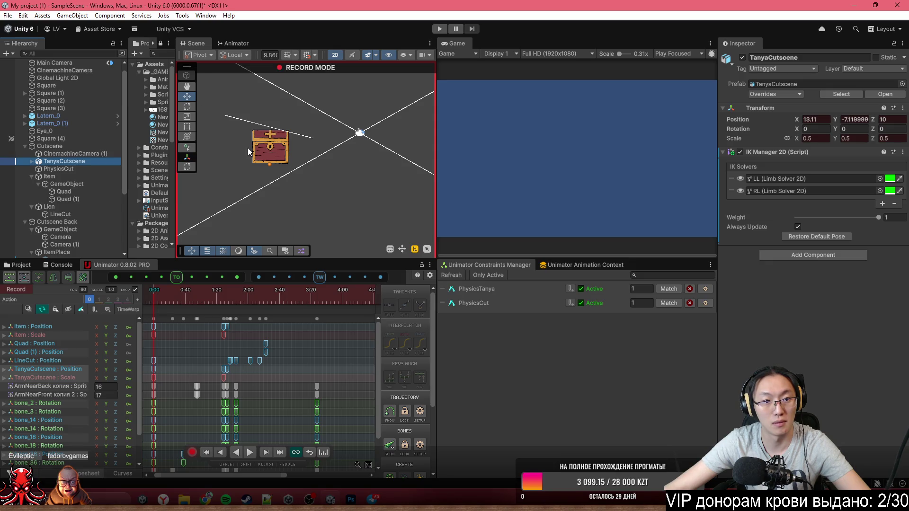
{"action": "key", "text": "f"}
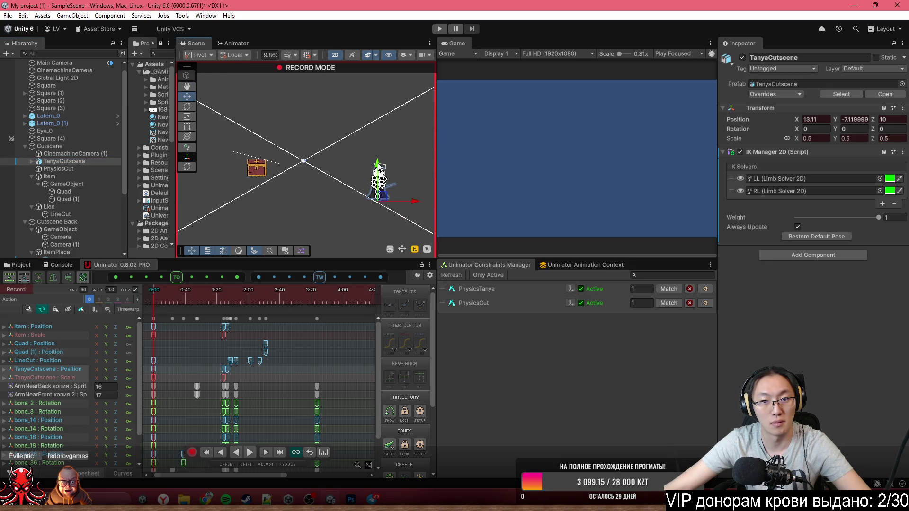
{"action": "key", "text": "space"}
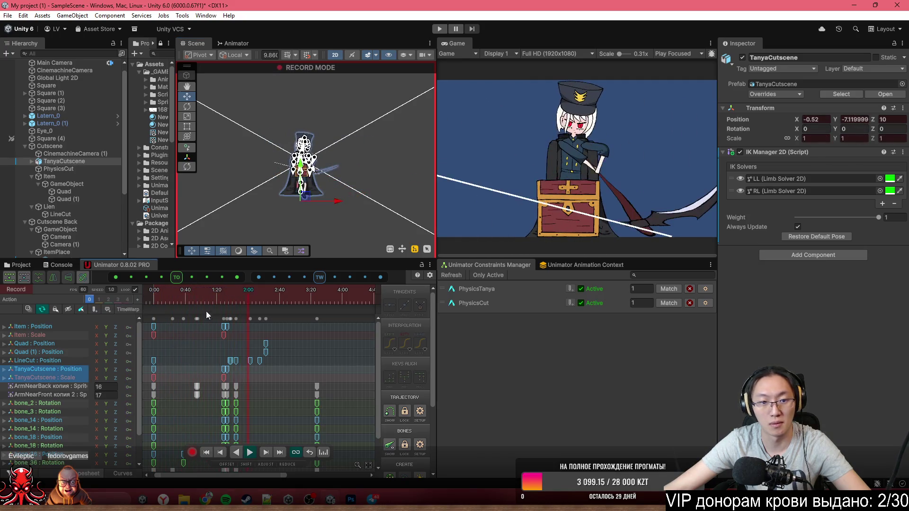
{"action": "key", "text": "space"}
{"action": "left_click_drag", "start_coordinate": [160, 306], "coordinate": [192, 308]}
{"action": "key", "text": "space"}
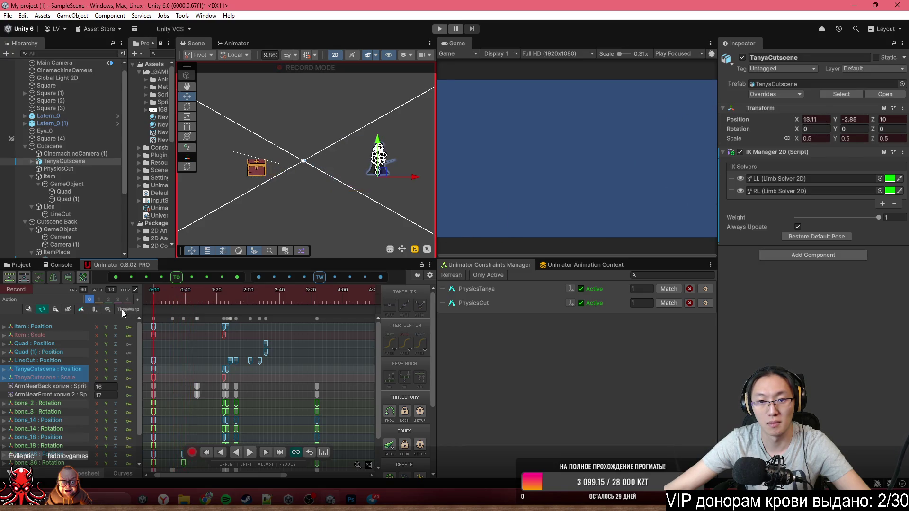
- Select the chest Item and replay the cutscene from the first frame to check its lower entrance
{"action": "left_click", "coordinate": [61, 176]}
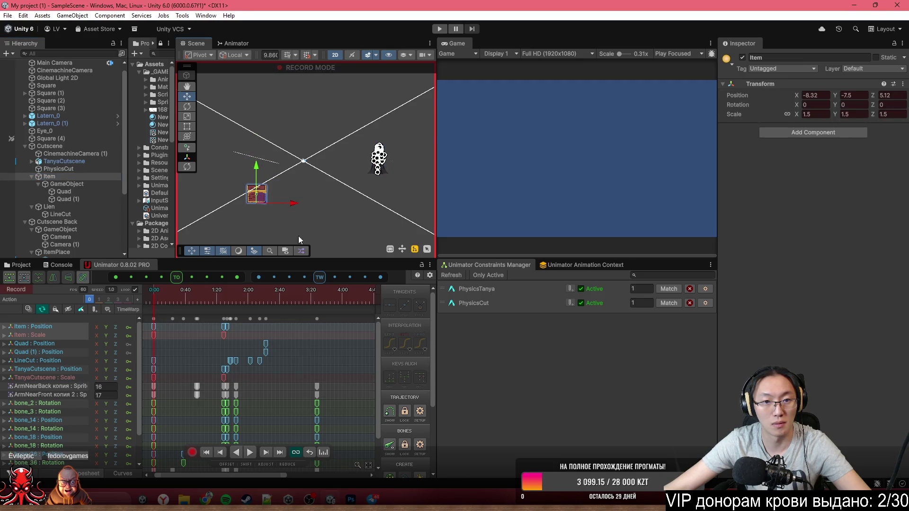
{"action": "key", "text": "space"}
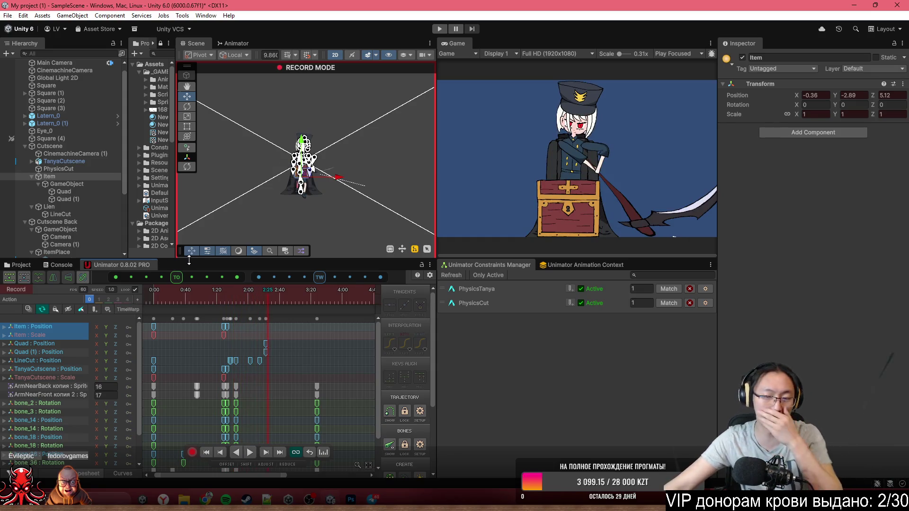
{"action": "left_click_drag", "start_coordinate": [205, 295], "coordinate": [135, 295]}
{"action": "key", "text": "space"}
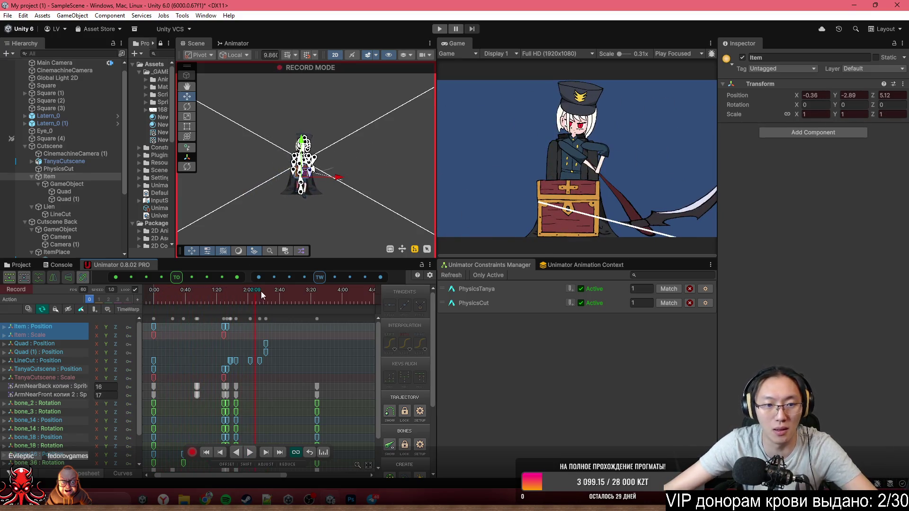
{"action": "left_click", "coordinate": [150, 294]}
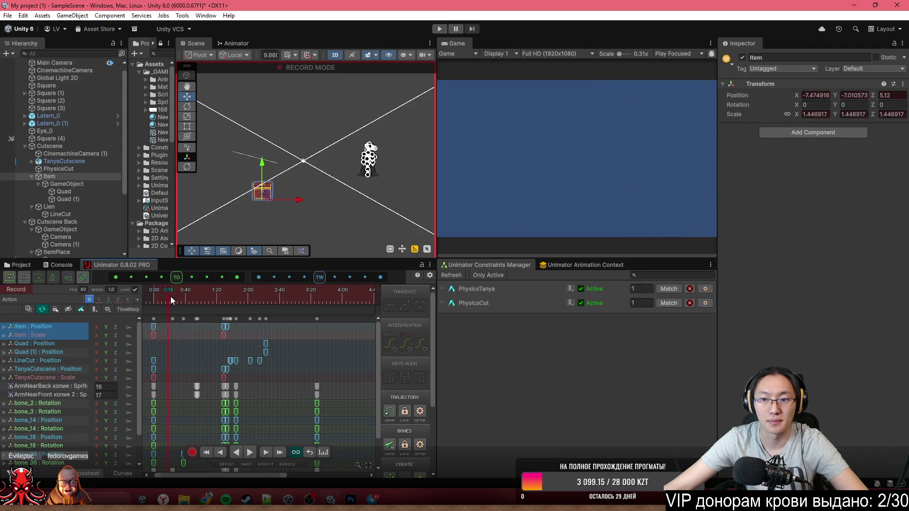
{"action": "mouse_move", "coordinate": [171, 297]}
{"action": "left_mouse_down"}
{"action": "mouse_move", "coordinate": [218, 293]}
{"action": "mouse_move", "coordinate": [171, 295]}
{"action": "mouse_move", "coordinate": [226, 303]}
{"action": "mouse_move", "coordinate": [144, 297]}
{"action": "left_mouse_up"}
{"action": "key", "text": "space"}
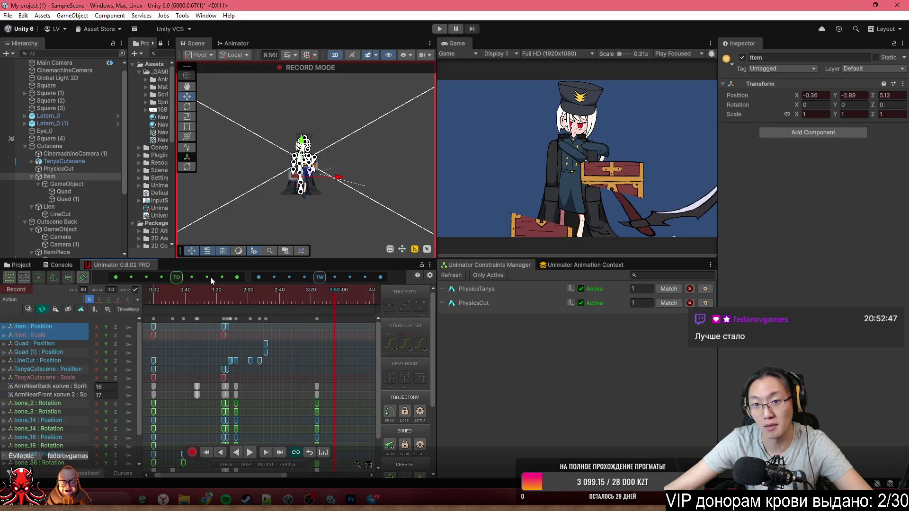
{"action": "scroll", "coordinate": [334, 385], "scroll_direction": "down", "scroll_amount": 5}
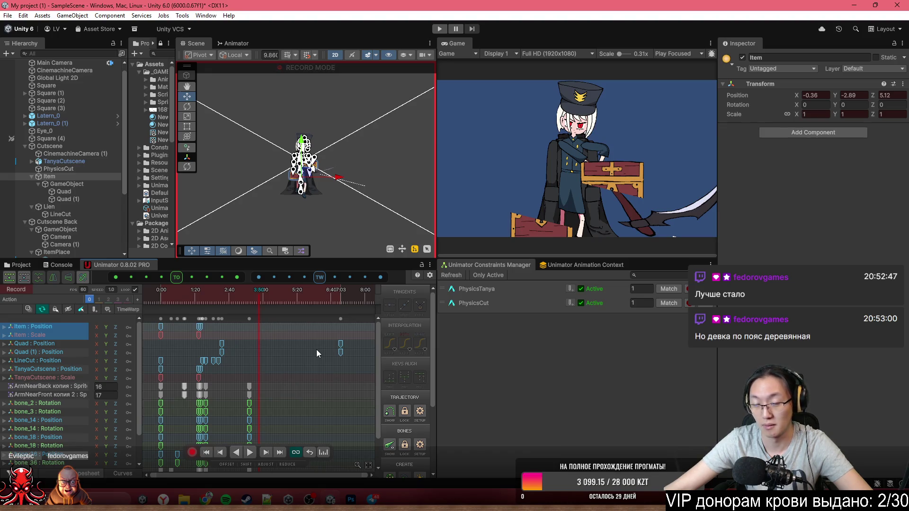
{"action": "left_click_drag", "start_coordinate": [209, 292], "coordinate": [175, 290]}
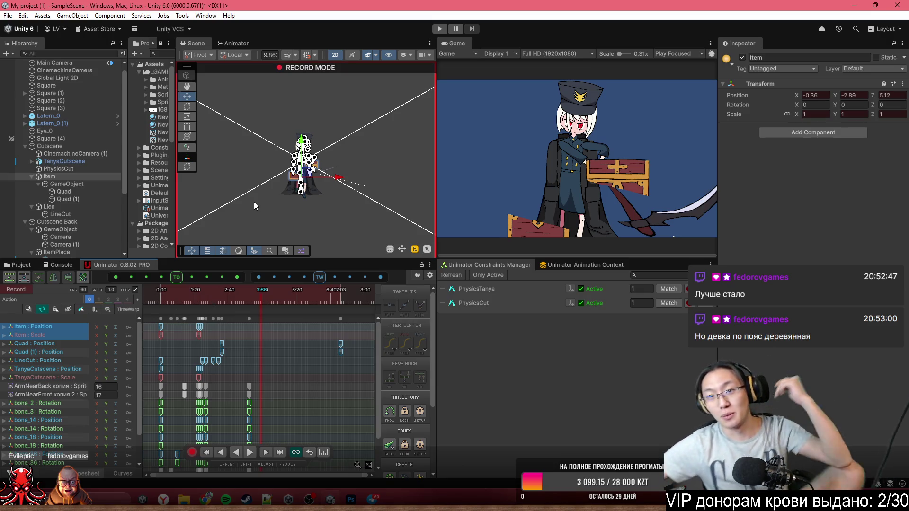
{"action": "left_click", "coordinate": [209, 302]}
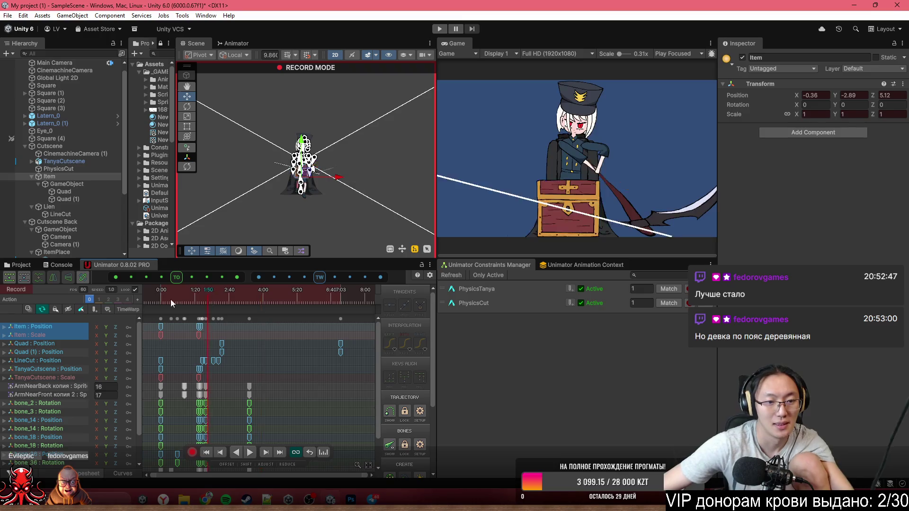
{"action": "left_click", "coordinate": [170, 302]}
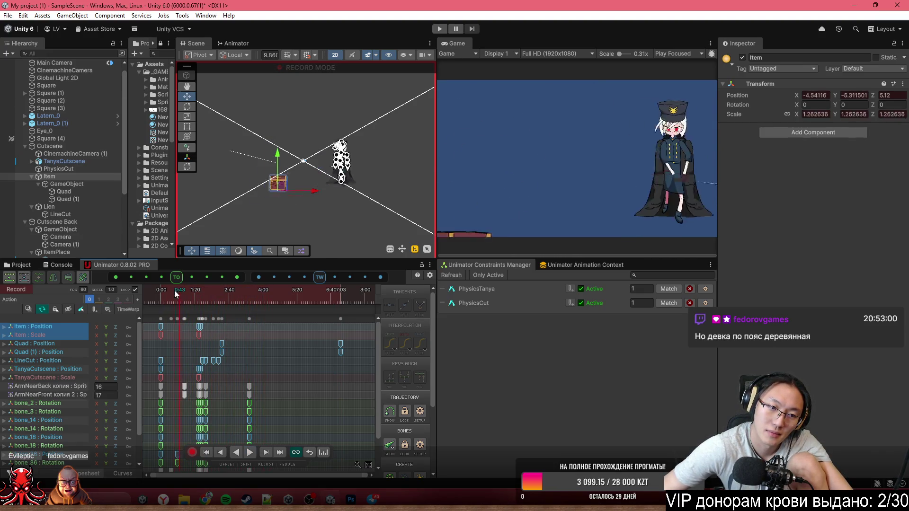
- Rewind the Unimator timeline to 0:00 and play the cutscene through to about 1:22
{"action": "left_click", "coordinate": [153, 291]}
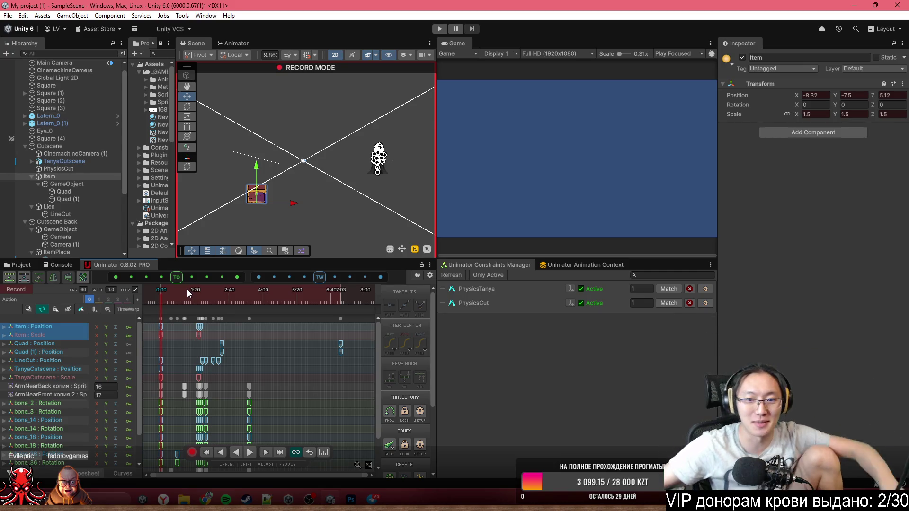
{"action": "key", "text": "space"}
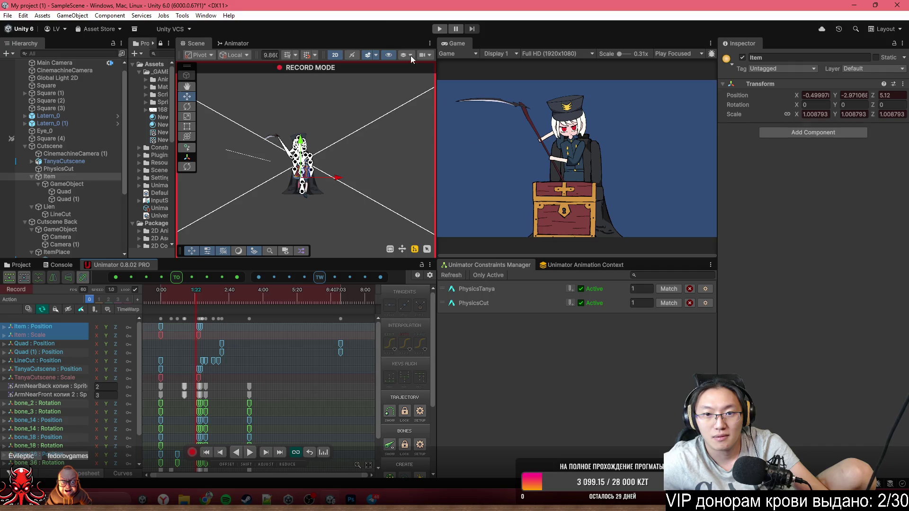
- Scrub the playhead between about 0:47 and 1:20, then leave Record and preview around 0:30
{"action": "mouse_move", "coordinate": [189, 290]}
{"action": "left_mouse_down"}
{"action": "mouse_move", "coordinate": [178, 295]}
{"action": "mouse_move", "coordinate": [189, 293]}
{"action": "left_mouse_up"}
{"action": "left_click_drag", "start_coordinate": [193, 293], "coordinate": [195, 292]}
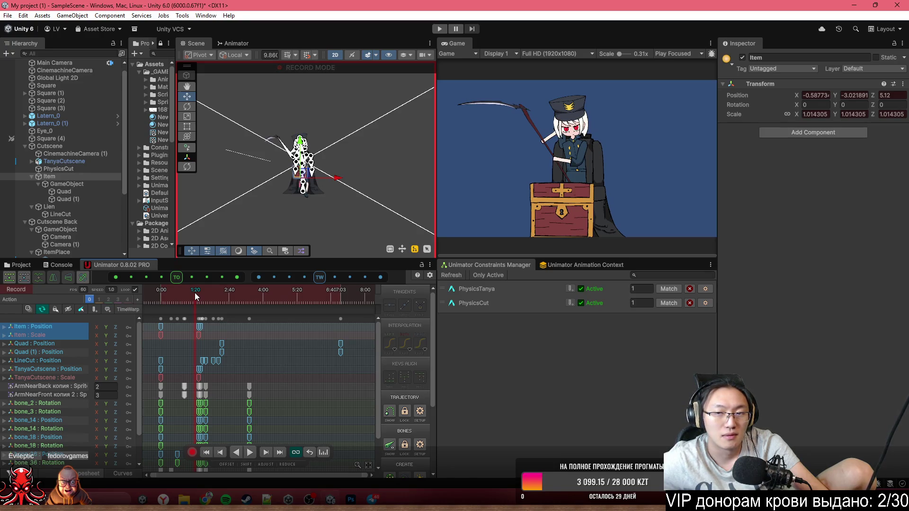
{"action": "mouse_move", "coordinate": [195, 293]}
{"action": "left_mouse_down"}
{"action": "mouse_move", "coordinate": [179, 293]}
{"action": "mouse_move", "coordinate": [197, 291]}
{"action": "mouse_move", "coordinate": [179, 290]}
{"action": "mouse_move", "coordinate": [174, 278]}
{"action": "mouse_move", "coordinate": [193, 277]}
{"action": "left_mouse_up"}
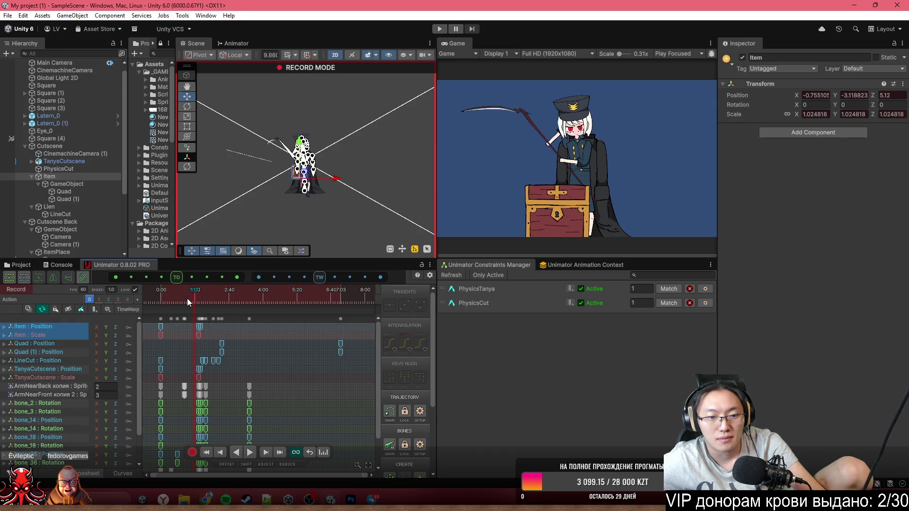
{"action": "left_click", "coordinate": [191, 453]}
{"action": "left_click_drag", "start_coordinate": [198, 312], "coordinate": [157, 298]}
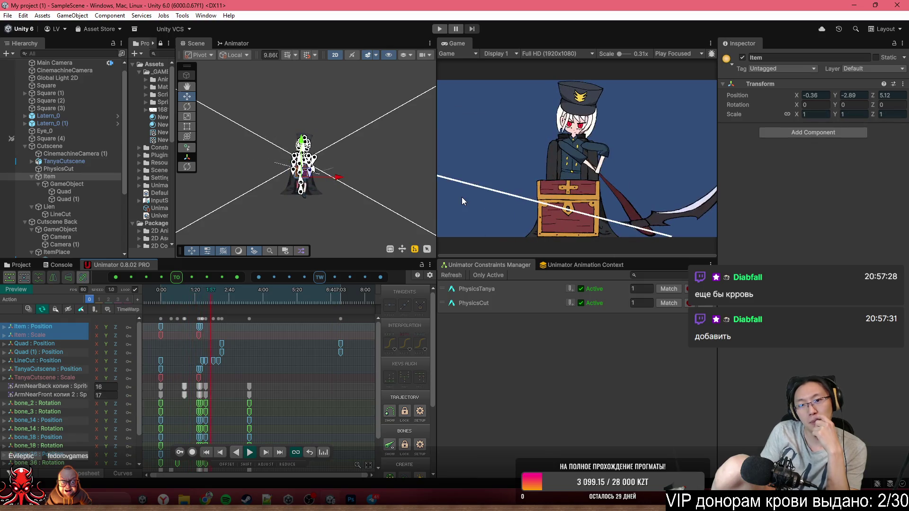
- Place a white Square sprite from the Sprites folder on the Back sorting layer
{"action": "right_click", "coordinate": [86, 145]}
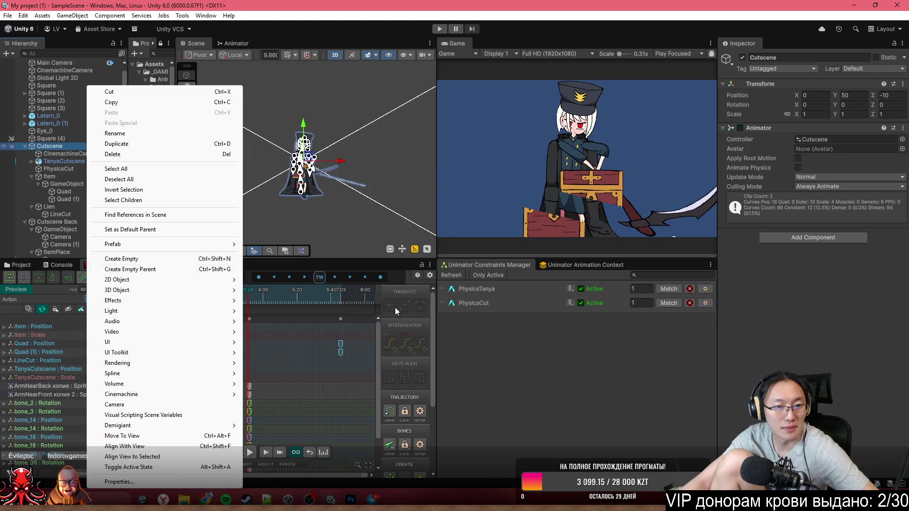
{"action": "left_click", "coordinate": [220, 283]}
{"action": "left_click", "coordinate": [22, 286]}
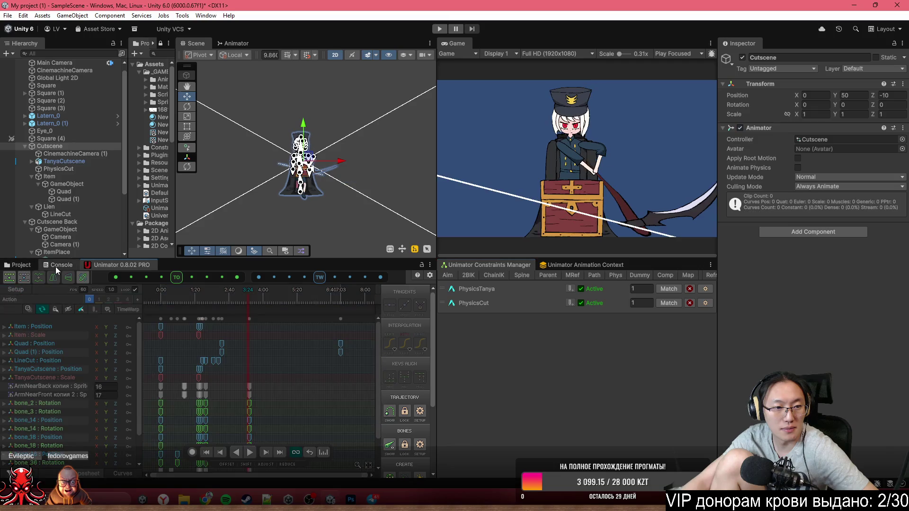
{"action": "left_click", "coordinate": [27, 265]}
{"action": "left_click_drag", "start_coordinate": [283, 159], "coordinate": [263, 152]}
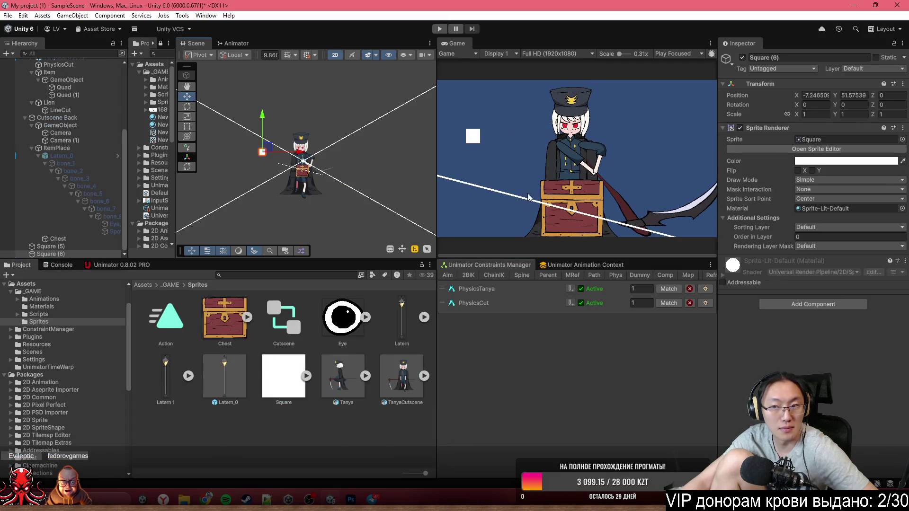
{"action": "left_click", "coordinate": [805, 228]}
{"action": "left_click", "coordinate": [811, 245]}
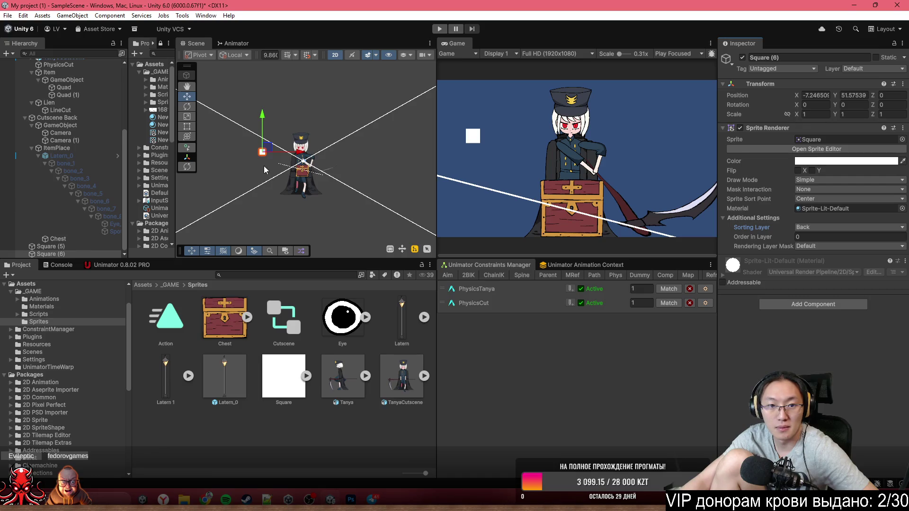
- Stretch the square with the Rect tool to span the shot above the character
{"action": "left_click", "coordinate": [187, 127]}
{"action": "scroll", "coordinate": [268, 157], "scroll_direction": "up", "scroll_amount": 3}
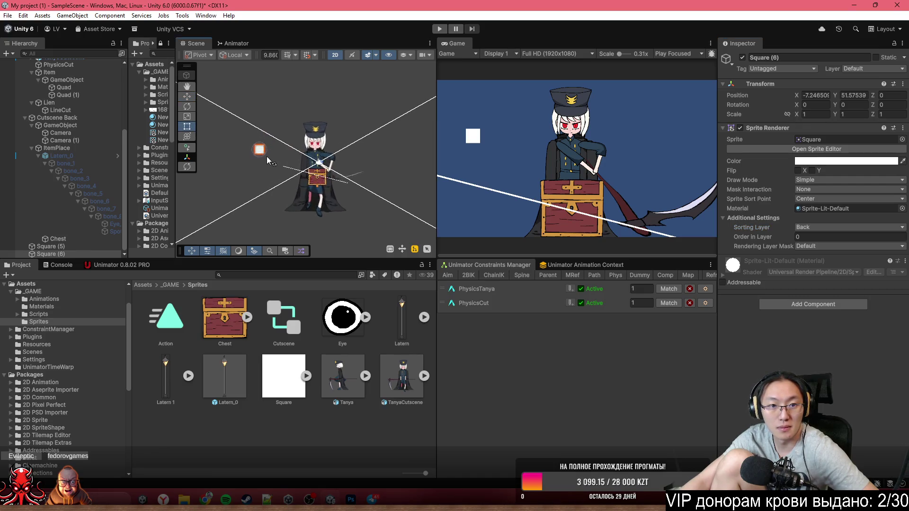
{"action": "mouse_move", "coordinate": [260, 150]}
{"action": "left_mouse_down"}
{"action": "mouse_move", "coordinate": [385, 258]}
{"action": "mouse_move", "coordinate": [415, 256]}
{"action": "left_mouse_up"}
{"action": "scroll", "coordinate": [382, 202], "scroll_direction": "down", "scroll_amount": 3}
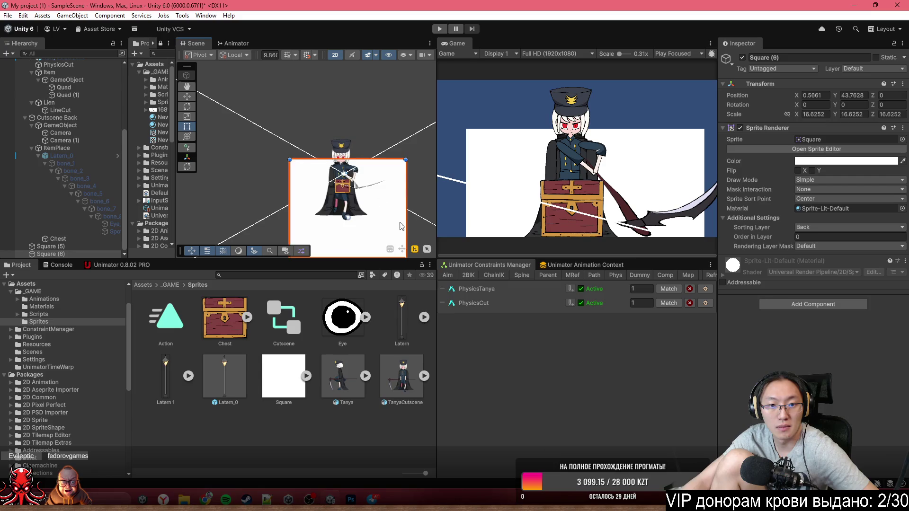
{"action": "mouse_move", "coordinate": [387, 225]}
{"action": "left_mouse_down"}
{"action": "mouse_move", "coordinate": [359, 165]}
{"action": "mouse_move", "coordinate": [431, 190]}
{"action": "left_mouse_up"}
{"action": "left_click_drag", "start_coordinate": [367, 197], "coordinate": [332, 179]}
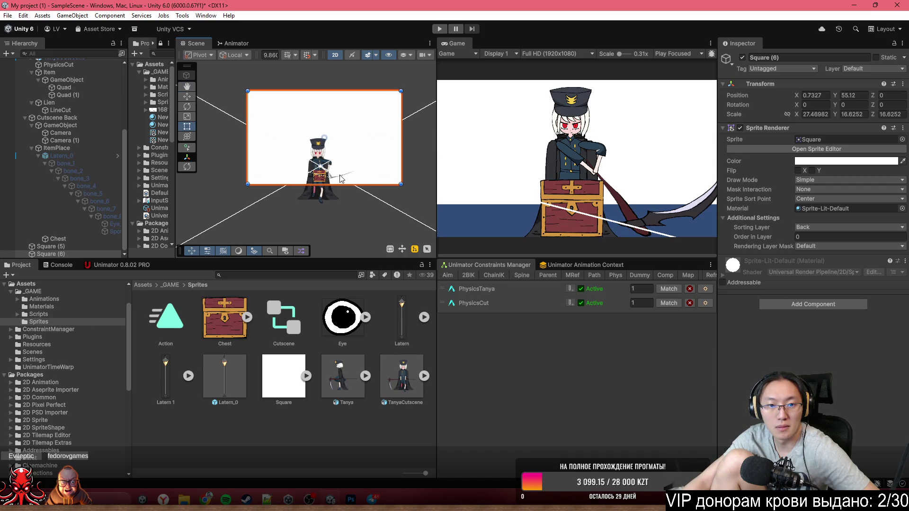
{"action": "mouse_move", "coordinate": [379, 158]}
{"action": "left_mouse_down"}
{"action": "mouse_move", "coordinate": [383, 146]}
{"action": "mouse_move", "coordinate": [383, 228]}
{"action": "left_mouse_up"}
- Duplicate the square, colouring the lower copy grey and the upper one black
{"action": "key", "text": "ctrl+d"}
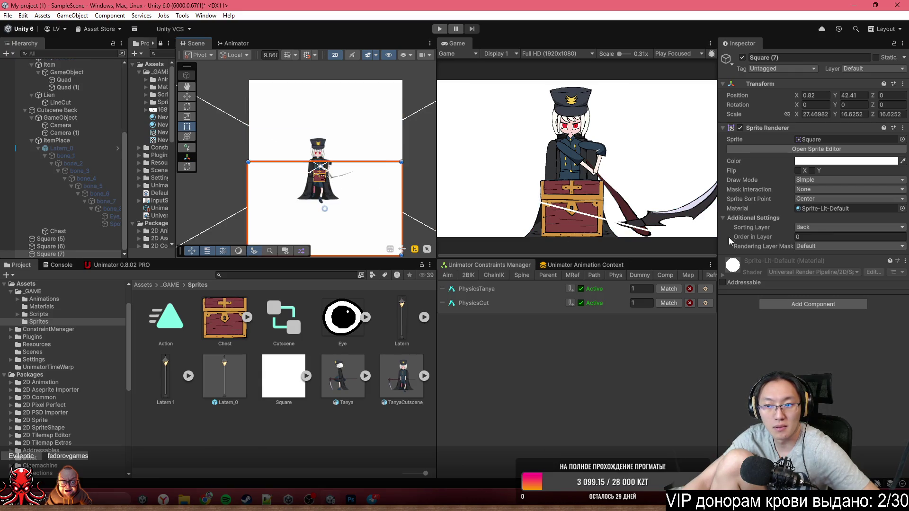
{"action": "type", "text": "1"}
{"action": "left_click", "coordinate": [834, 161]}
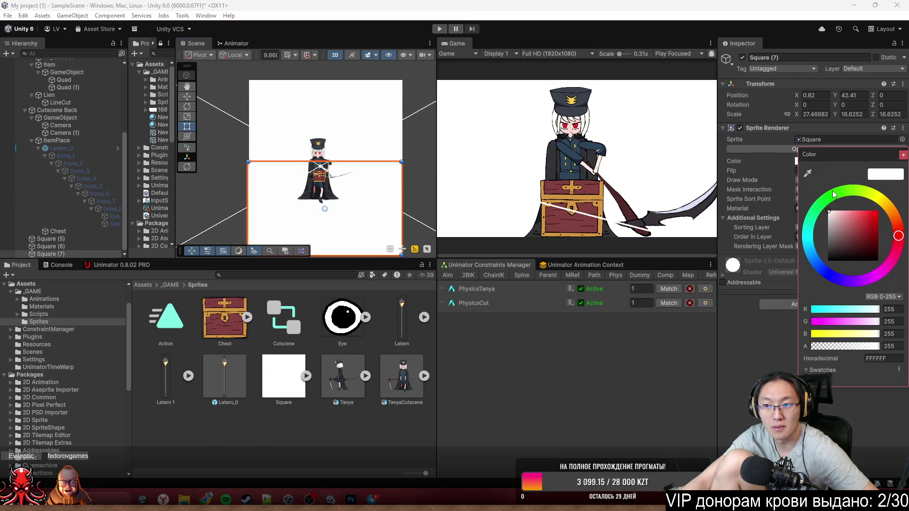
{"action": "mouse_move", "coordinate": [839, 228]}
{"action": "left_mouse_down"}
{"action": "mouse_move", "coordinate": [833, 244]}
{"action": "mouse_move", "coordinate": [814, 249]}
{"action": "left_mouse_up"}
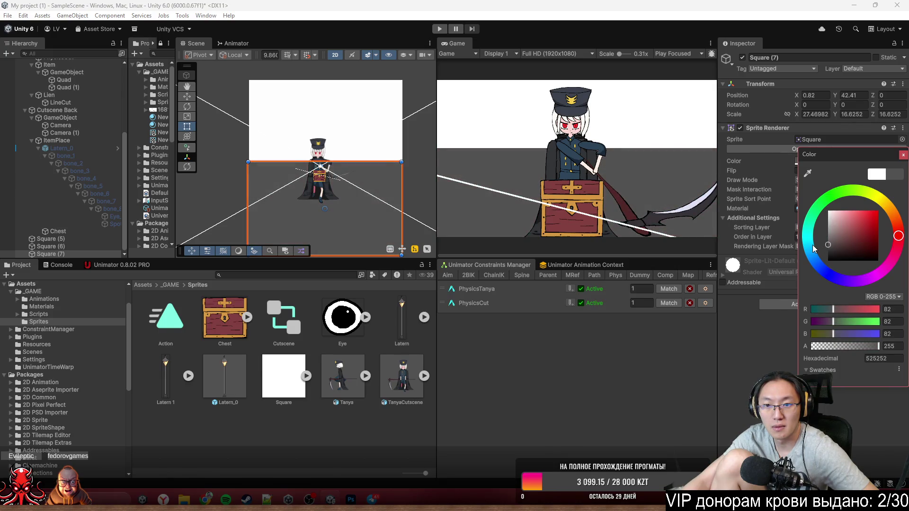
{"action": "left_click", "coordinate": [377, 147]}
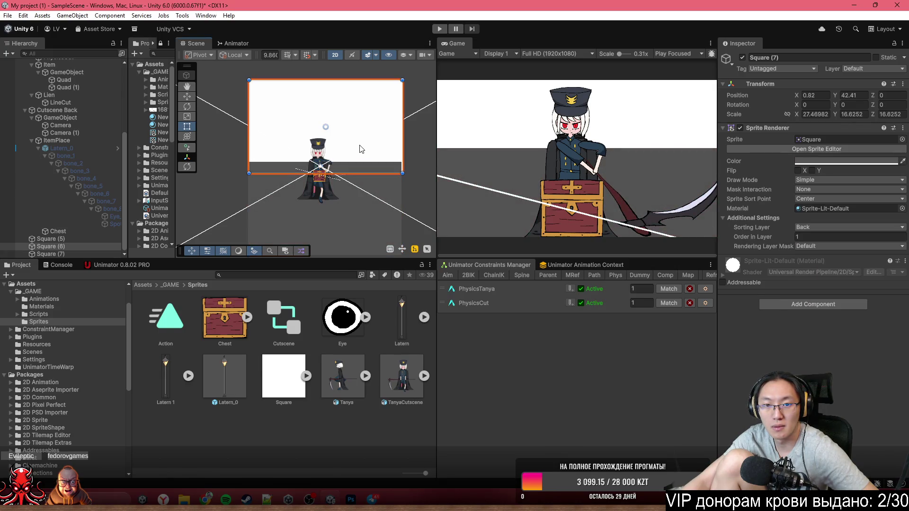
{"action": "left_click_drag", "start_coordinate": [840, 203], "coordinate": [811, 266]}
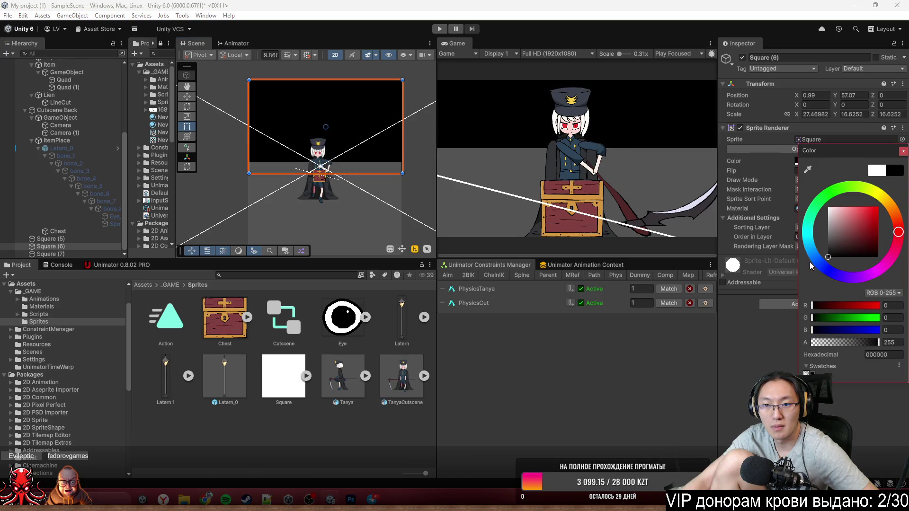
{"action": "left_click", "coordinate": [379, 191]}
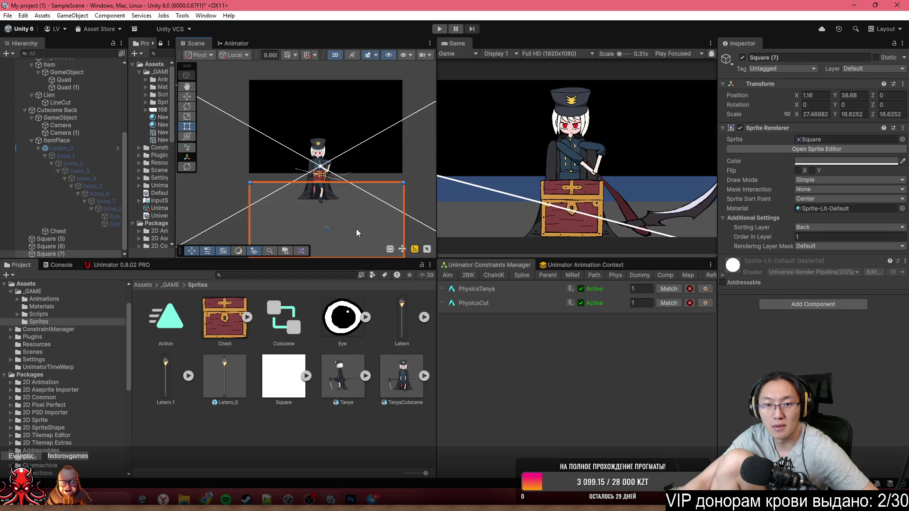
- Select both the black upper square and the grey lower square together
{"action": "left_click", "coordinate": [384, 160]}
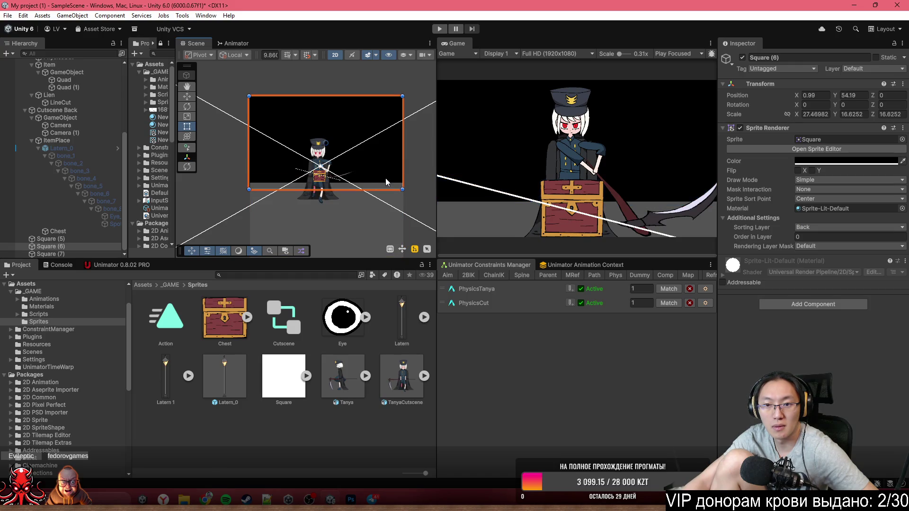
{"action": "scroll", "coordinate": [370, 185], "scroll_direction": "down", "scroll_amount": 2}
{"action": "left_click", "coordinate": [347, 210]}
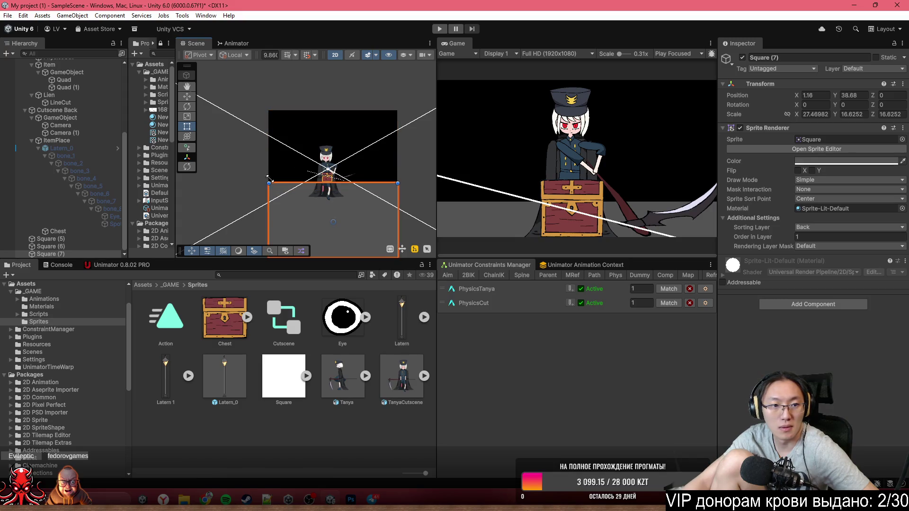
{"action": "left_click", "coordinate": [57, 247]}
{"action": "left_click", "coordinate": [52, 254], "text": "ctrl"}
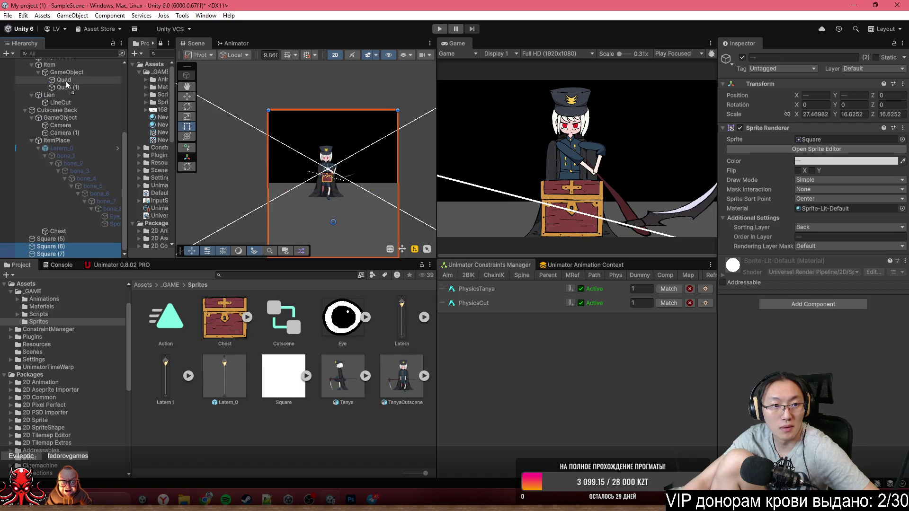
- Move both squares under Cutscene in the Hierarchy and frame Square (6)
{"action": "scroll", "coordinate": [75, 67], "scroll_direction": "up", "scroll_amount": 2}
{"action": "mouse_move", "coordinate": [78, 66]}
{"action": "left_mouse_down"}
{"action": "mouse_move", "coordinate": [83, 61]}
{"action": "mouse_move", "coordinate": [79, 97]}
{"action": "left_mouse_up"}
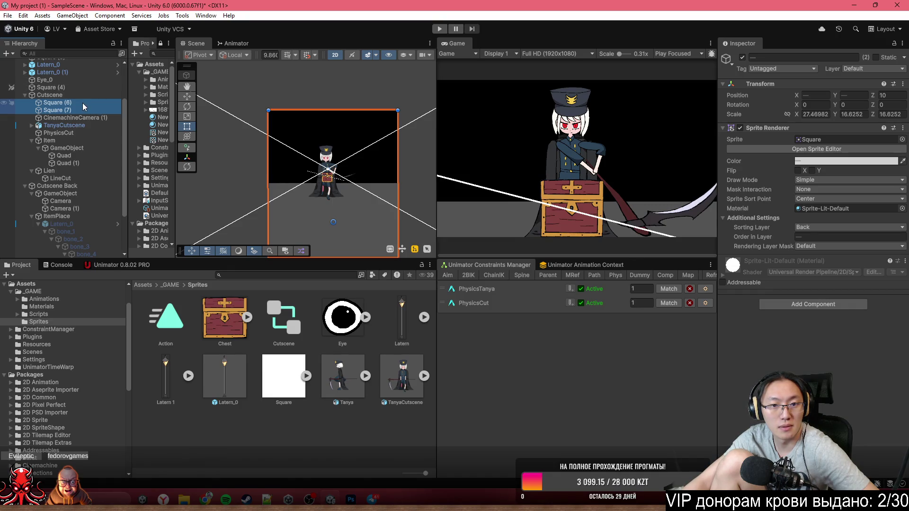
{"action": "left_click", "coordinate": [277, 177]}
{"action": "key", "text": "f"}
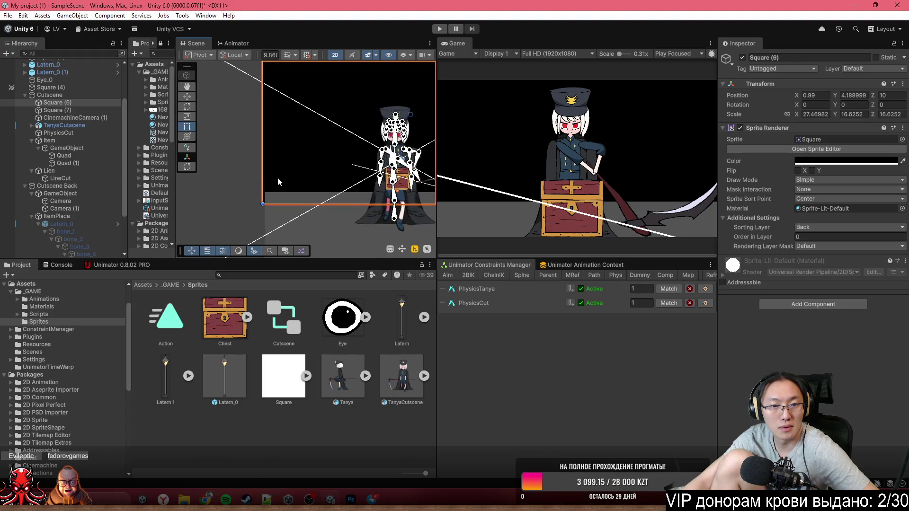
{"action": "scroll", "coordinate": [277, 179], "scroll_direction": "down", "scroll_amount": 6}
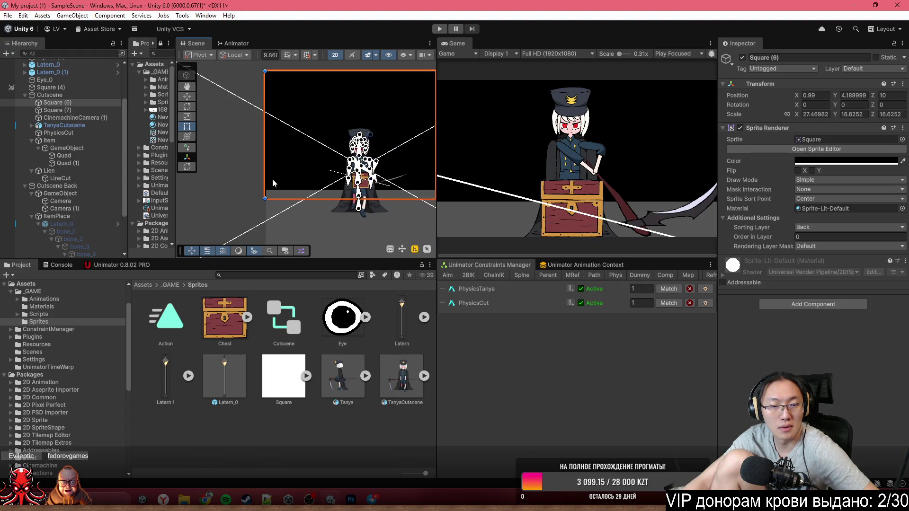
{"action": "scroll", "coordinate": [268, 180], "scroll_direction": "down", "scroll_amount": 1}
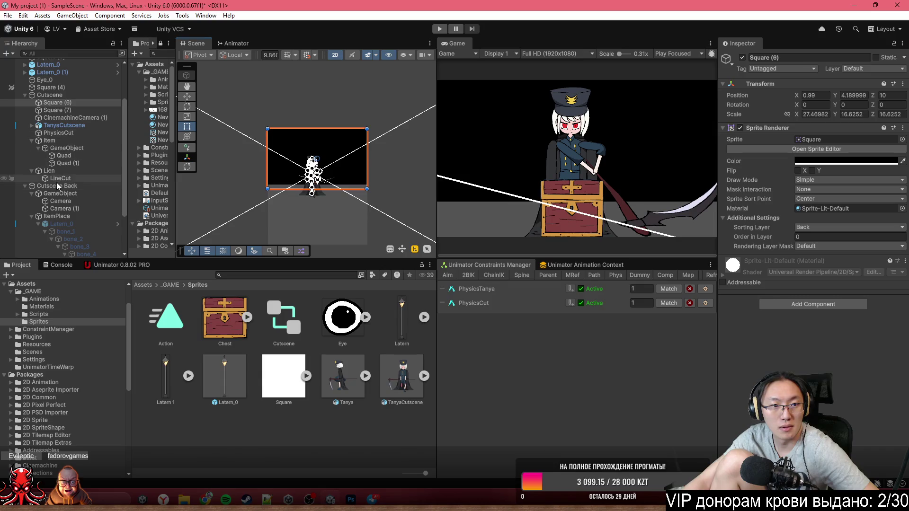
- Parent Square (7) to TanyaCutscene, collapse it, and bring back the Unimator timeline
{"action": "left_click", "coordinate": [63, 110]}
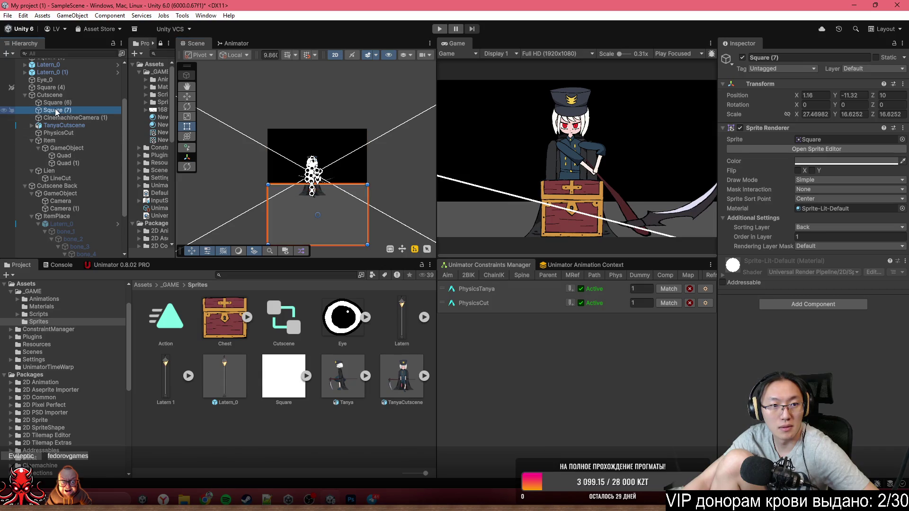
{"action": "left_click_drag", "start_coordinate": [65, 127], "coordinate": [64, 126]}
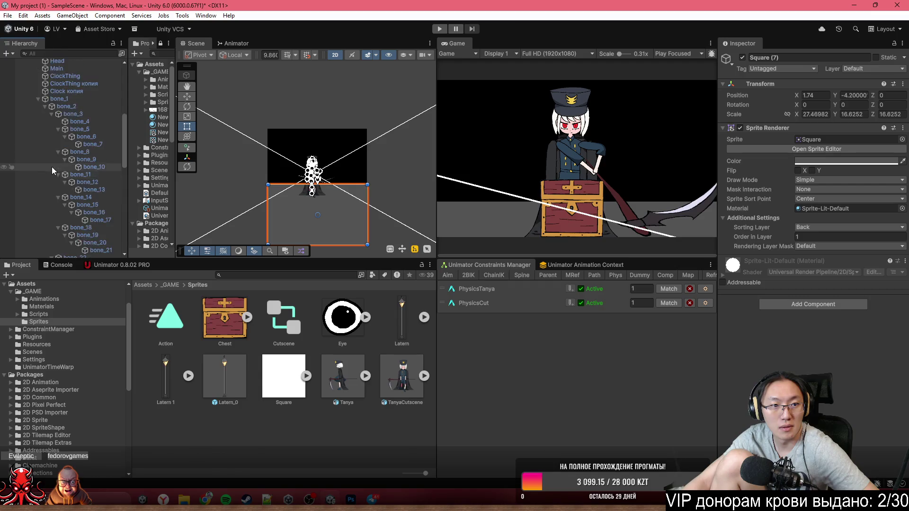
{"action": "left_click", "coordinate": [32, 113]}
{"action": "left_click", "coordinate": [31, 113]}
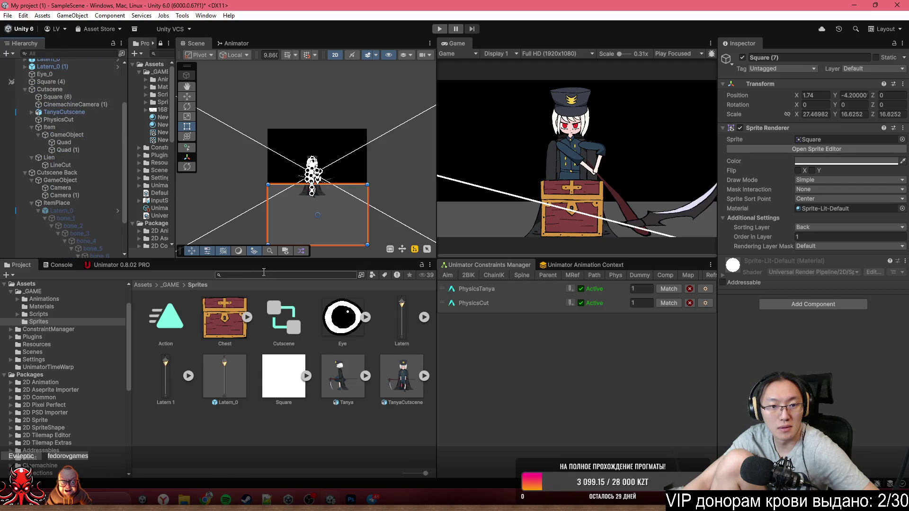
{"action": "left_click", "coordinate": [118, 264]}
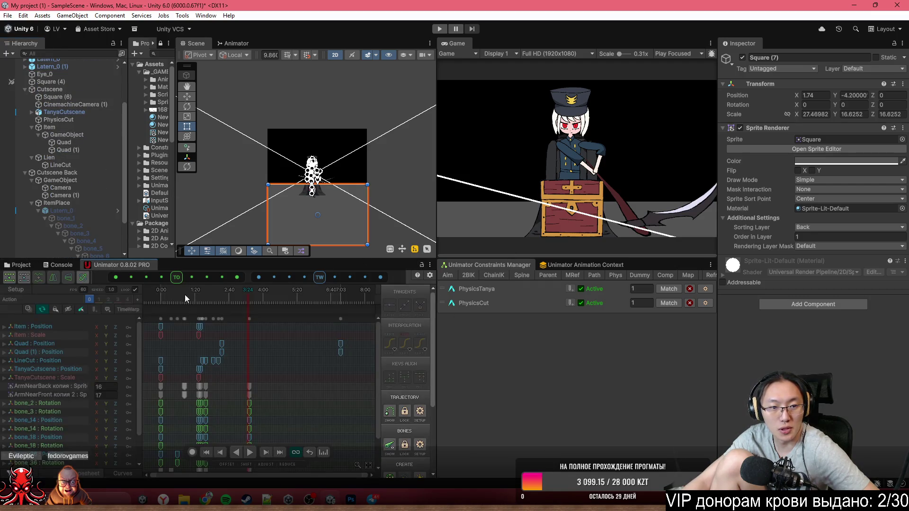
- Turn the animation preview back on and rewind the timeline to 0:00
{"action": "left_click", "coordinate": [171, 294]}
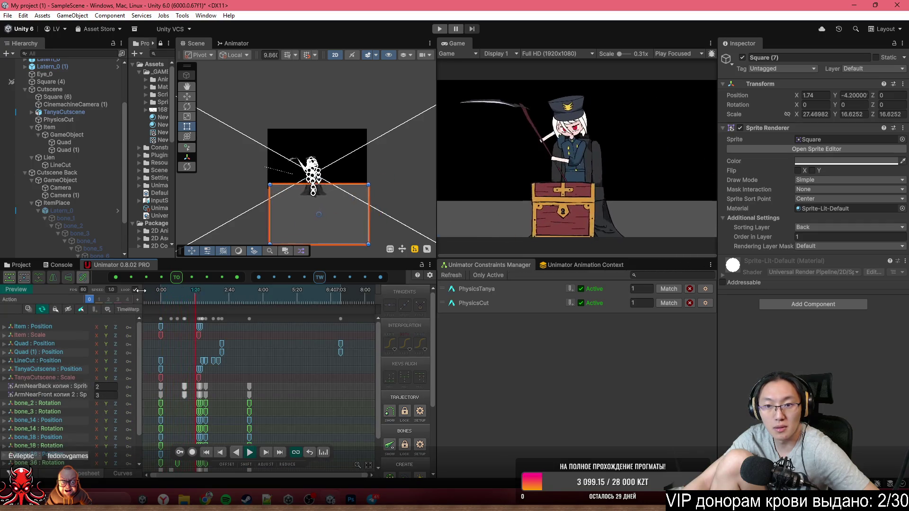
{"action": "mouse_move", "coordinate": [161, 291]}
{"action": "left_mouse_down"}
{"action": "mouse_move", "coordinate": [171, 297]}
{"action": "mouse_move", "coordinate": [144, 296]}
{"action": "left_mouse_up"}
{"action": "scroll", "coordinate": [357, 184], "scroll_direction": "up", "scroll_amount": 5}
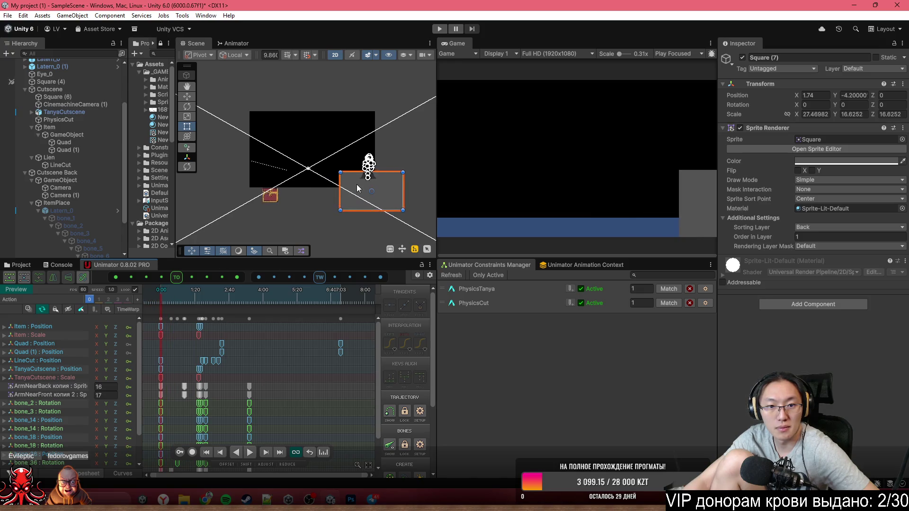
- Trial-widen Square (7) leftward, undo it twice, and add the black rectangle to the selection
{"action": "left_click_drag", "start_coordinate": [330, 180], "coordinate": [241, 179]}
{"action": "key", "text": "ctrl+z"}
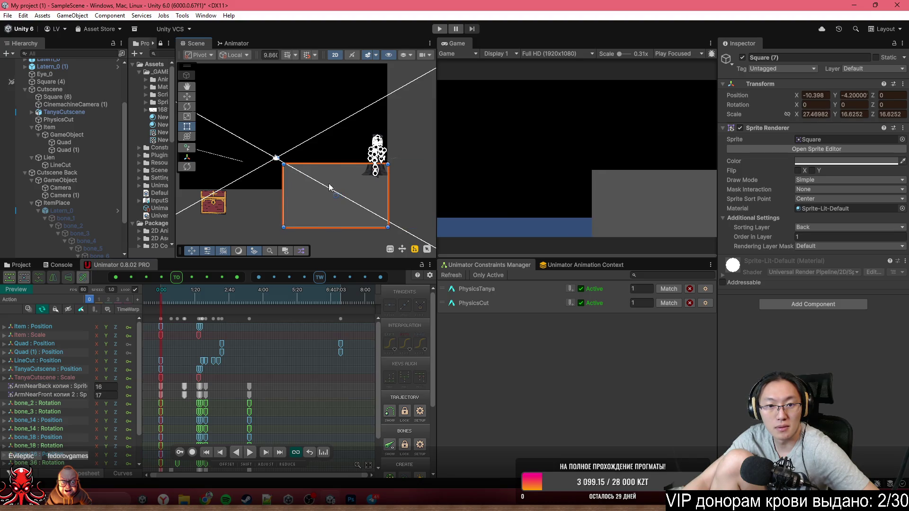
{"action": "key", "text": "ctrl+z"}
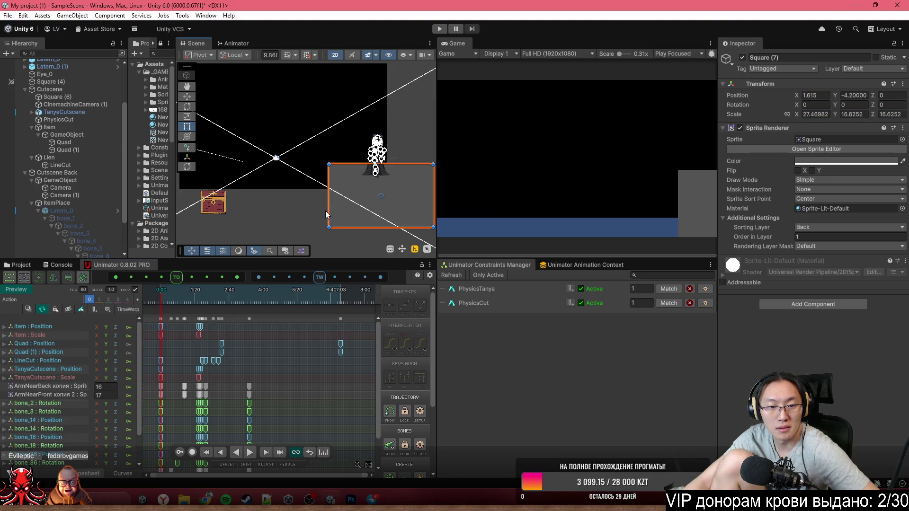
{"action": "scroll", "coordinate": [326, 213], "scroll_direction": "down", "scroll_amount": 2}
{"action": "scroll", "coordinate": [326, 221], "scroll_direction": "down", "scroll_amount": 1}
{"action": "scroll", "coordinate": [334, 198], "scroll_direction": "up", "scroll_amount": 2}
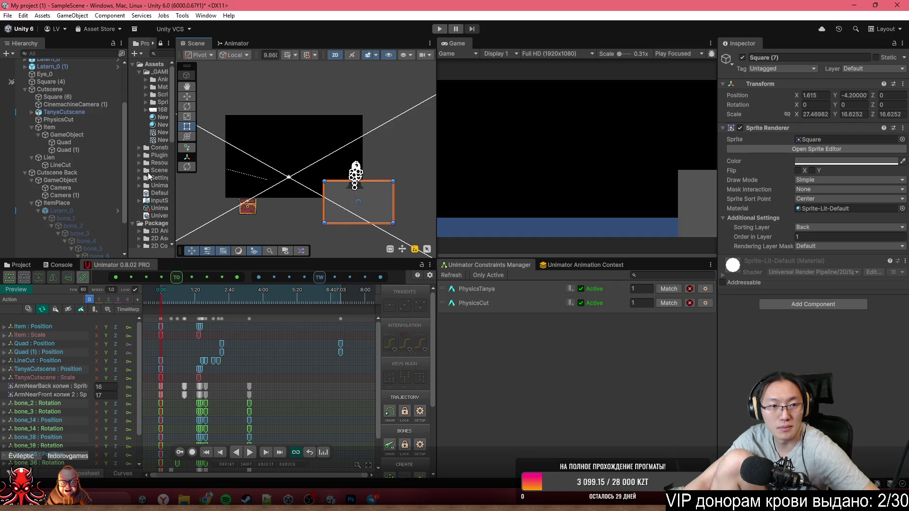
{"action": "left_click", "coordinate": [319, 123], "text": "shift"}
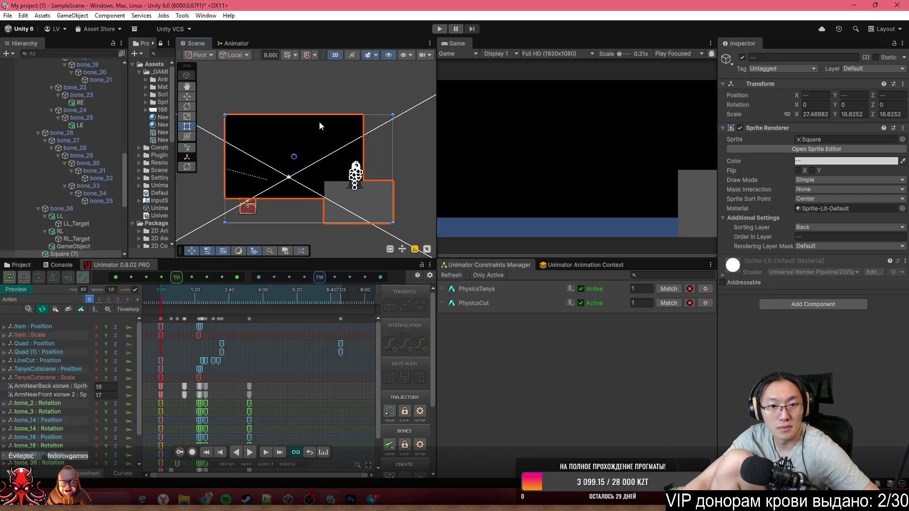
- With Record on, key both squares fully transparent at 0:00
{"action": "left_click", "coordinate": [192, 452]}
{"action": "left_click", "coordinate": [178, 303]}
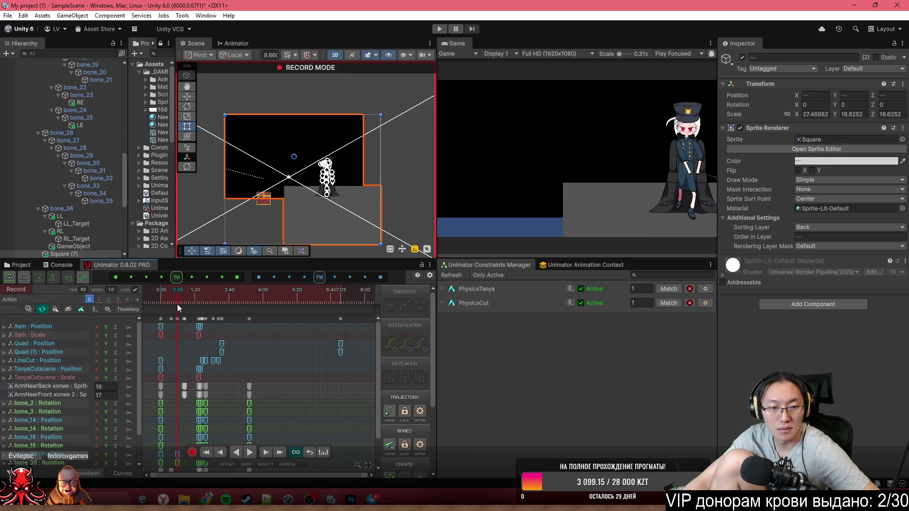
{"action": "left_click", "coordinate": [814, 160]}
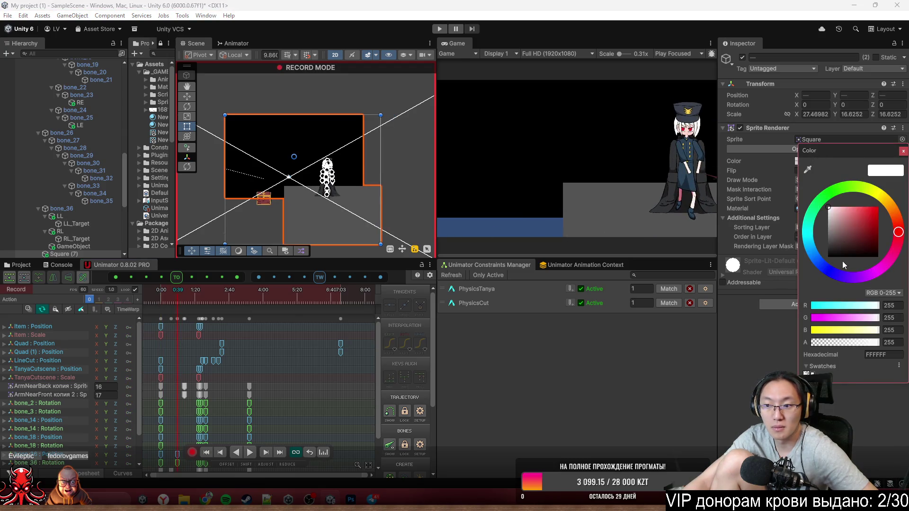
{"action": "left_click", "coordinate": [161, 303]}
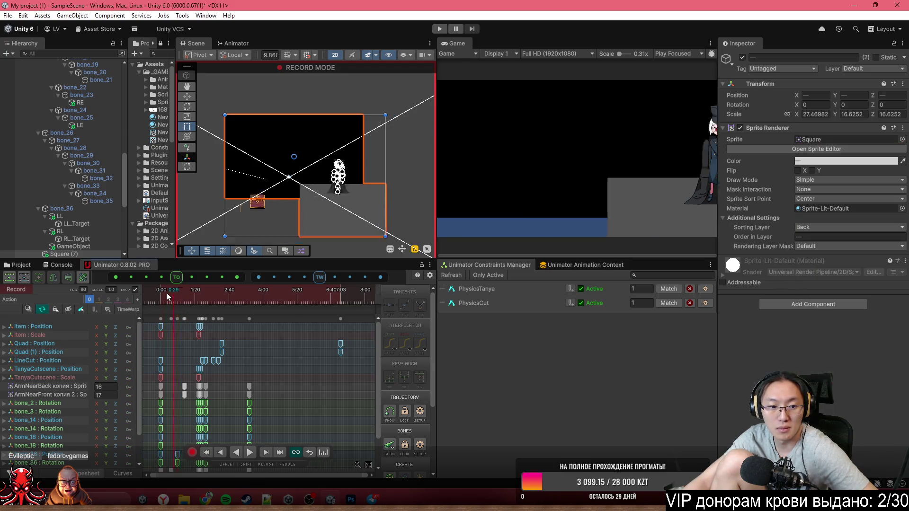
{"action": "left_click", "coordinate": [832, 161]}
{"action": "left_click_drag", "start_coordinate": [848, 348], "coordinate": [763, 345]}
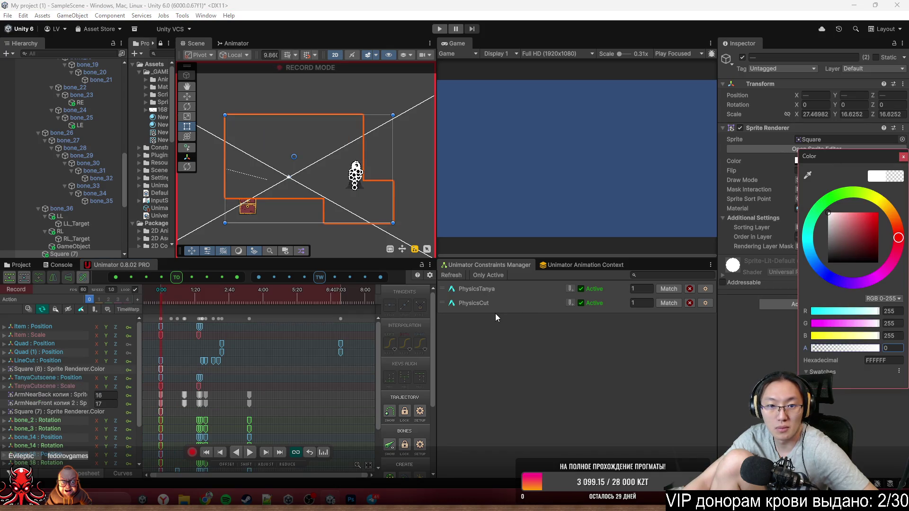
- Key the squares fully opaque white at about 1:29, then stop recording
{"action": "left_click_drag", "start_coordinate": [178, 295], "coordinate": [197, 301]}
{"action": "scroll", "coordinate": [194, 325], "scroll_direction": "up", "scroll_amount": 3}
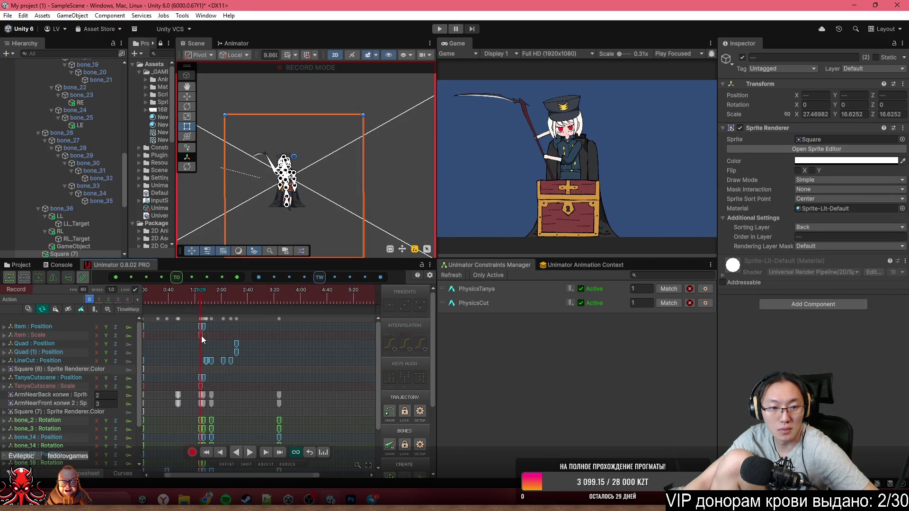
{"action": "left_click", "coordinate": [825, 162]}
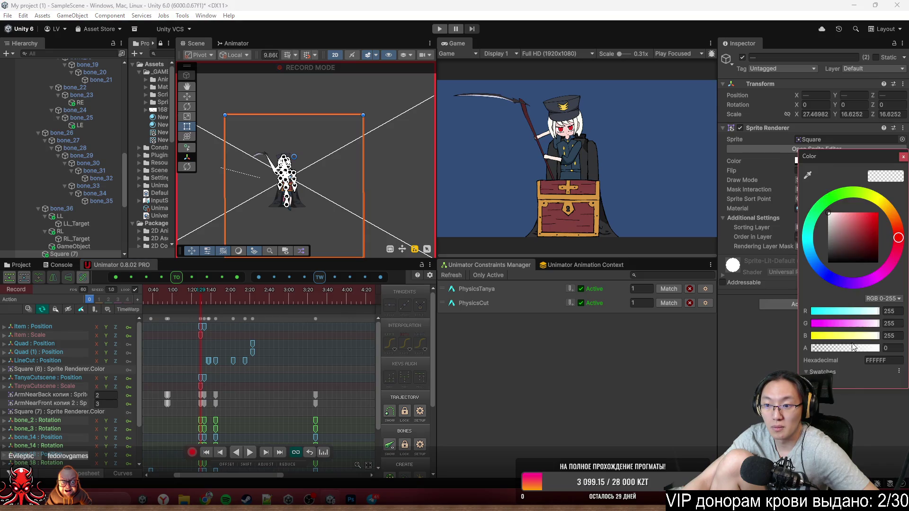
{"action": "left_click", "coordinate": [867, 348]}
{"action": "mouse_move", "coordinate": [868, 351]}
{"action": "left_mouse_down"}
{"action": "mouse_move", "coordinate": [886, 350]}
{"action": "mouse_move", "coordinate": [824, 354]}
{"action": "mouse_move", "coordinate": [880, 356]}
{"action": "left_mouse_up"}
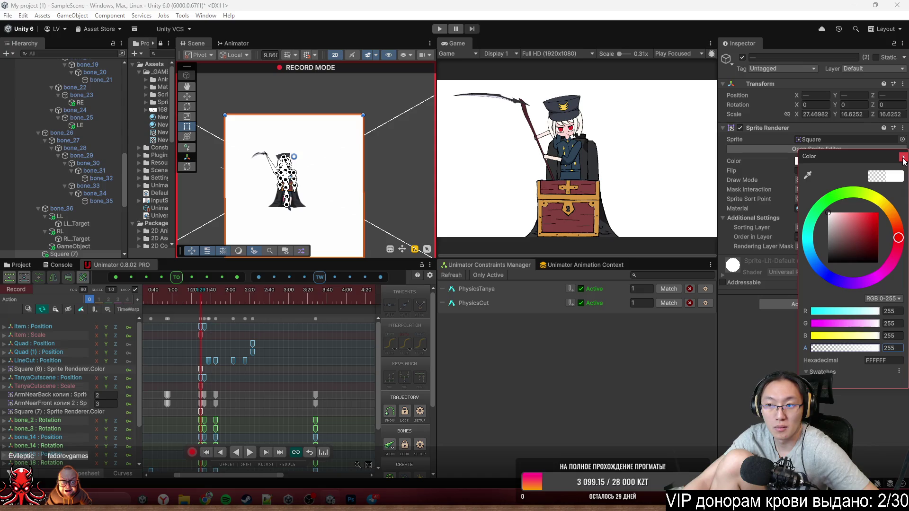
{"action": "left_click", "coordinate": [903, 158]}
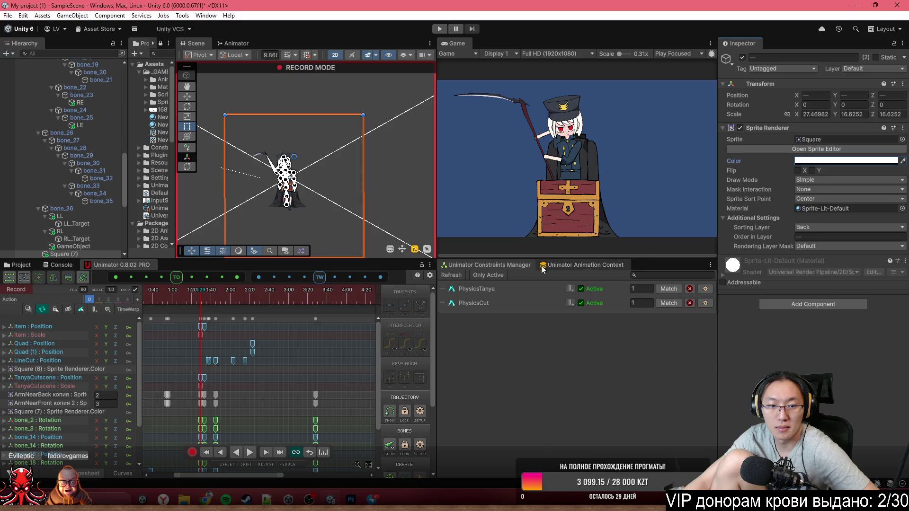
{"action": "left_click", "coordinate": [191, 454]}
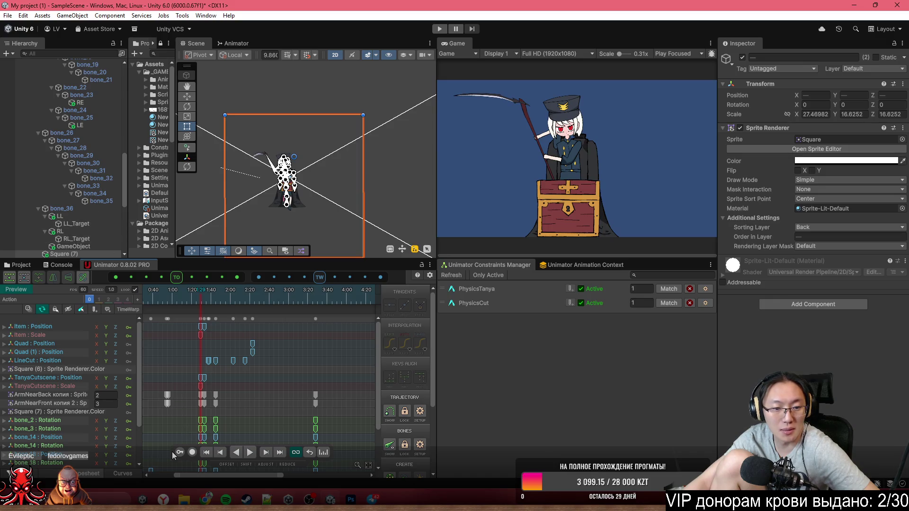
- Give Square (7) an opaque grey colour of 4D4D4D
{"action": "left_click", "coordinate": [89, 254]}
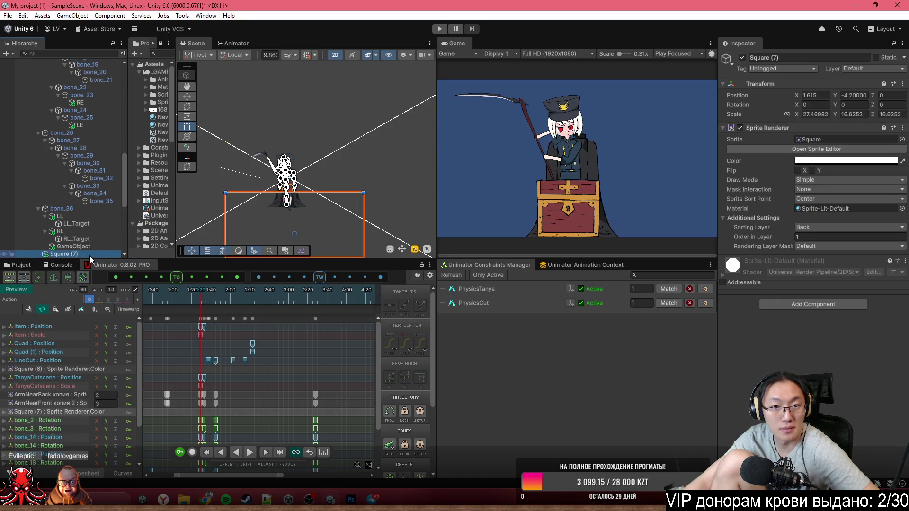
{"action": "left_click", "coordinate": [866, 161]}
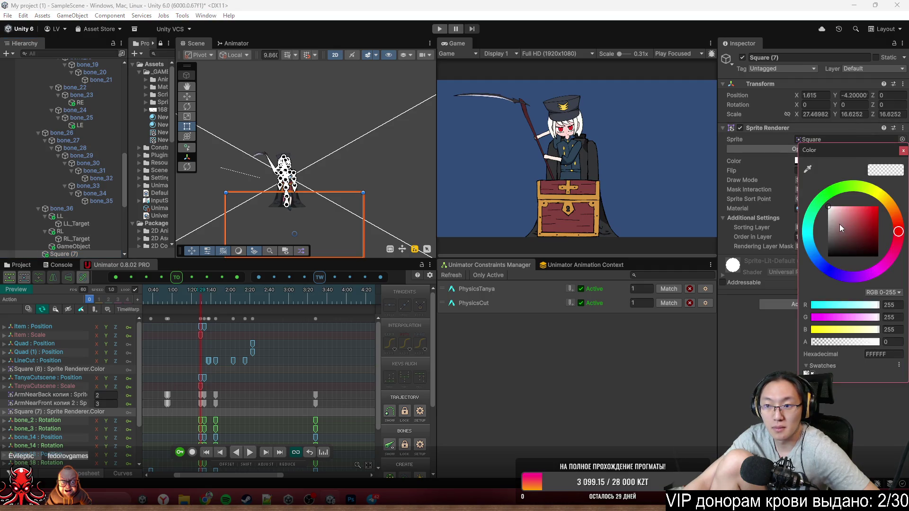
{"action": "left_click_drag", "start_coordinate": [841, 228], "coordinate": [820, 239]}
{"action": "left_click_drag", "start_coordinate": [841, 343], "coordinate": [901, 341]}
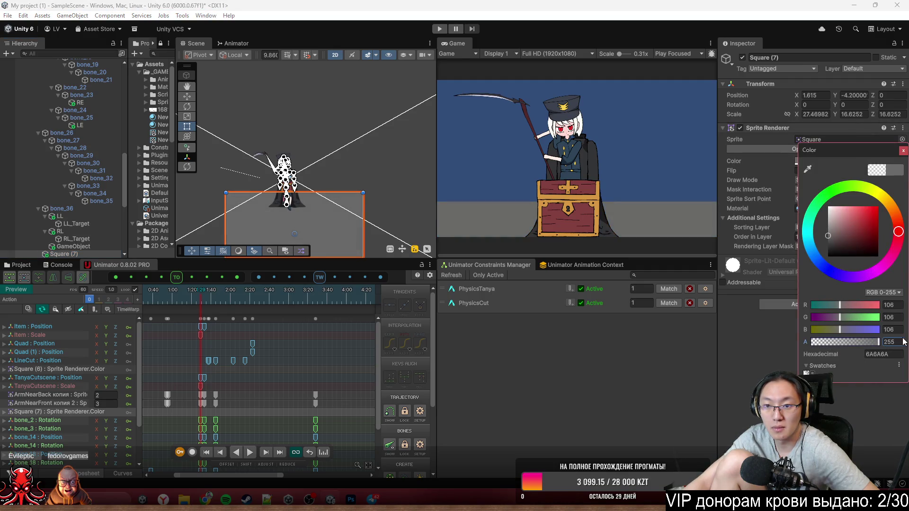
{"action": "left_click", "coordinate": [825, 242]}
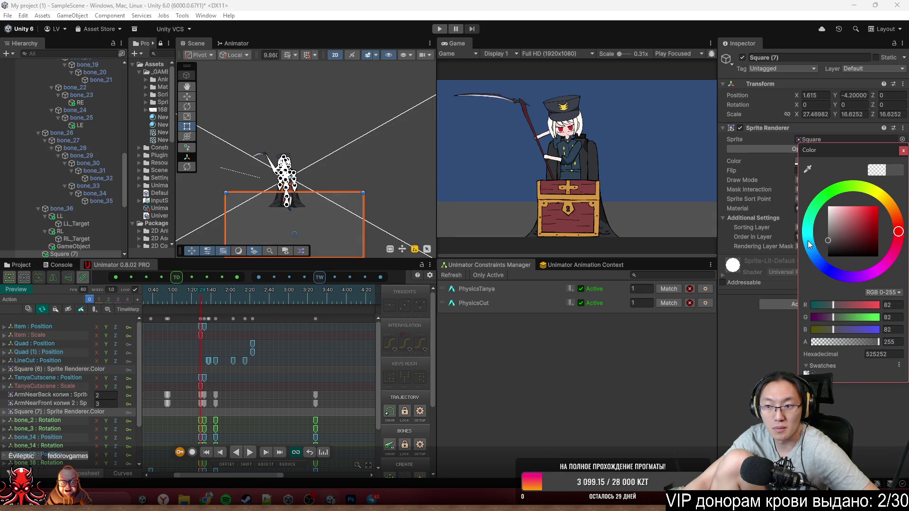
{"action": "left_click_drag", "start_coordinate": [811, 240], "coordinate": [806, 242]}
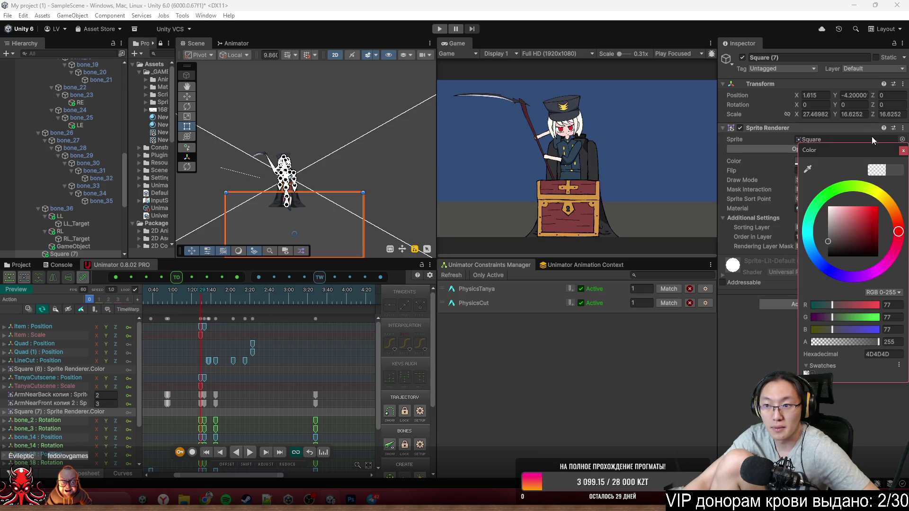
{"action": "mouse_move", "coordinate": [852, 151]}
{"action": "left_mouse_down"}
{"action": "mouse_move", "coordinate": [613, 183]}
{"action": "mouse_move", "coordinate": [635, 165]}
{"action": "left_mouse_up"}
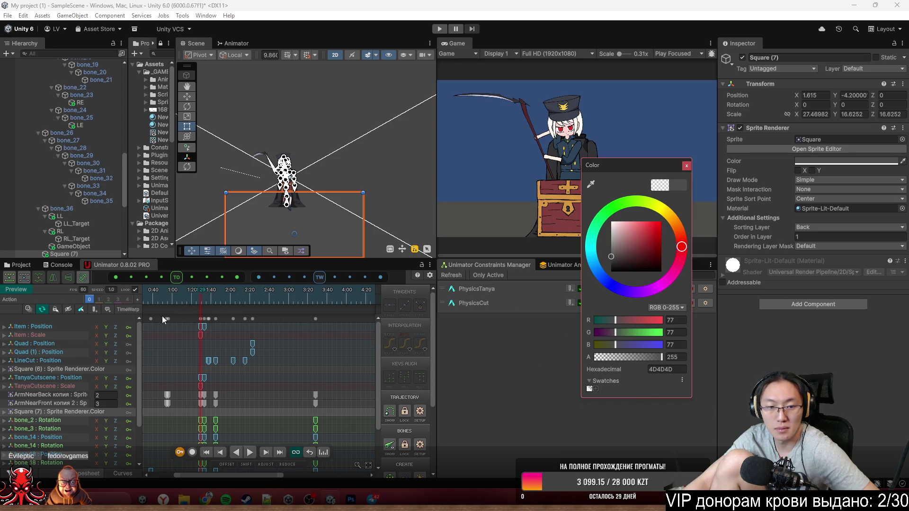
- Record a grey colour on Square (7), then delete that colour track and its keys
{"action": "left_click", "coordinate": [192, 453]}
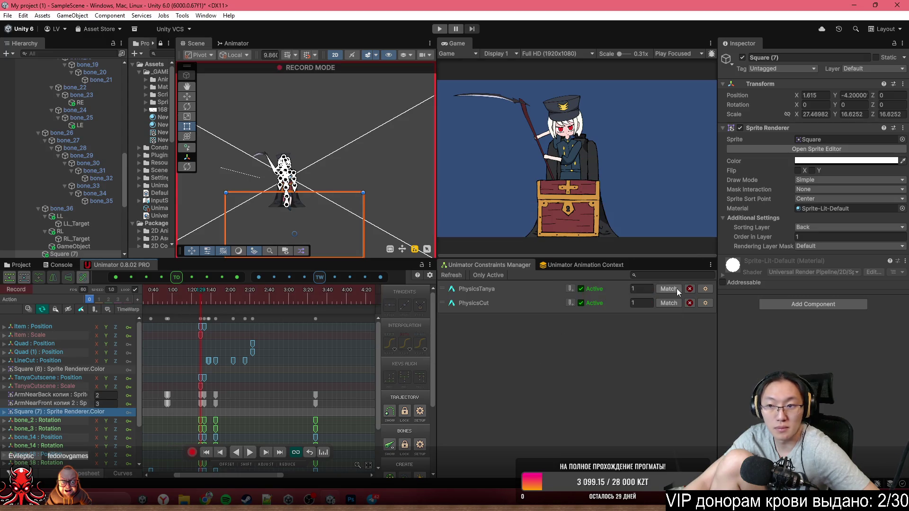
{"action": "left_click", "coordinate": [824, 162]}
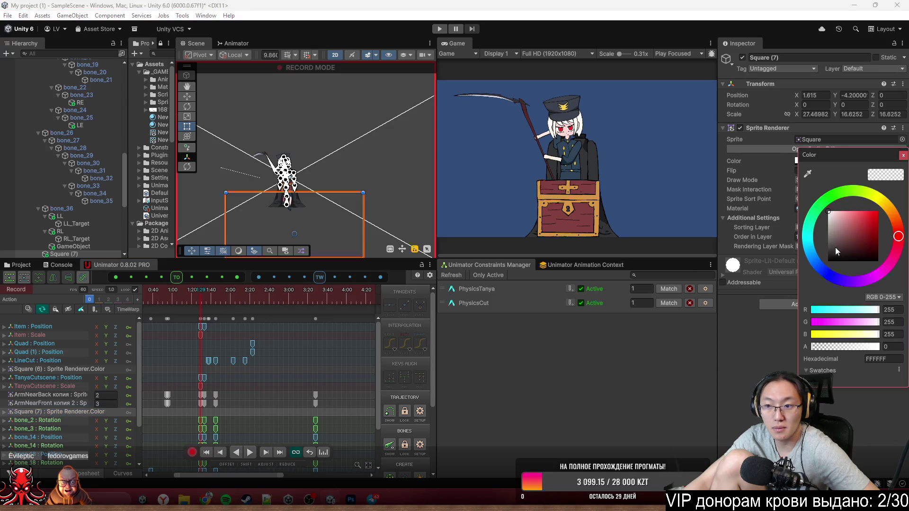
{"action": "left_click_drag", "start_coordinate": [826, 236], "coordinate": [820, 243]}
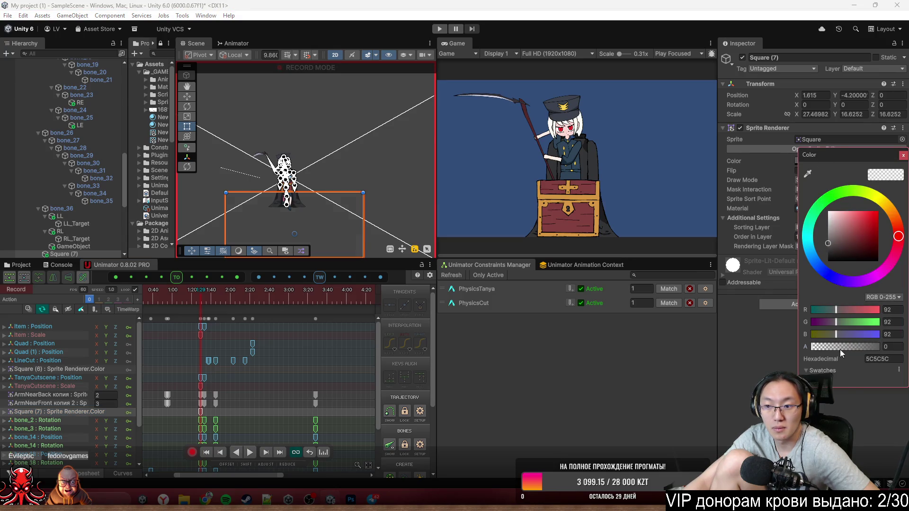
{"action": "left_click_drag", "start_coordinate": [840, 349], "coordinate": [882, 347]}
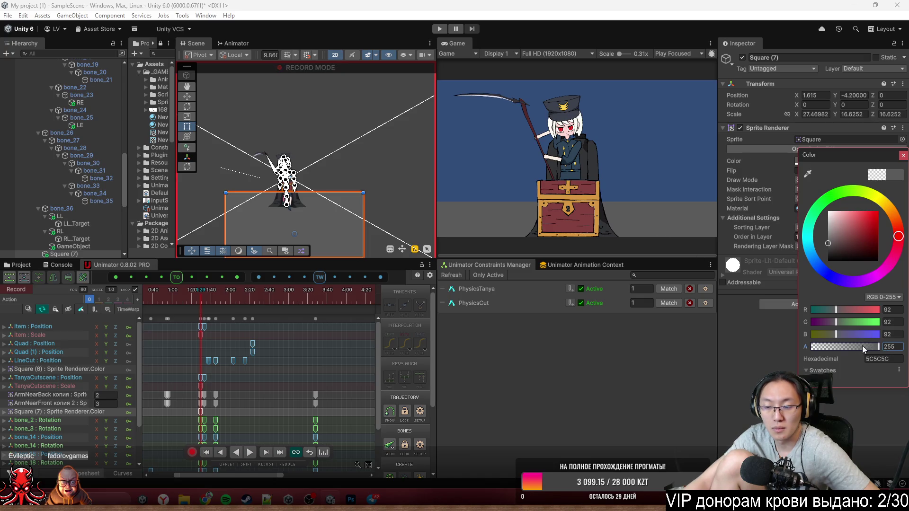
{"action": "mouse_move", "coordinate": [858, 351]}
{"action": "left_mouse_down"}
{"action": "mouse_move", "coordinate": [807, 352]}
{"action": "mouse_move", "coordinate": [874, 353]}
{"action": "left_mouse_up"}
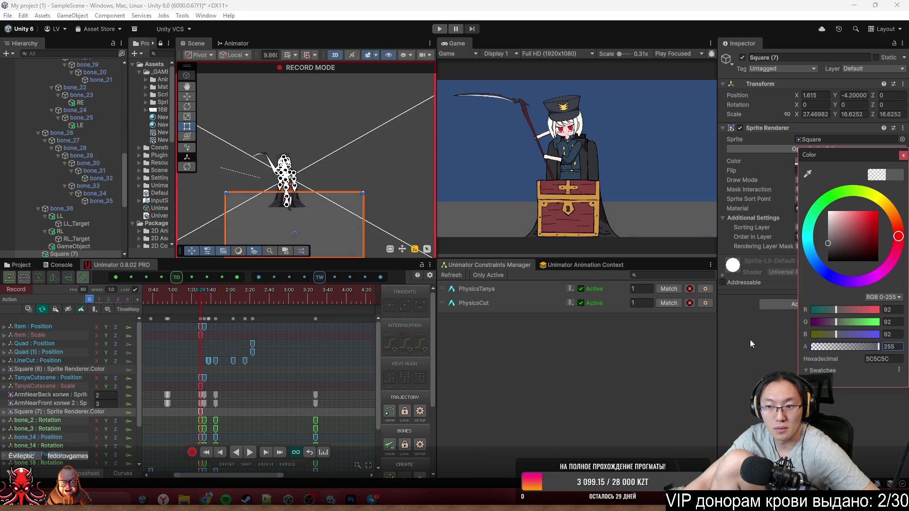
{"action": "left_click", "coordinate": [271, 405]}
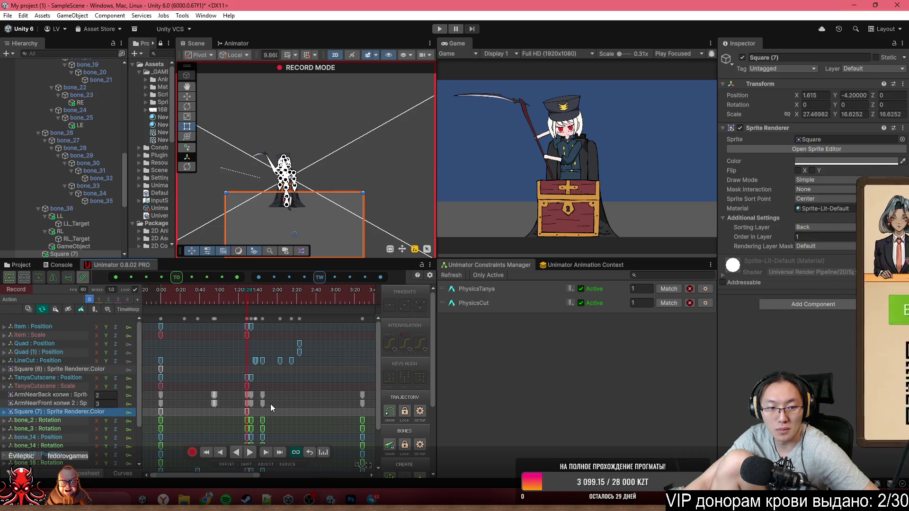
{"action": "left_click_drag", "start_coordinate": [263, 416], "coordinate": [234, 412]}
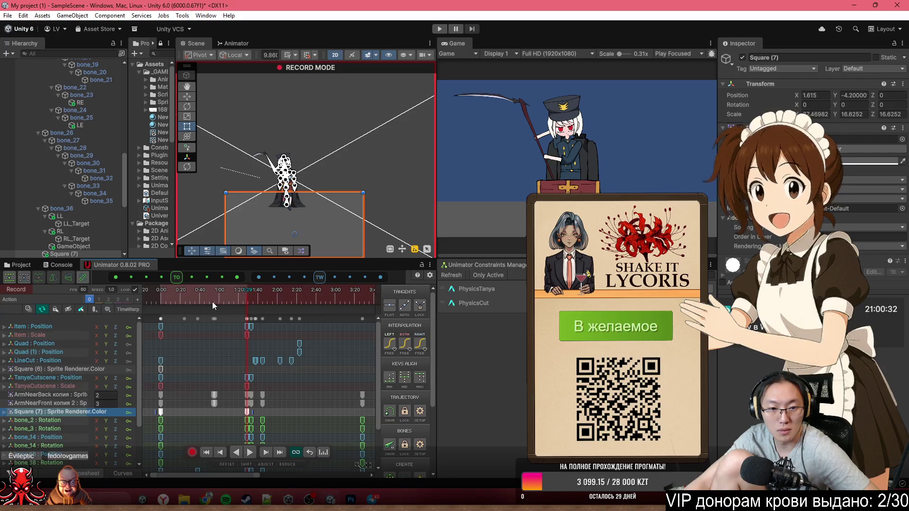
{"action": "key", "text": "Delete"}
- Key Square (7)'s grey colour at about 1:29 and close the colour picker
{"action": "left_click", "coordinate": [161, 294]}
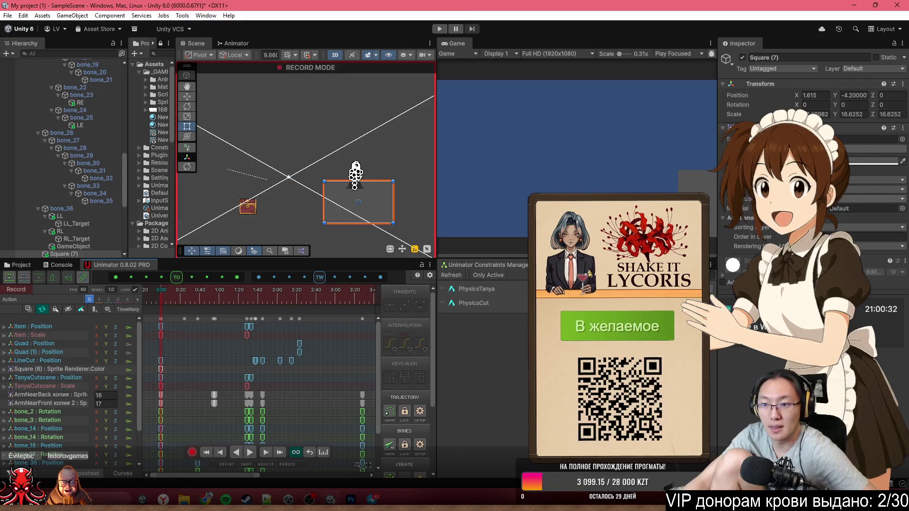
{"action": "left_click", "coordinate": [822, 161]}
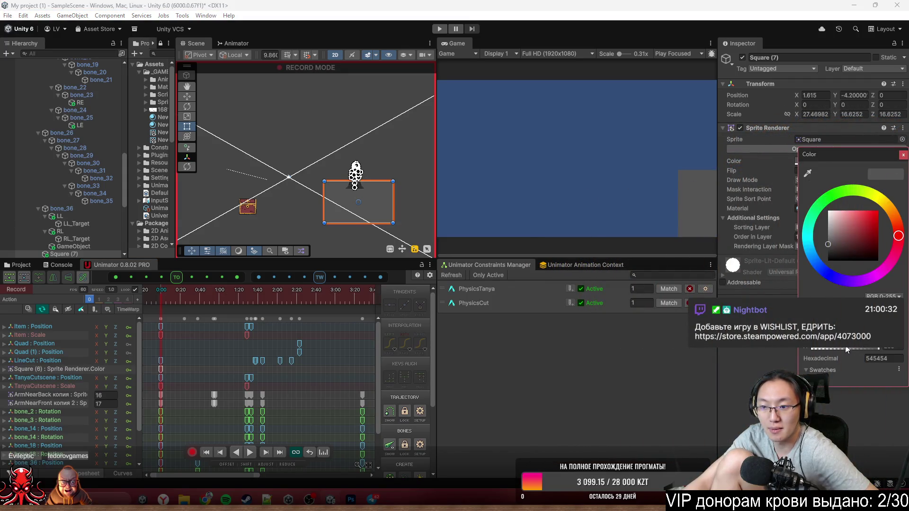
{"action": "left_click", "coordinate": [245, 299]}
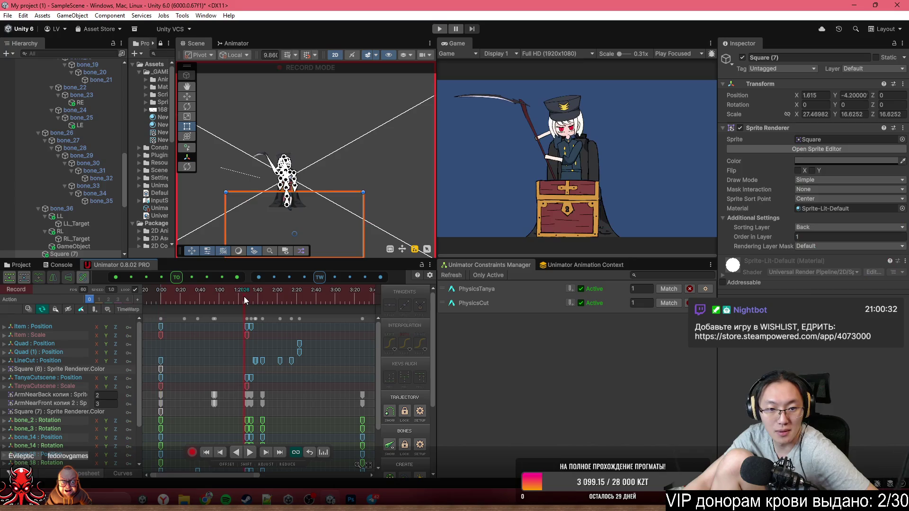
{"action": "left_click_drag", "start_coordinate": [244, 296], "coordinate": [247, 297]}
{"action": "left_click", "coordinate": [848, 161]}
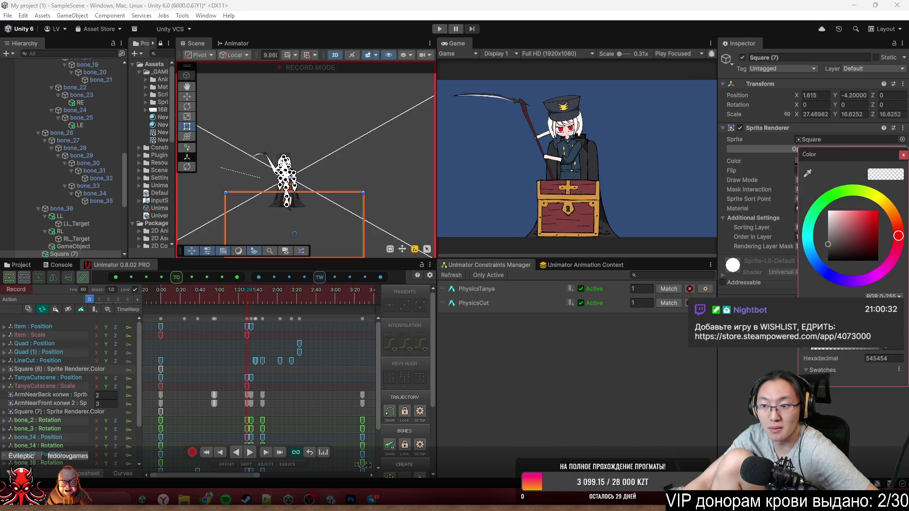
{"action": "left_click_drag", "start_coordinate": [868, 351], "coordinate": [882, 348]}
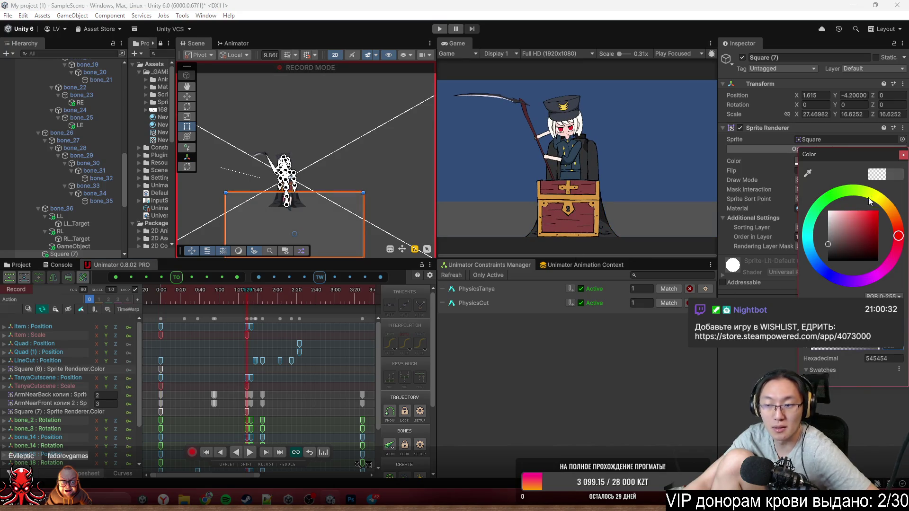
{"action": "left_click", "coordinate": [903, 154]}
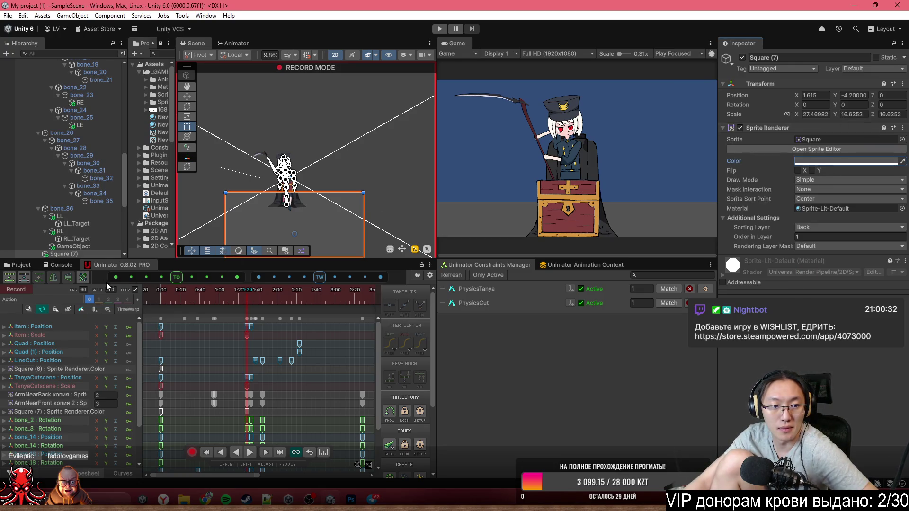
{"action": "scroll", "coordinate": [77, 169], "scroll_direction": "up", "scroll_amount": 15}
- Key Square (6) fully transparent at the cutscene's first frame
{"action": "left_click", "coordinate": [76, 160]}
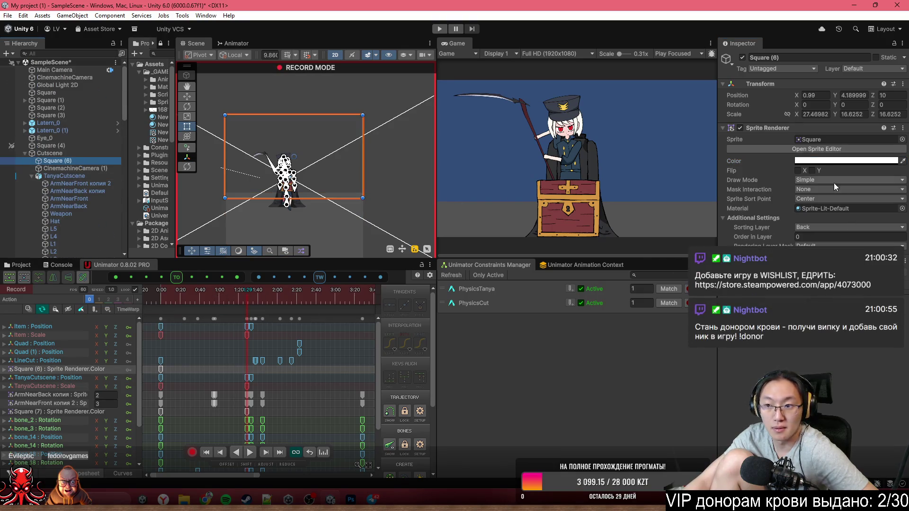
{"action": "left_click_drag", "start_coordinate": [213, 295], "coordinate": [124, 298]}
{"action": "left_click", "coordinate": [795, 161]}
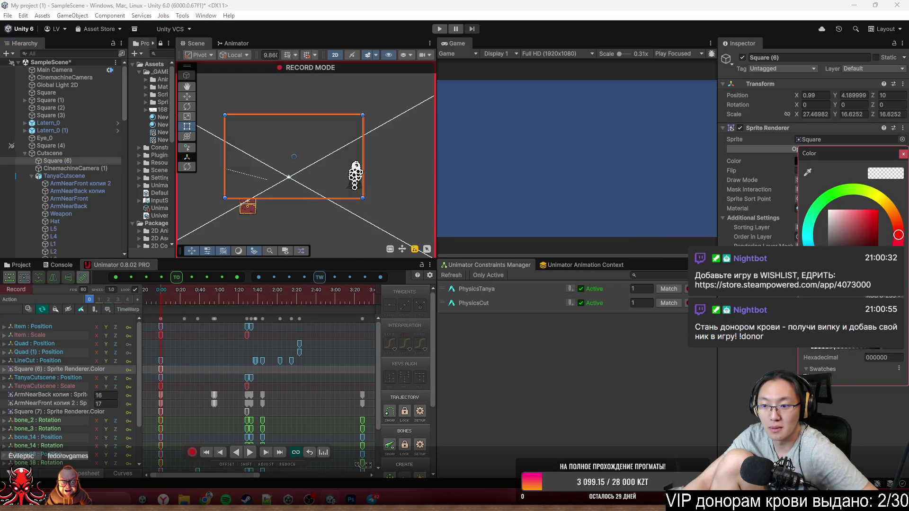
{"action": "left_click", "coordinate": [807, 350]}
- Key Square (6) opaque black at about 1:29, then turn off Record
{"action": "left_click_drag", "start_coordinate": [213, 294], "coordinate": [246, 296]}
{"action": "left_click", "coordinate": [880, 162]}
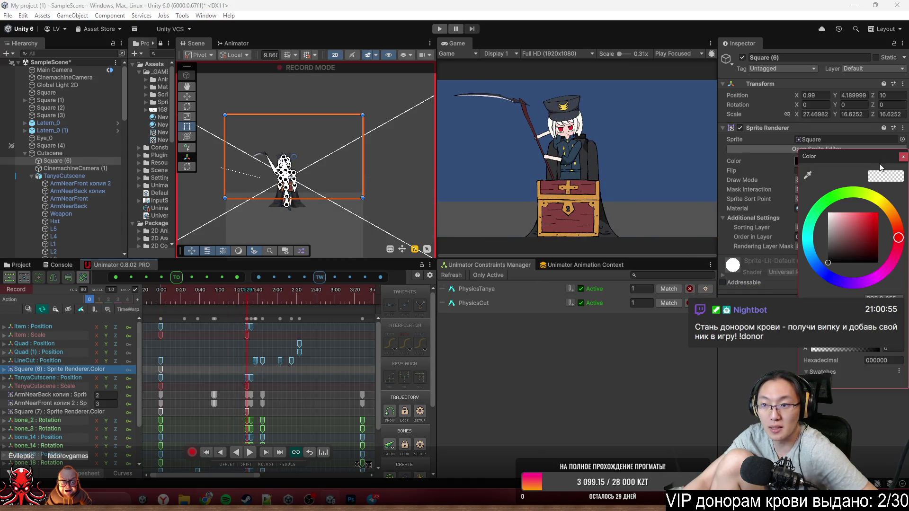
{"action": "left_click_drag", "start_coordinate": [811, 350], "coordinate": [891, 350]}
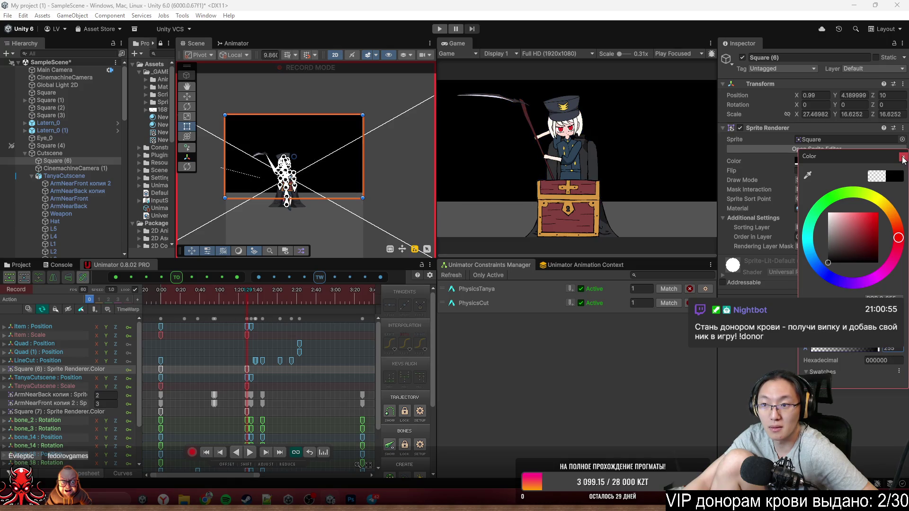
{"action": "left_click", "coordinate": [903, 158]}
{"action": "mouse_move", "coordinate": [213, 298]}
{"action": "left_mouse_down"}
{"action": "mouse_move", "coordinate": [166, 310]}
{"action": "mouse_move", "coordinate": [211, 320]}
{"action": "mouse_move", "coordinate": [184, 324]}
{"action": "mouse_move", "coordinate": [210, 335]}
{"action": "left_mouse_up"}
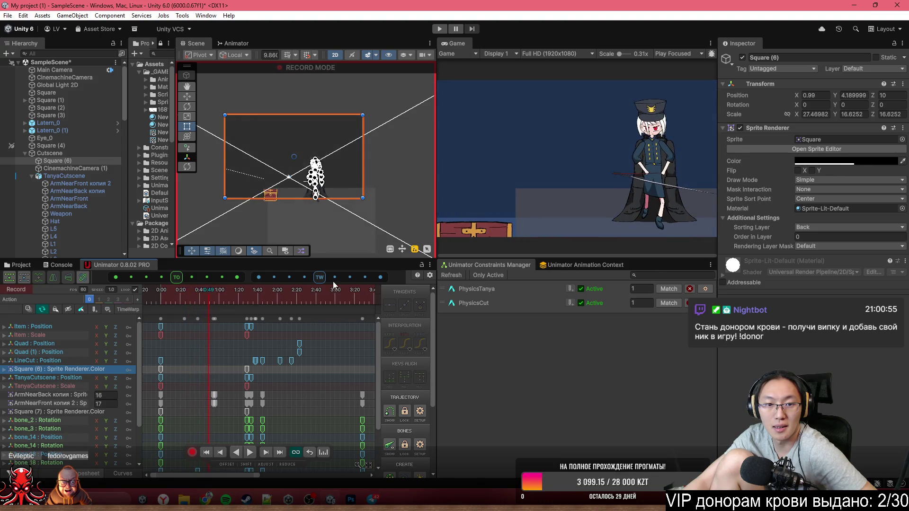
{"action": "left_click", "coordinate": [195, 453]}
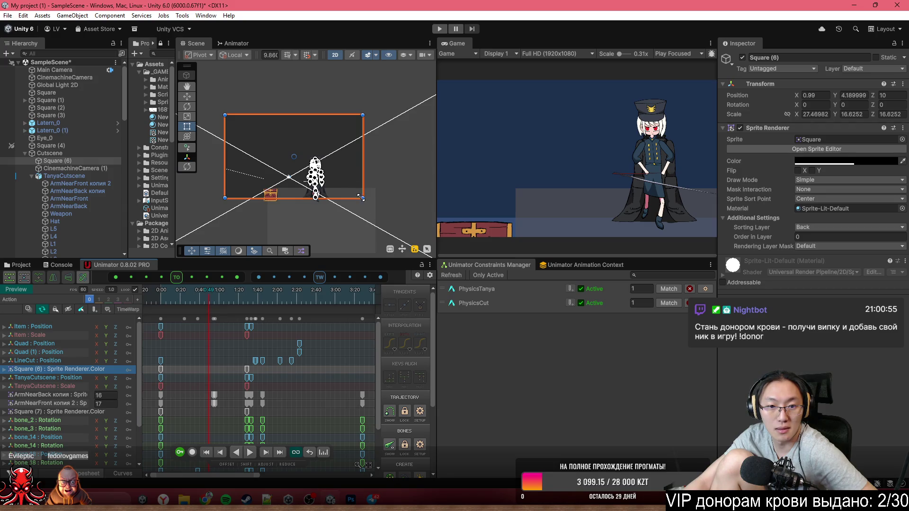
- Shift Square (7) to the left, then select black Square (6) and preview around 0:26
{"action": "left_click", "coordinate": [318, 237]}
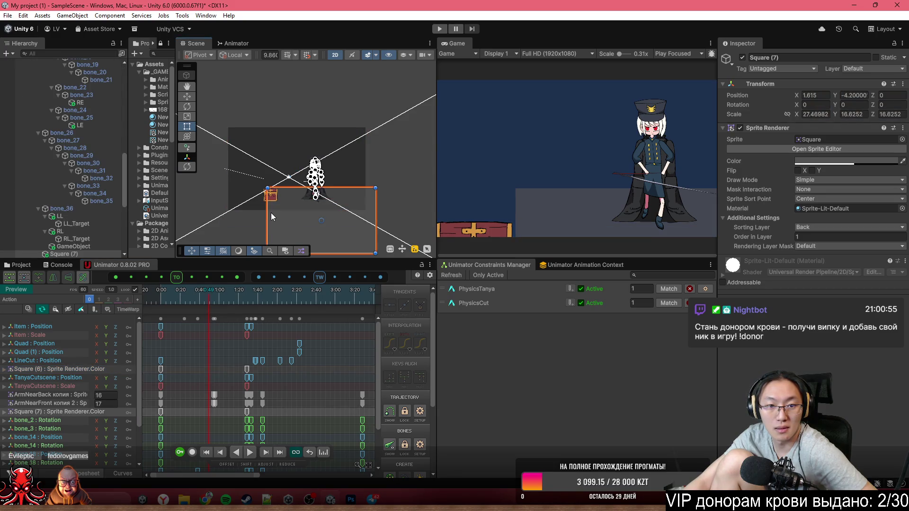
{"action": "mouse_move", "coordinate": [271, 214]}
{"action": "left_mouse_down"}
{"action": "mouse_move", "coordinate": [204, 220]}
{"action": "mouse_move", "coordinate": [200, 251]}
{"action": "mouse_move", "coordinate": [192, 226]}
{"action": "left_mouse_up"}
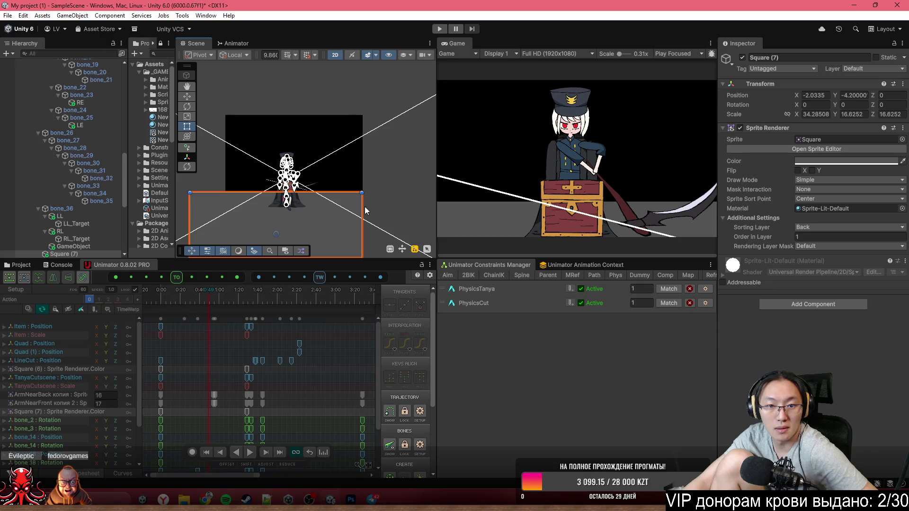
{"action": "left_click", "coordinate": [346, 171]}
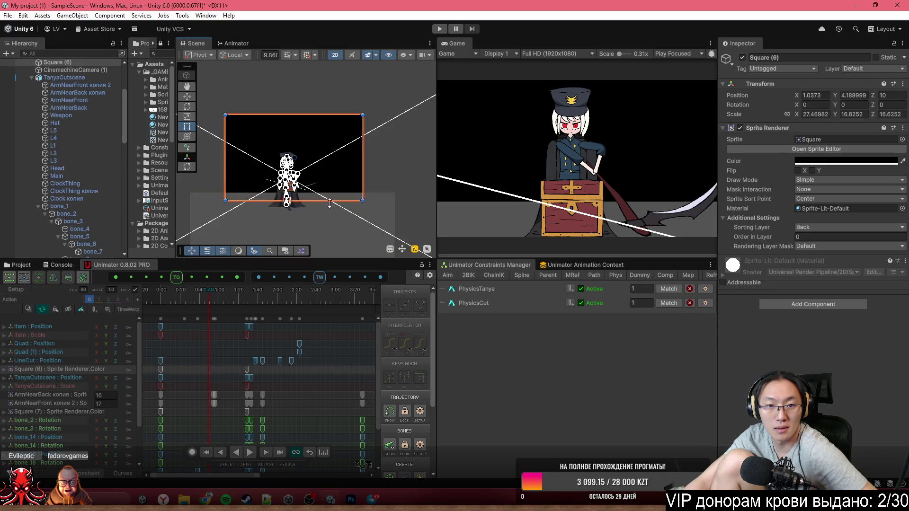
{"action": "left_click_drag", "start_coordinate": [209, 300], "coordinate": [158, 297]}
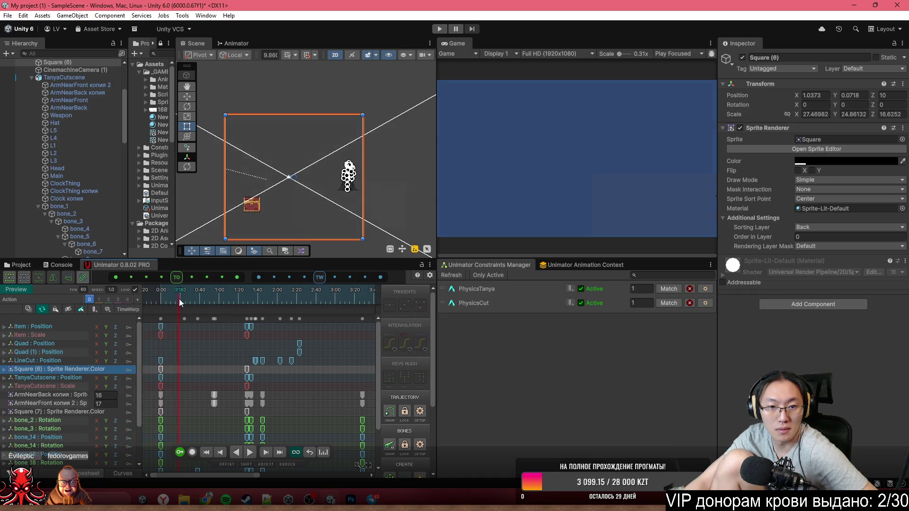
- Record Square (7) stretched to Scale X 76.82 at 0:00, undoing stray moves
{"action": "left_click", "coordinate": [395, 207]}
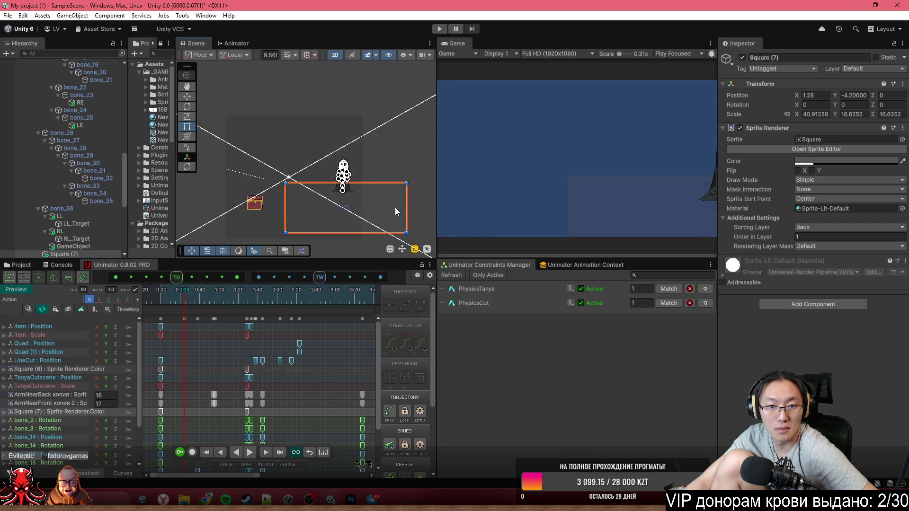
{"action": "left_click_drag", "start_coordinate": [182, 287], "coordinate": [152, 297]}
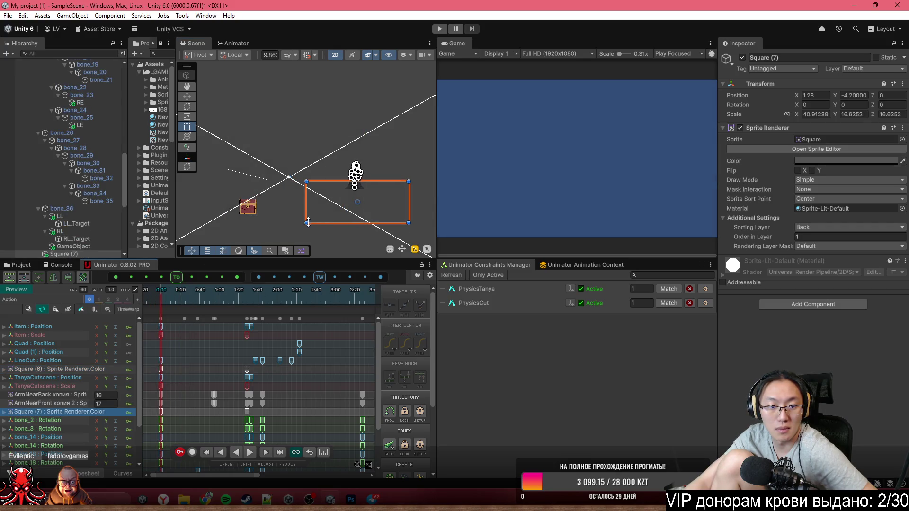
{"action": "left_click", "coordinate": [192, 453]}
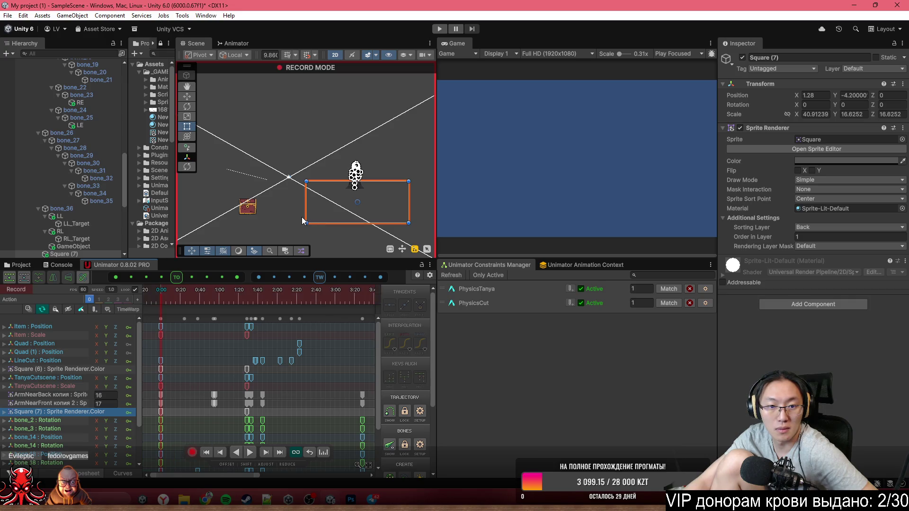
{"action": "left_click_drag", "start_coordinate": [305, 222], "coordinate": [284, 256]}
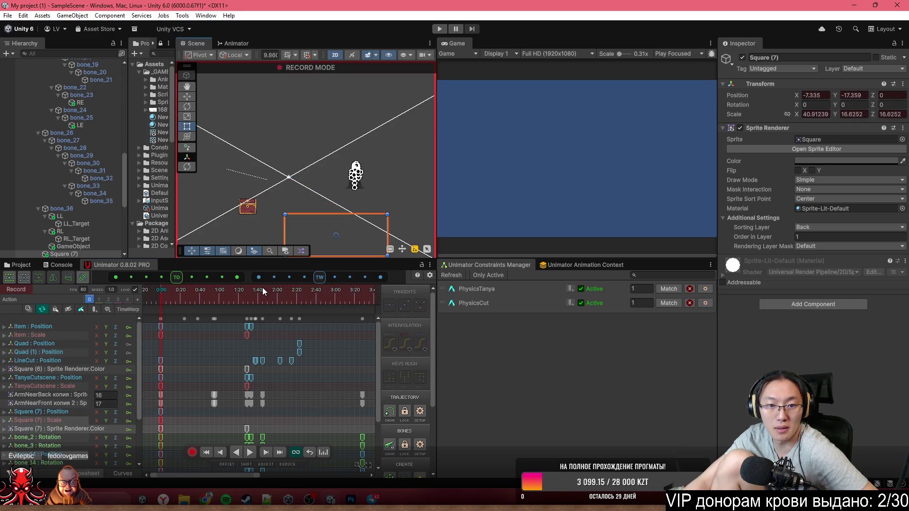
{"action": "key", "text": "ctrl+z"}
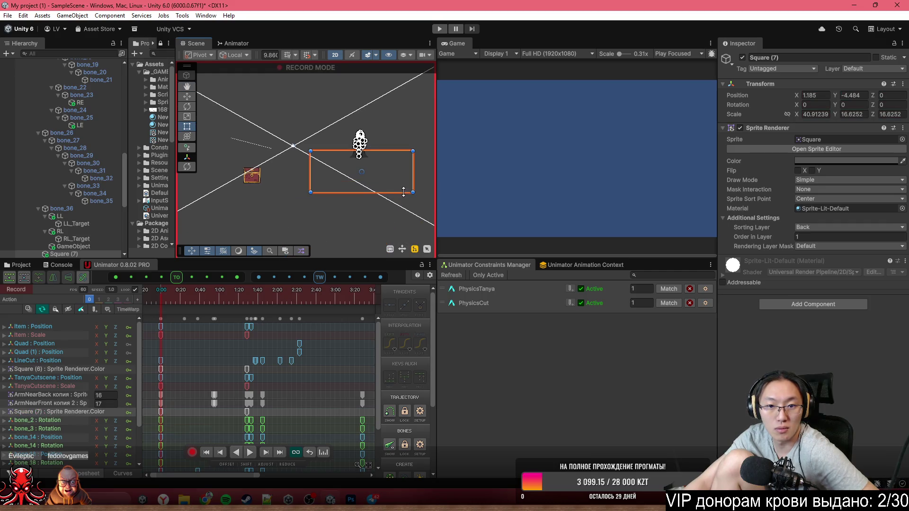
{"action": "left_click_drag", "start_coordinate": [412, 194], "coordinate": [447, 238]}
{"action": "key", "text": "ctrl+z"}
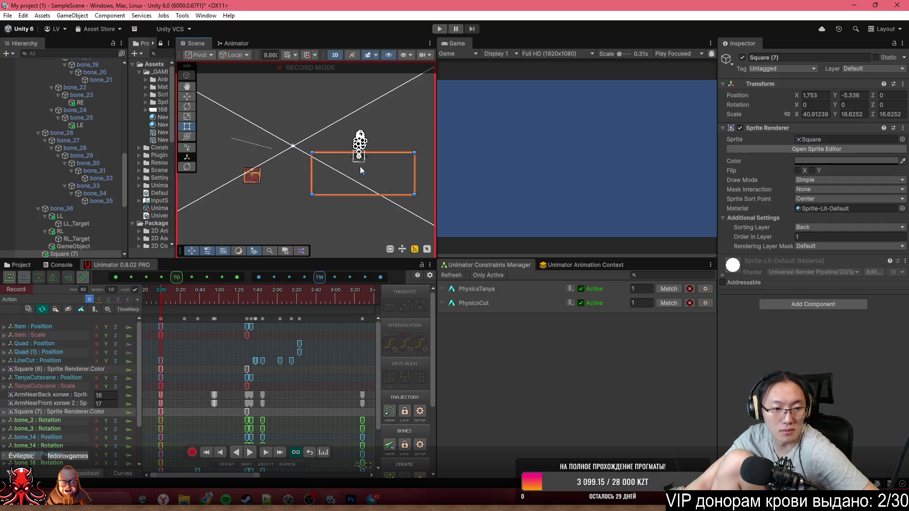
{"action": "mouse_move", "coordinate": [794, 113]}
{"action": "left_mouse_down"}
{"action": "mouse_move", "coordinate": [880, 118]}
{"action": "mouse_move", "coordinate": [468, 175]}
{"action": "left_mouse_up"}
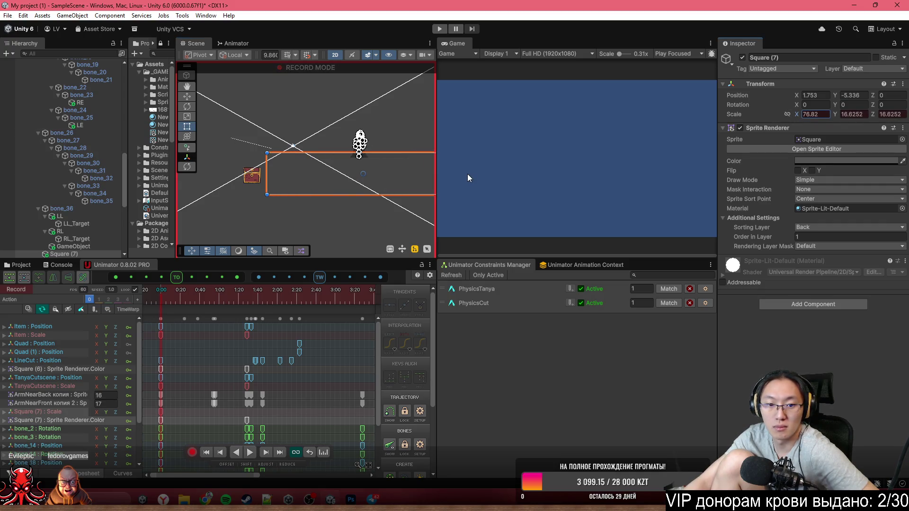
{"action": "left_click_drag", "start_coordinate": [350, 195], "coordinate": [349, 253]}
{"action": "key", "text": "ctrl+z"}
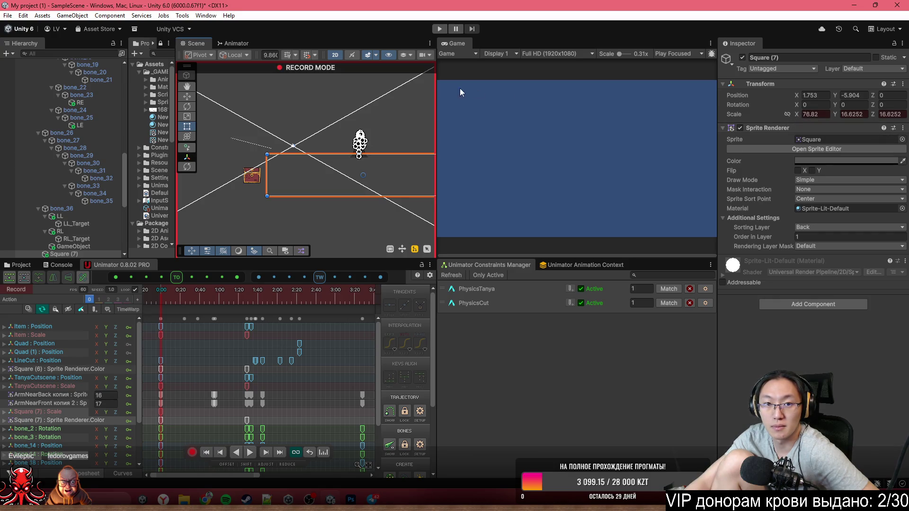
- Preview further along, turn off Record, rewind to the first frame and play the cutscene
{"action": "mouse_move", "coordinate": [161, 300]}
{"action": "left_mouse_down"}
{"action": "mouse_move", "coordinate": [254, 321]}
{"action": "mouse_move", "coordinate": [296, 319]}
{"action": "left_mouse_up"}
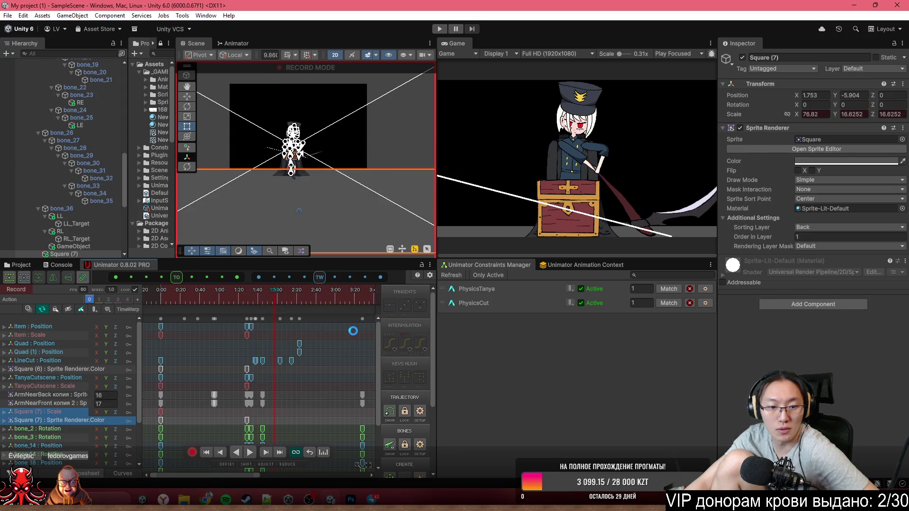
{"action": "left_click", "coordinate": [194, 452]}
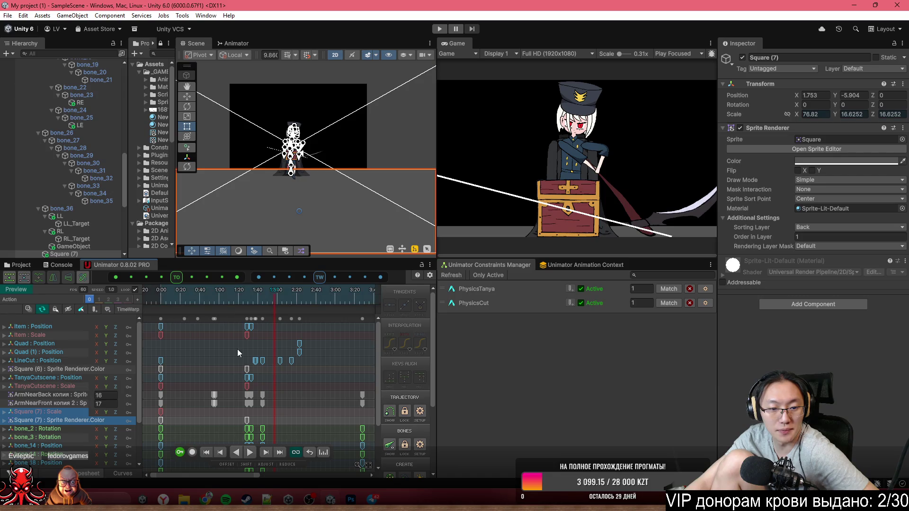
{"action": "left_click_drag", "start_coordinate": [238, 301], "coordinate": [148, 303]}
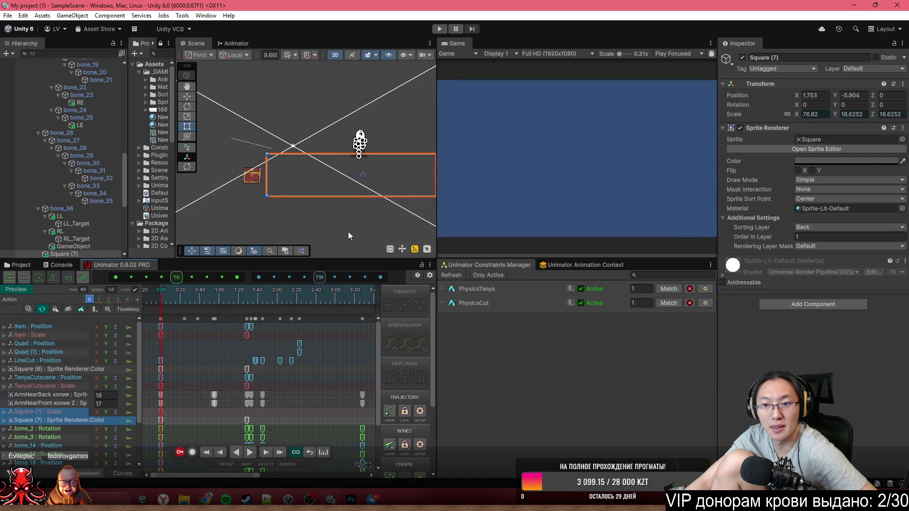
{"action": "key", "text": "space"}
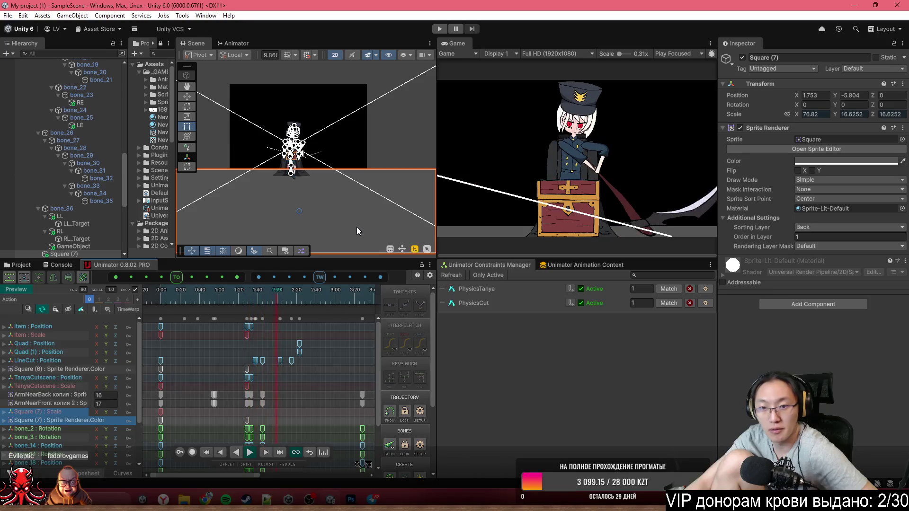